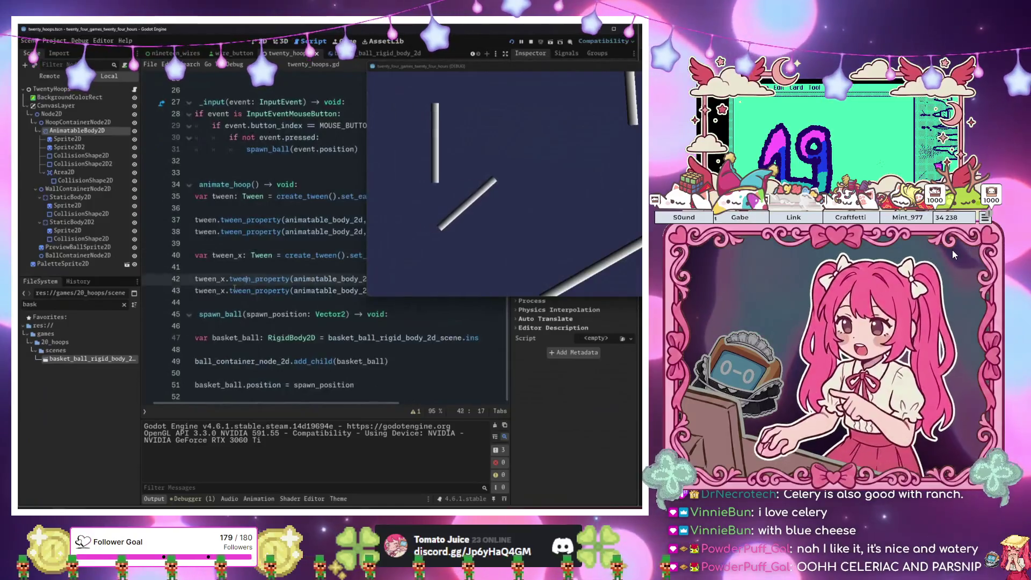
Inspect the hoop's sprite and AnimatableBody2D nodes in the Scene dock
{"action": "scroll", "coordinate": [259, 302], "scroll_direction": "up", "scroll_amount": 1}
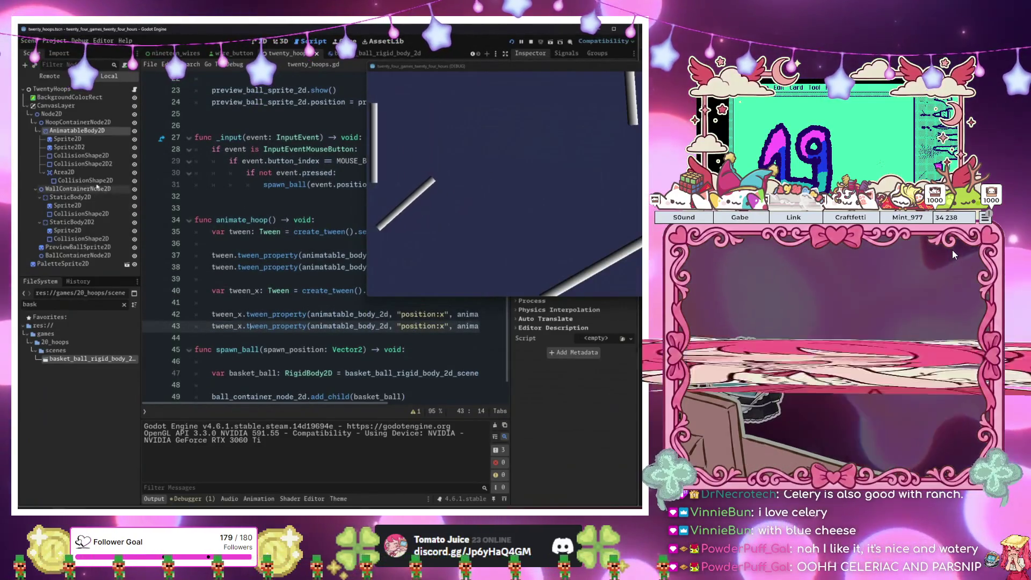
{"action": "left_click", "coordinate": [80, 140]}
{"action": "left_click", "coordinate": [85, 130]}
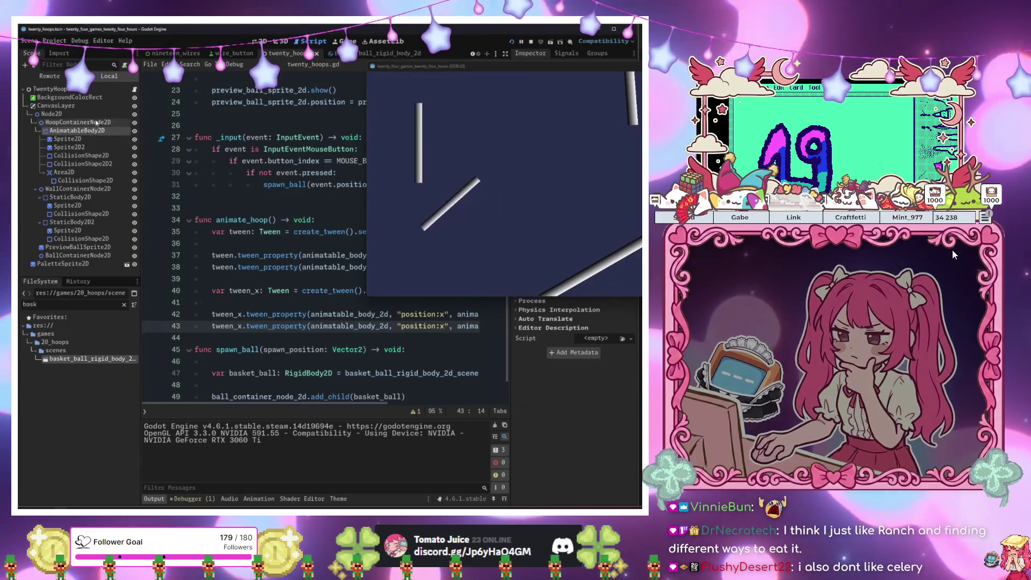
{"action": "scroll", "coordinate": [322, 242], "scroll_direction": "up", "scroll_amount": 7}
{"action": "left_click_drag", "start_coordinate": [91, 123], "coordinate": [204, 148]}
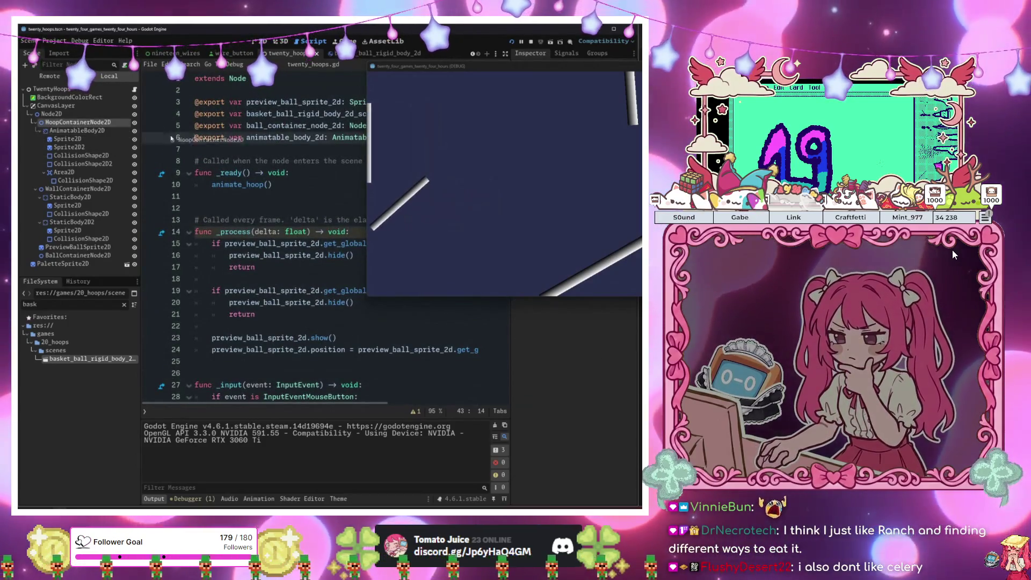
{"action": "scroll", "coordinate": [281, 256], "scroll_direction": "down", "scroll_amount": 8}
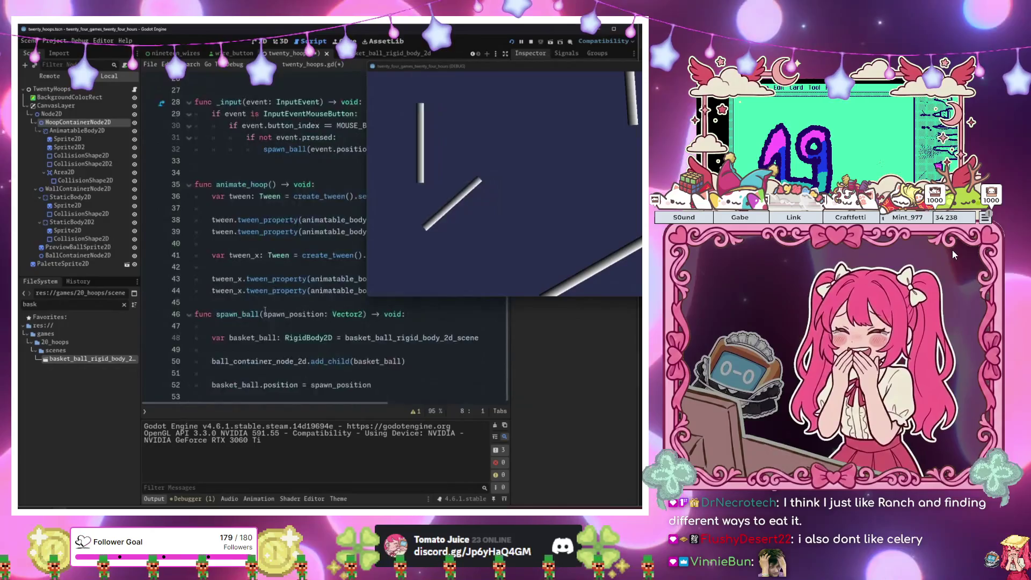
Retarget the line 43 and 44 horizontal tweens to hoop_container_node_2d and run the game
{"action": "double_click", "coordinate": [349, 314]}
{"action": "type", "text": "hoops, \"position:x\","}
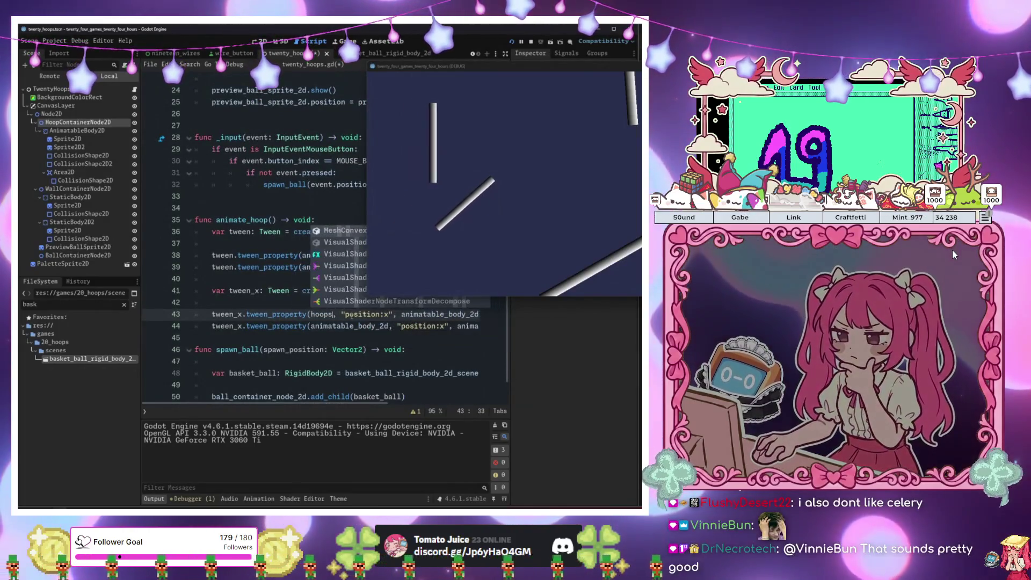
{"action": "key", "text": "Return"}
{"action": "key", "text": "Down"}
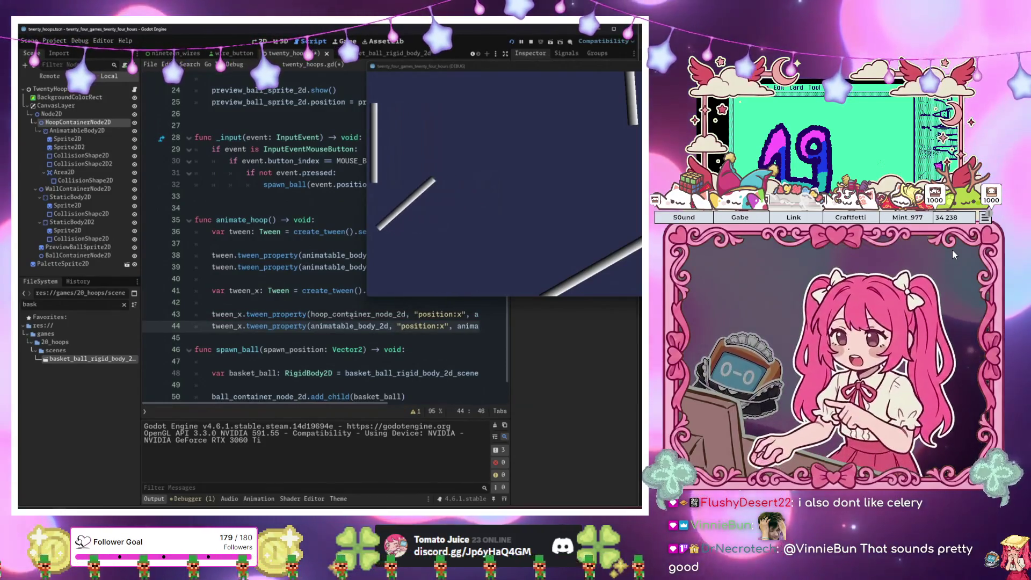
{"action": "double_click", "coordinate": [349, 326]}
{"action": "type", "text": "hoo"}
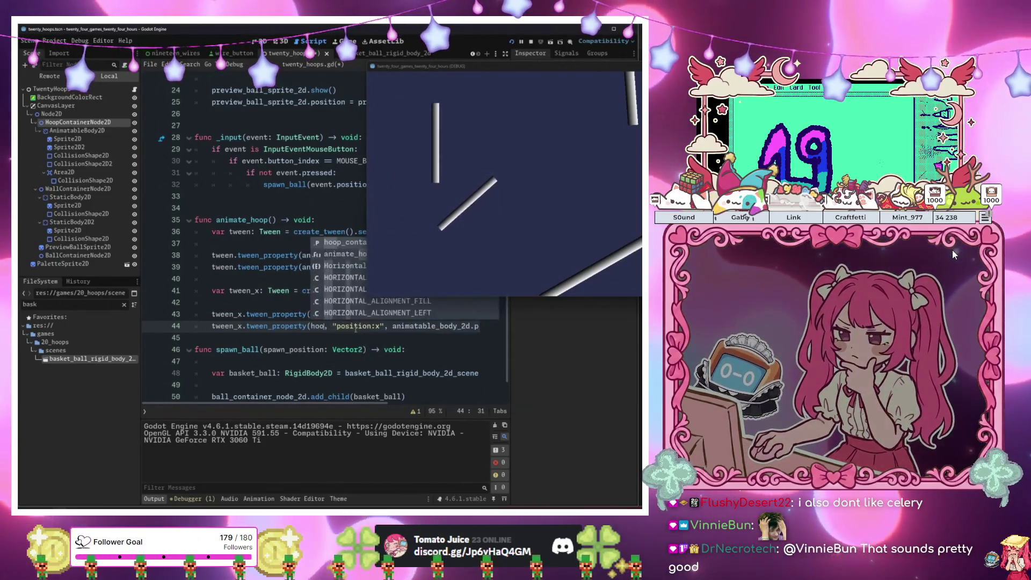
{"action": "key", "text": "Return"}
{"action": "key", "text": "F5"}
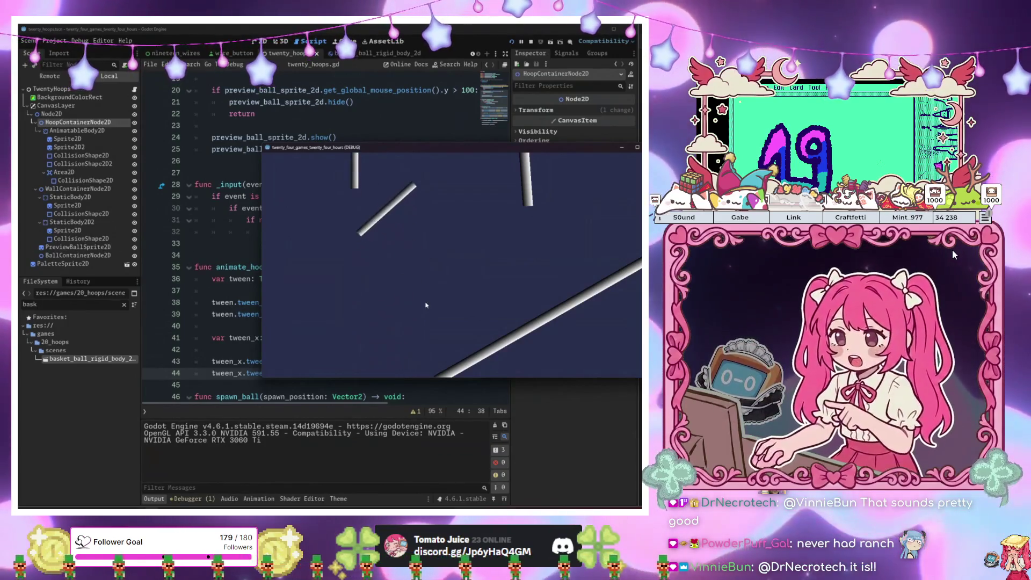
Drop three basketballs into the running game to test the moving hoop
{"action": "left_click", "coordinate": [564, 231]}
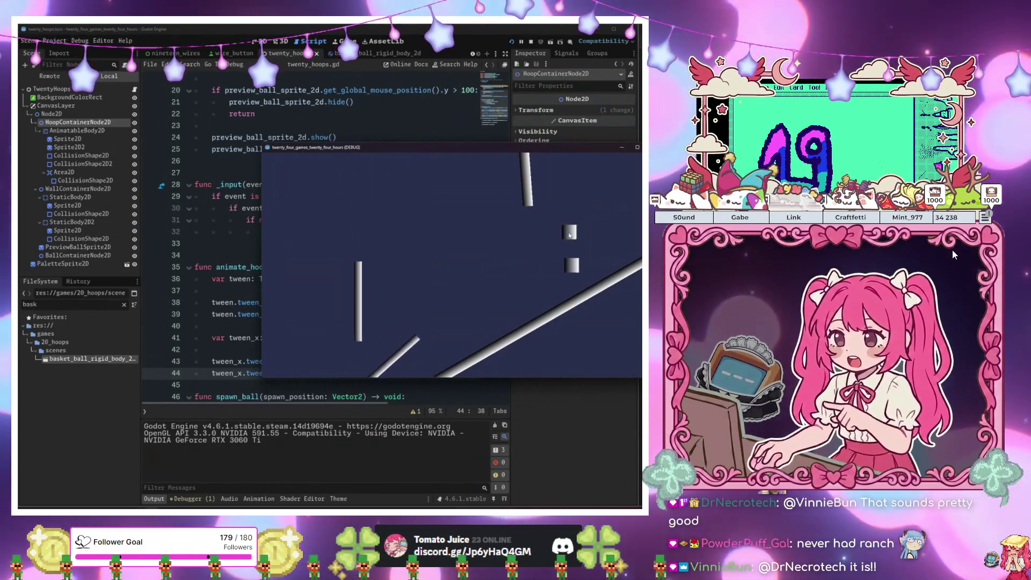
{"action": "left_click", "coordinate": [561, 233]}
{"action": "left_click", "coordinate": [550, 167]}
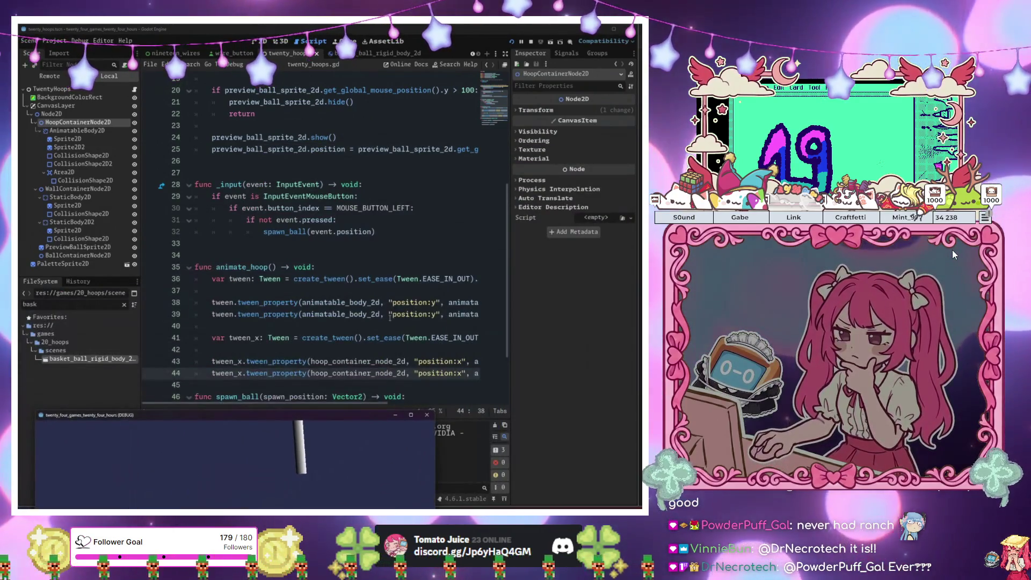
Change the line 43 and 44 horizontal tween offsets from 300 to 250 and relaunch
{"action": "left_click", "coordinate": [411, 361]}
{"action": "key", "text": "End"}
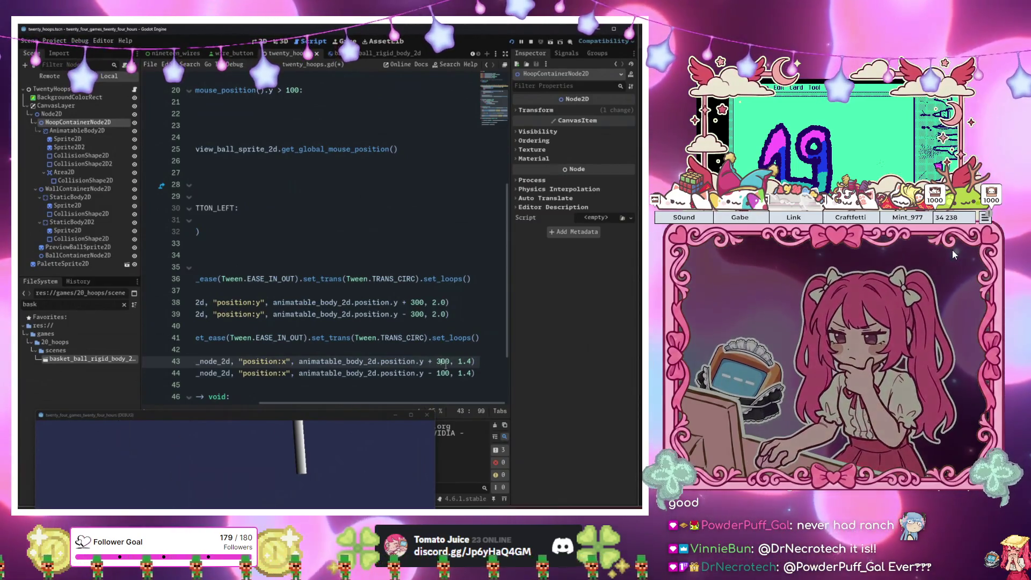
{"action": "key", "text": "Down"}
{"action": "type", "text": "2"}
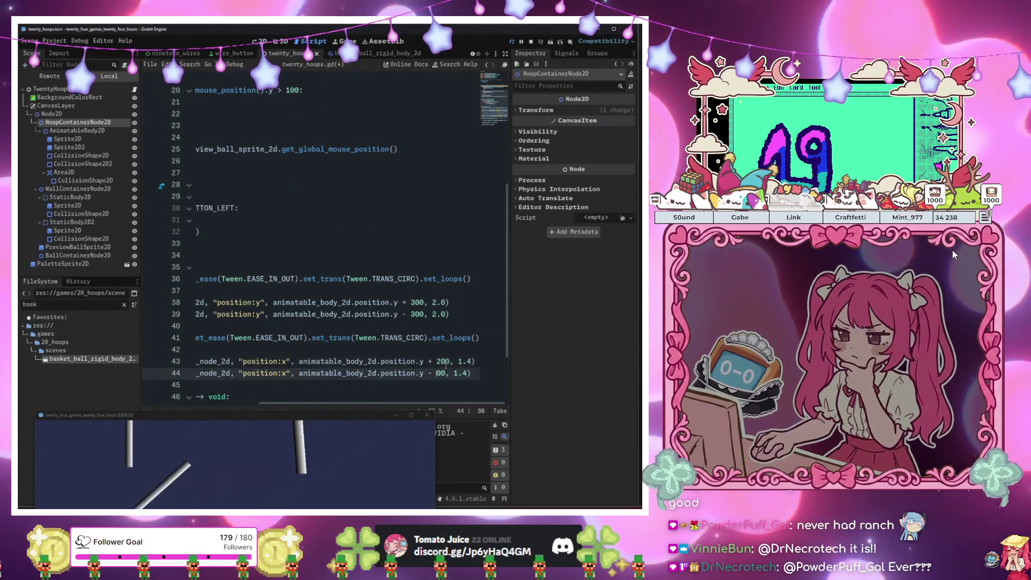
{"action": "key", "text": "BackSpace"}
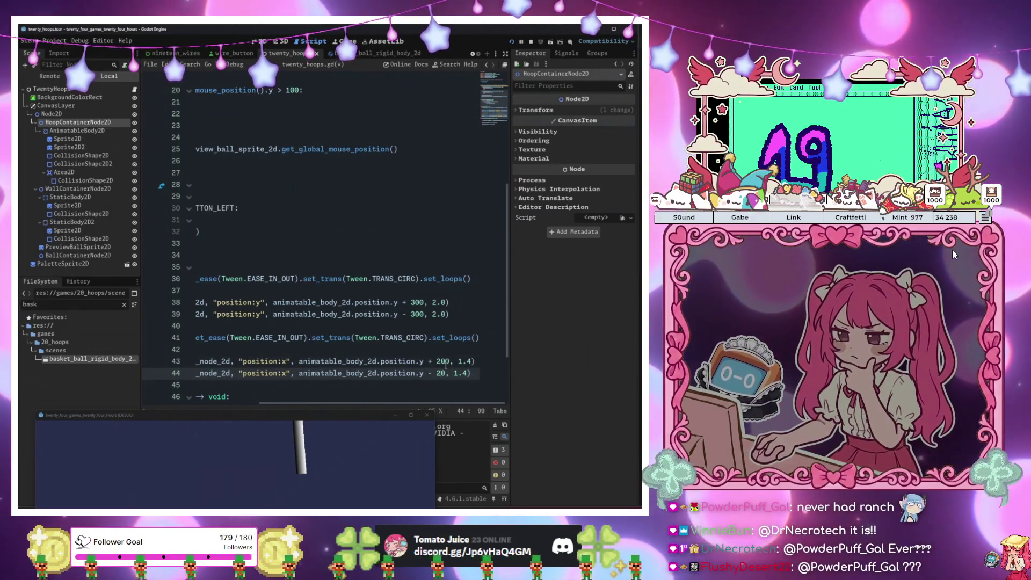
{"action": "key", "text": "BackSpace"}
{"action": "key", "text": "Up"}
{"action": "type", "text": "5"}
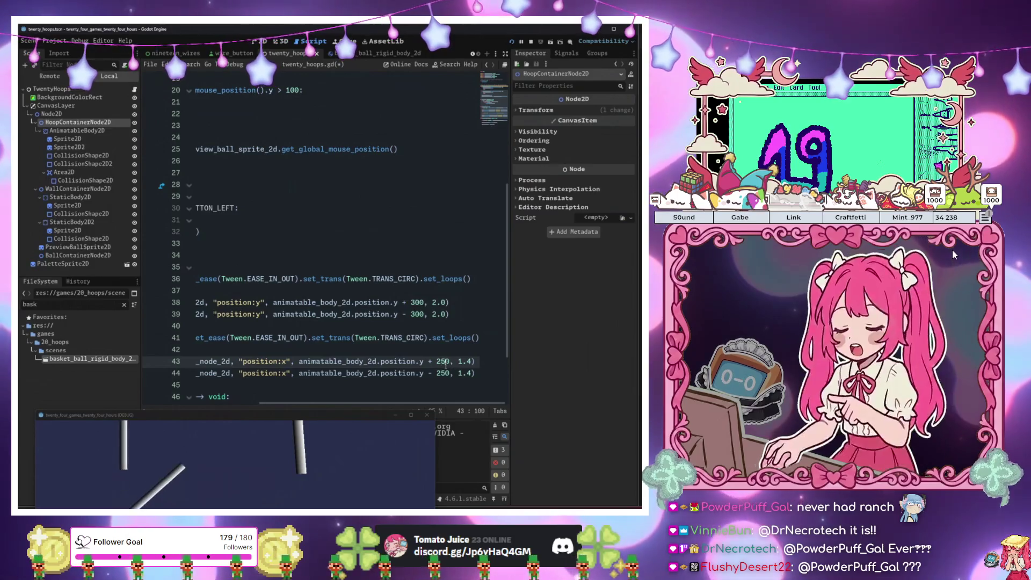
{"action": "key", "text": "F5"}
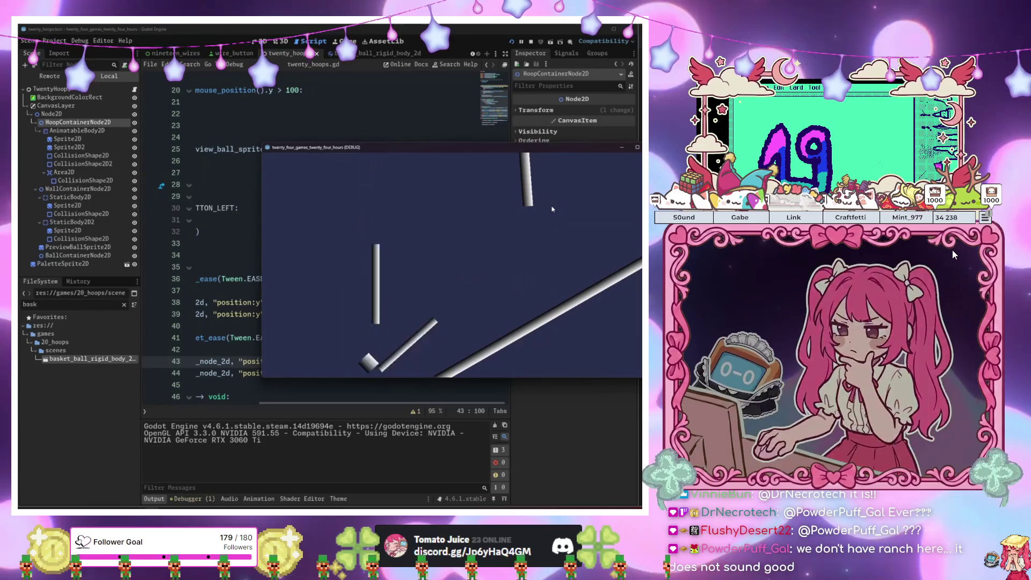
Drop balls into the relaunched game to watch the hoop slide with 250 offsets
{"action": "left_click", "coordinate": [551, 201]}
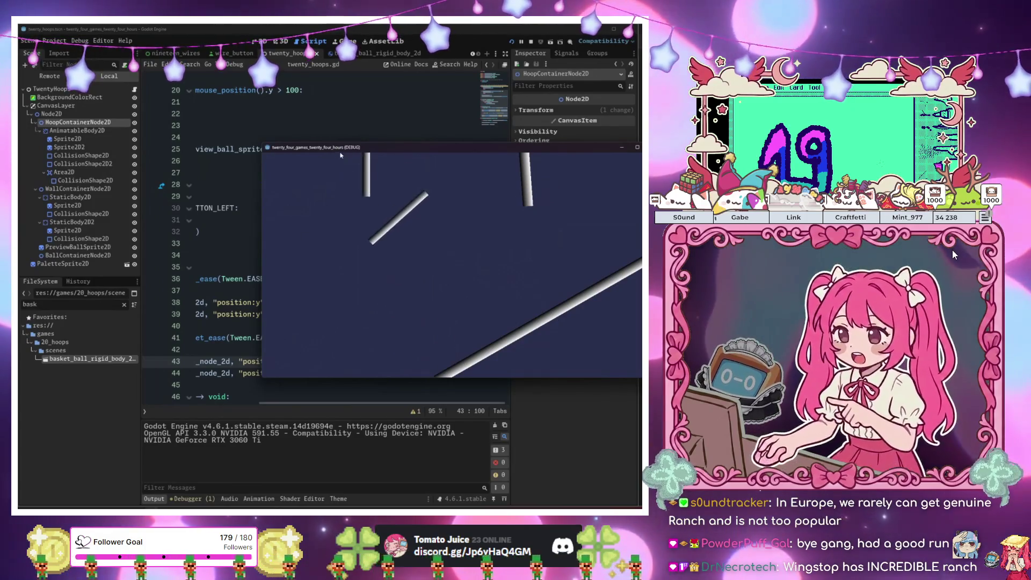
Select the hoop's Area2D node in the Scene dock and rename it HoopArea2D
{"action": "left_click", "coordinate": [74, 239]}
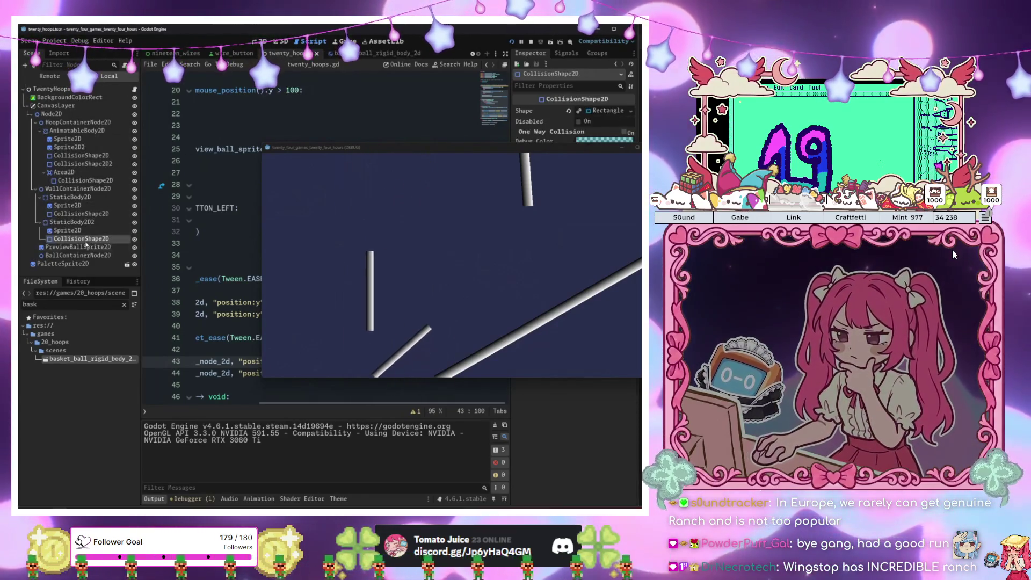
{"action": "key", "text": "Down"}
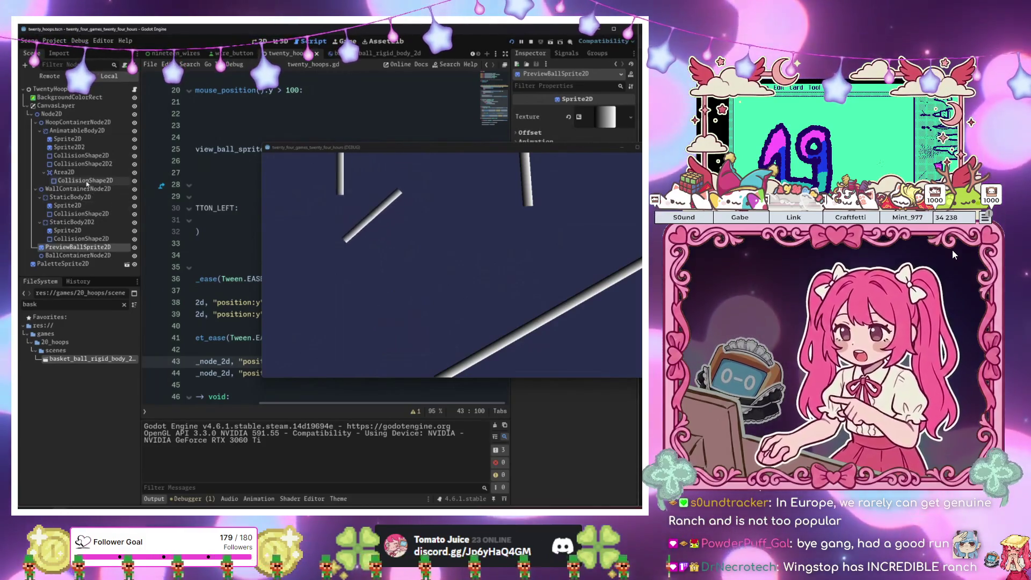
{"action": "left_click", "coordinate": [64, 172]}
{"action": "left_click_drag", "start_coordinate": [337, 150], "coordinate": [159, 241]}
{"action": "type", "text": "Hoop"}
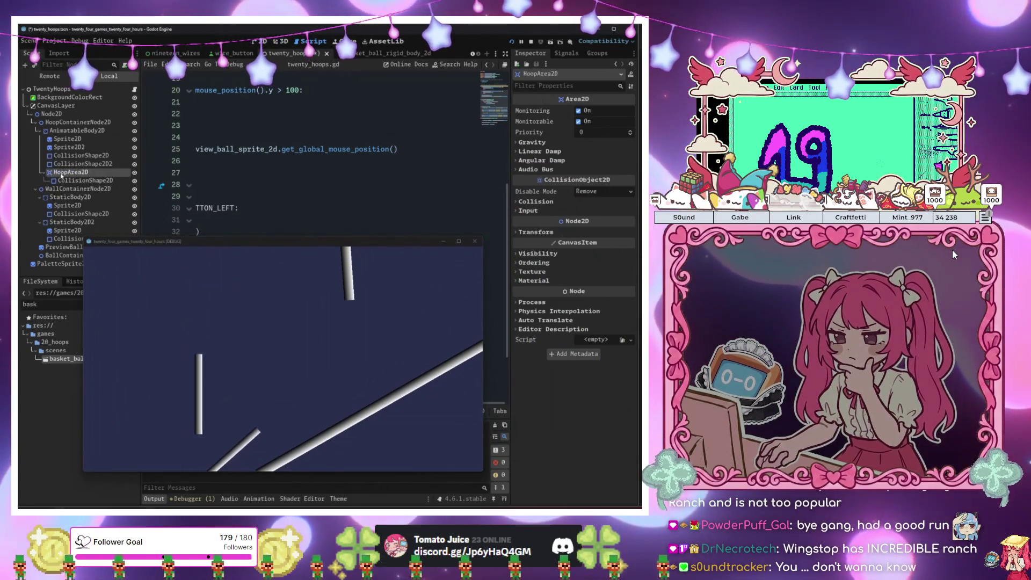
{"action": "key", "text": "Return"}
Connect HoopArea2D's body_entered signal to a new _on_hoop_area_2d_body_entered method
{"action": "left_click", "coordinate": [572, 58]}
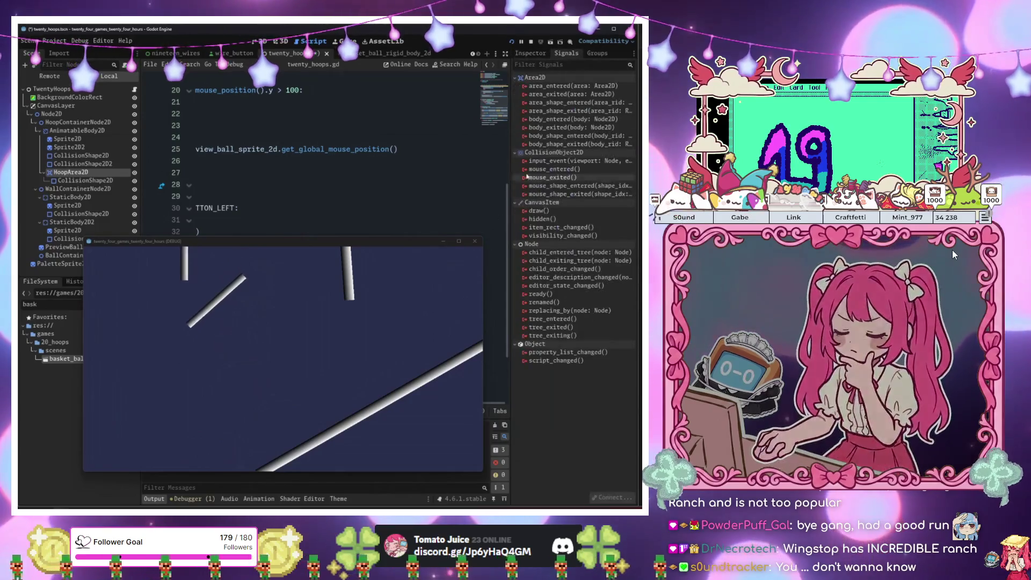
{"action": "double_click", "coordinate": [573, 118]}
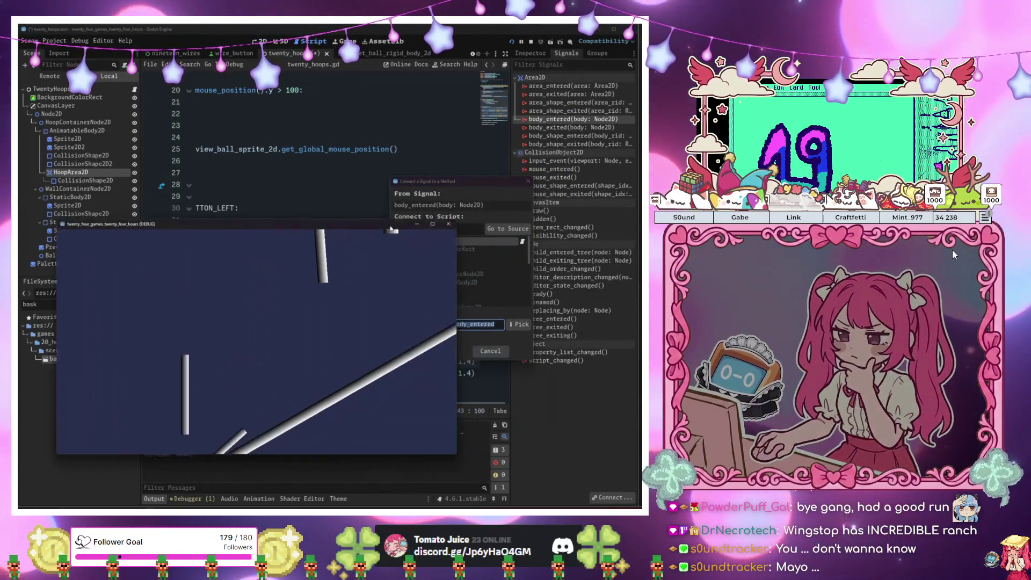
{"action": "left_click_drag", "start_coordinate": [279, 241], "coordinate": [214, 173]}
{"action": "left_click", "coordinate": [431, 349]}
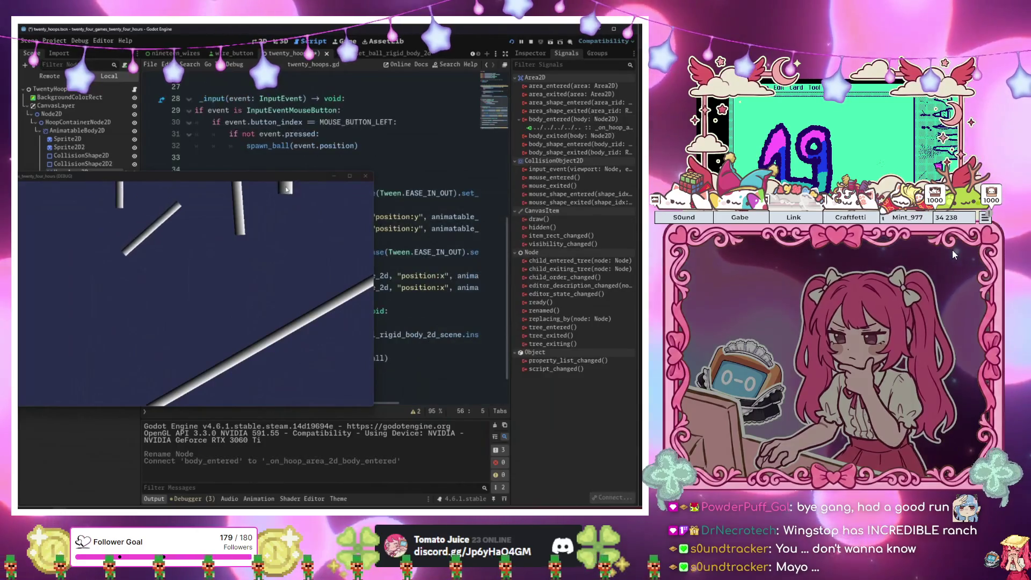
{"action": "mouse_move", "coordinate": [284, 180]}
{"action": "left_mouse_down"}
{"action": "mouse_move", "coordinate": [493, 242]}
{"action": "mouse_move", "coordinate": [489, 209]}
{"action": "left_mouse_up"}
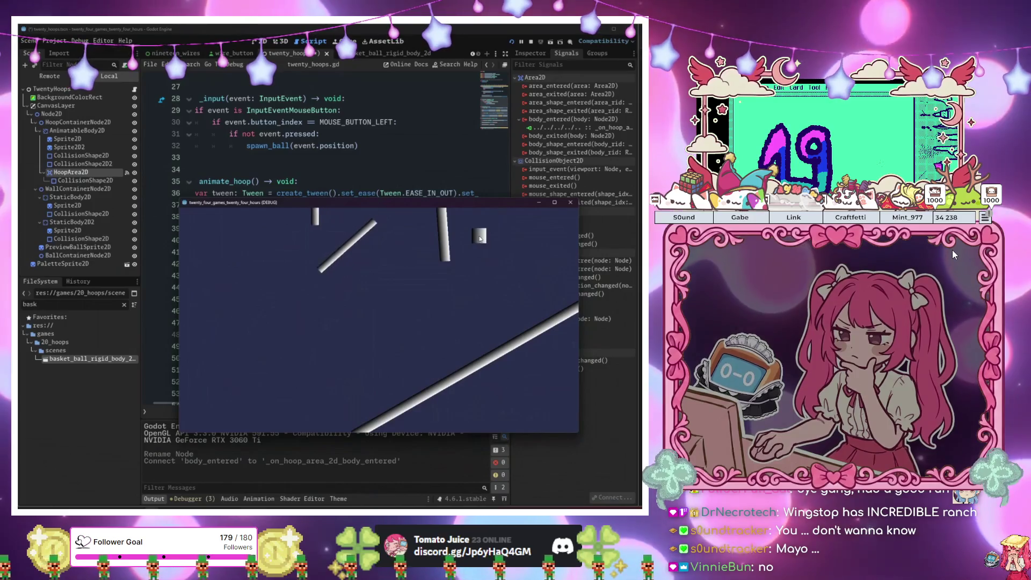
Spawn several balls in the running game, then move its window off the code
{"action": "left_click", "coordinate": [479, 238]}
{"action": "left_click", "coordinate": [479, 238]}
{"action": "left_click", "coordinate": [479, 238]}
{"action": "left_click", "coordinate": [479, 238]}
{"action": "left_click", "coordinate": [480, 238]}
{"action": "left_click", "coordinate": [479, 237]}
{"action": "left_click", "coordinate": [479, 238]}
{"action": "left_click", "coordinate": [479, 238]}
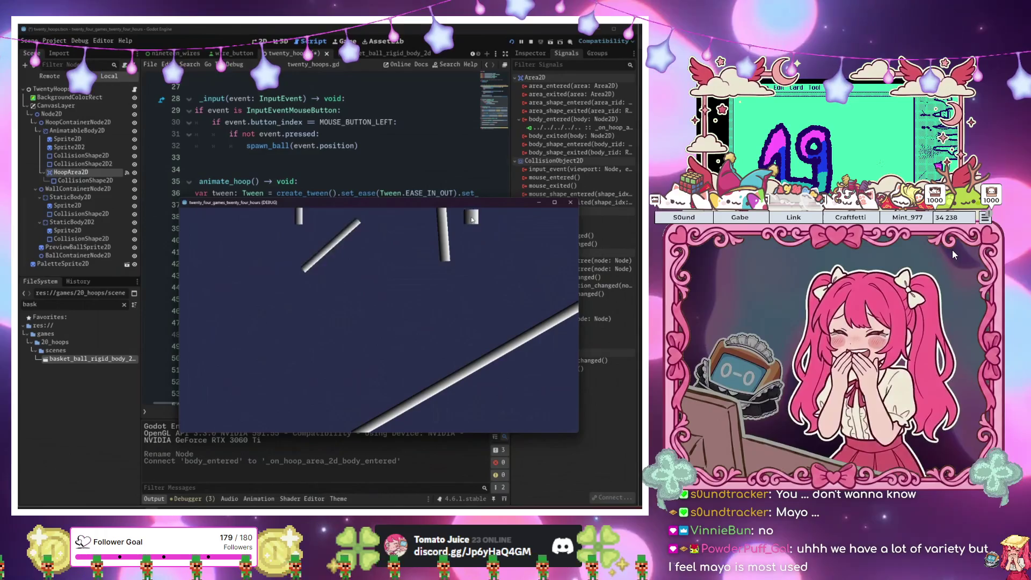
{"action": "left_click_drag", "start_coordinate": [427, 201], "coordinate": [313, 392]}
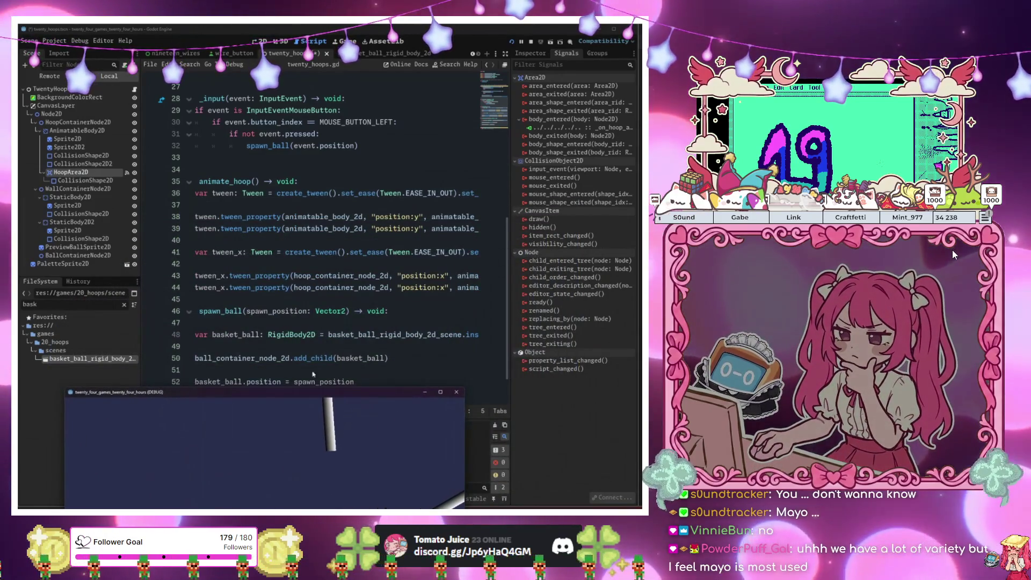
Copy animatable_body_2d from line 38 over the line 43 and 44 tween targets, then rerun
{"action": "left_click", "coordinate": [383, 287]}
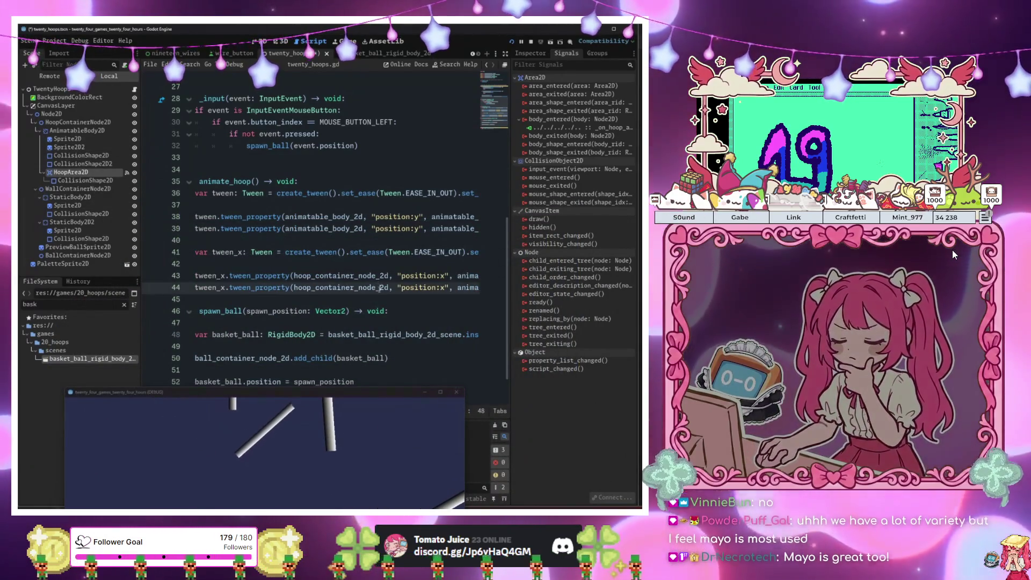
{"action": "scroll", "coordinate": [382, 286], "scroll_direction": "down", "scroll_amount": 2}
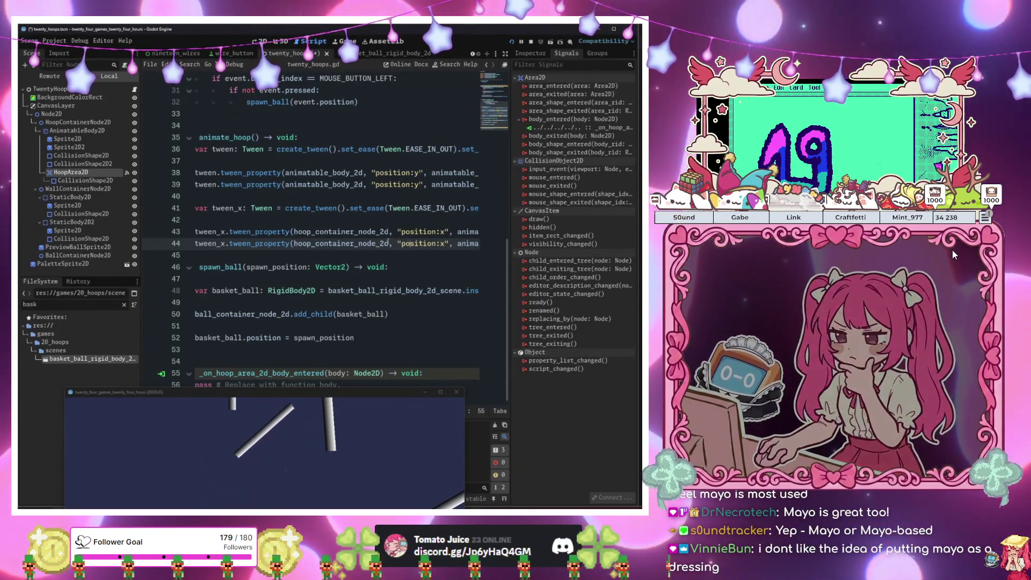
{"action": "double_click", "coordinate": [325, 172]}
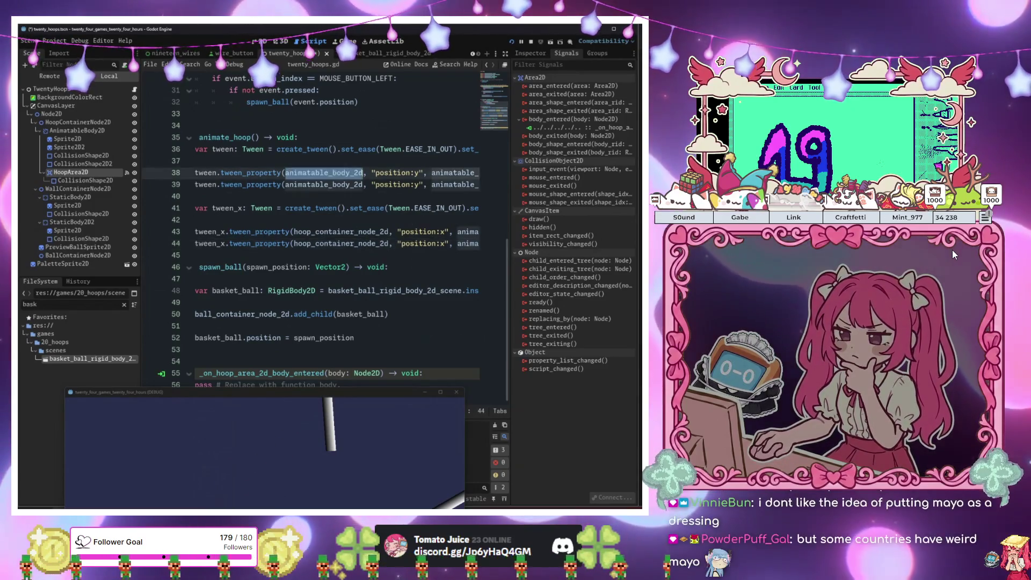
{"action": "key", "text": "ctrl+c"}
{"action": "double_click", "coordinate": [301, 231]}
{"action": "key", "text": "ctrl+v"}
{"action": "double_click", "coordinate": [300, 243]}
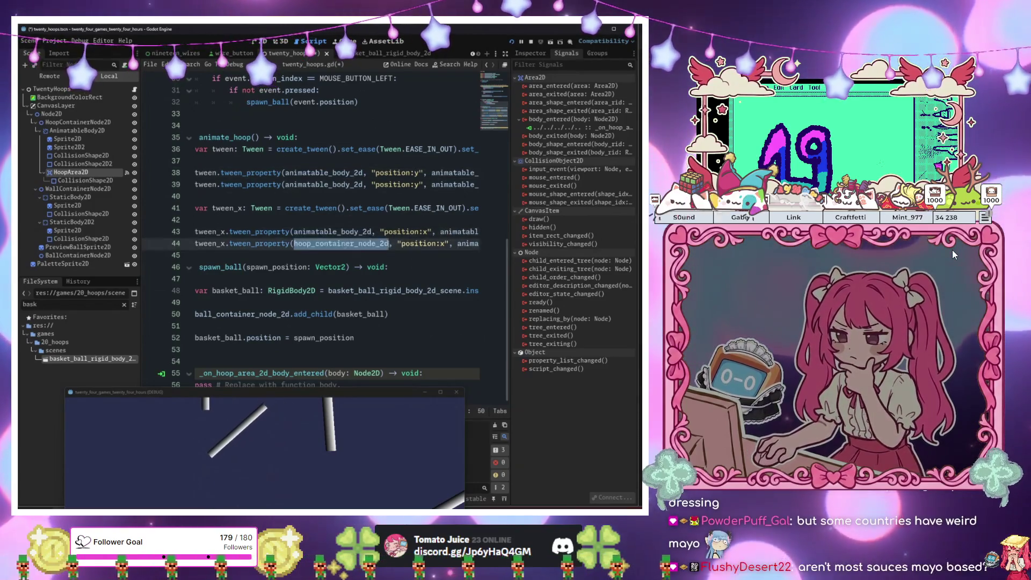
{"action": "key", "text": "ctrl+v"}
{"action": "left_click", "coordinate": [347, 257]}
{"action": "key", "text": "F6"}
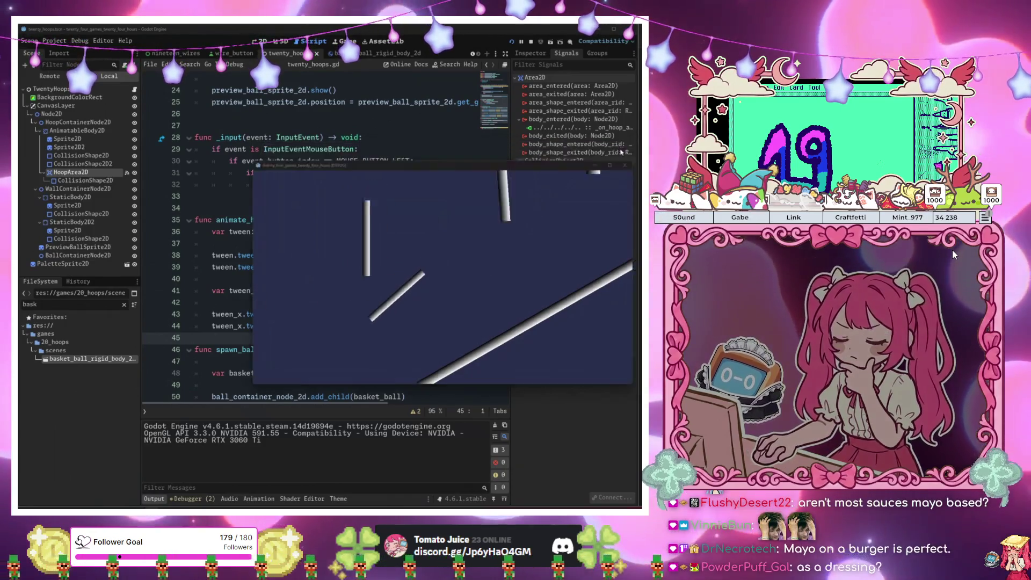
Review line 41's tween_x ease, TRANS_CIRC transition and loop settings with their documentation popups
{"action": "left_click", "coordinate": [621, 148]}
{"action": "left_click", "coordinate": [368, 313]}
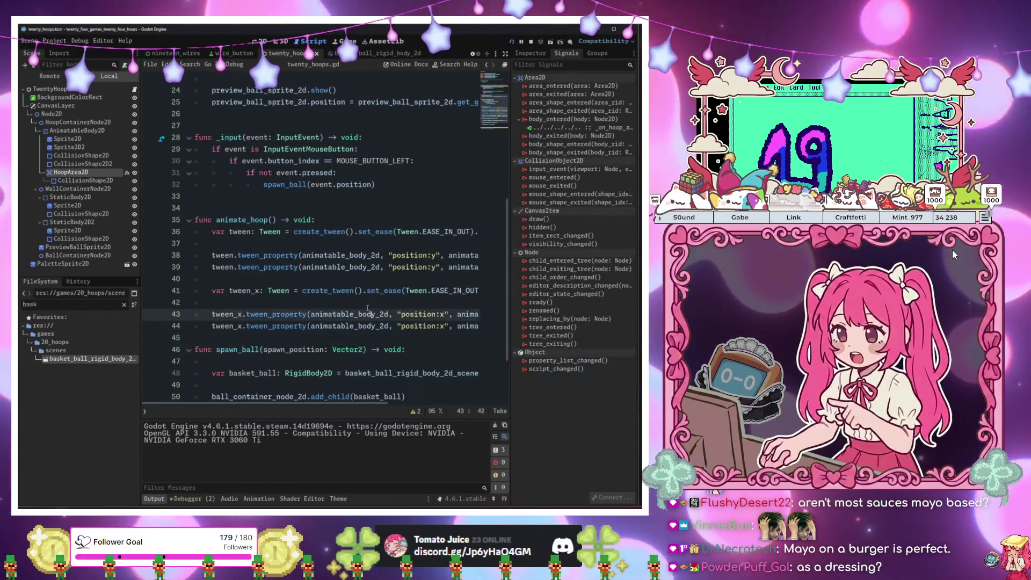
{"action": "mouse_move", "coordinate": [377, 295]}
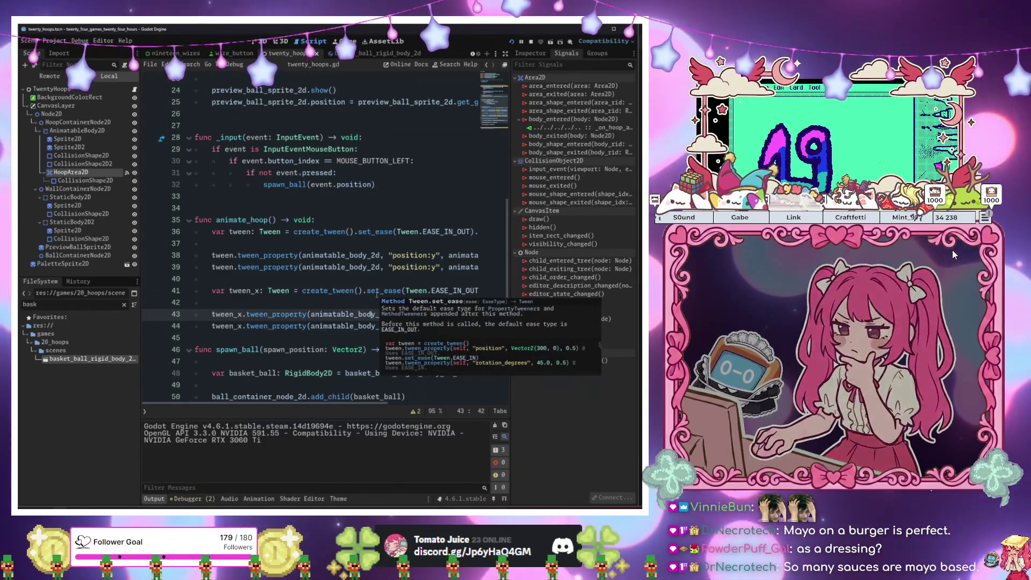
{"action": "left_click", "coordinate": [370, 298]}
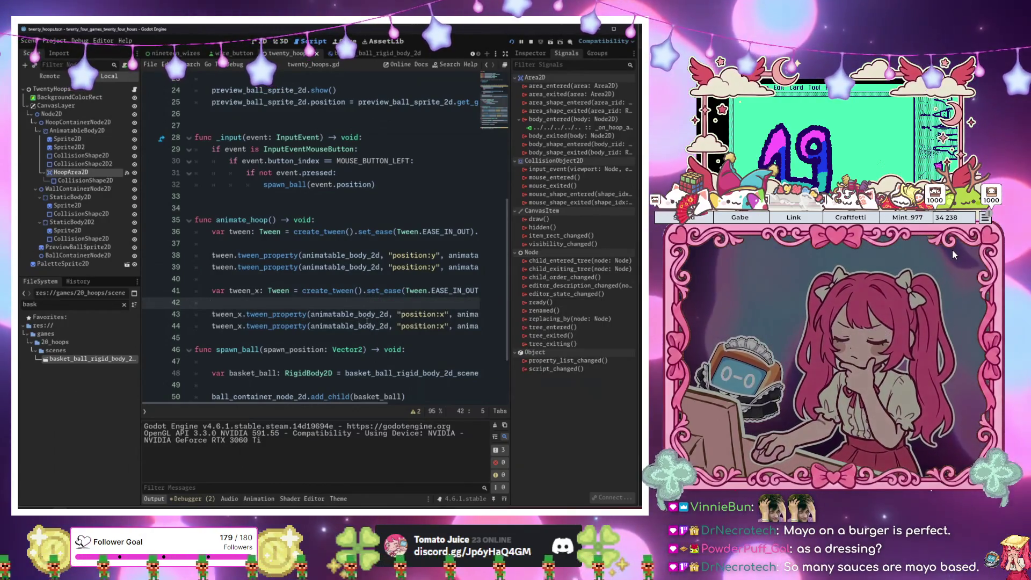
{"action": "left_click", "coordinate": [376, 290]}
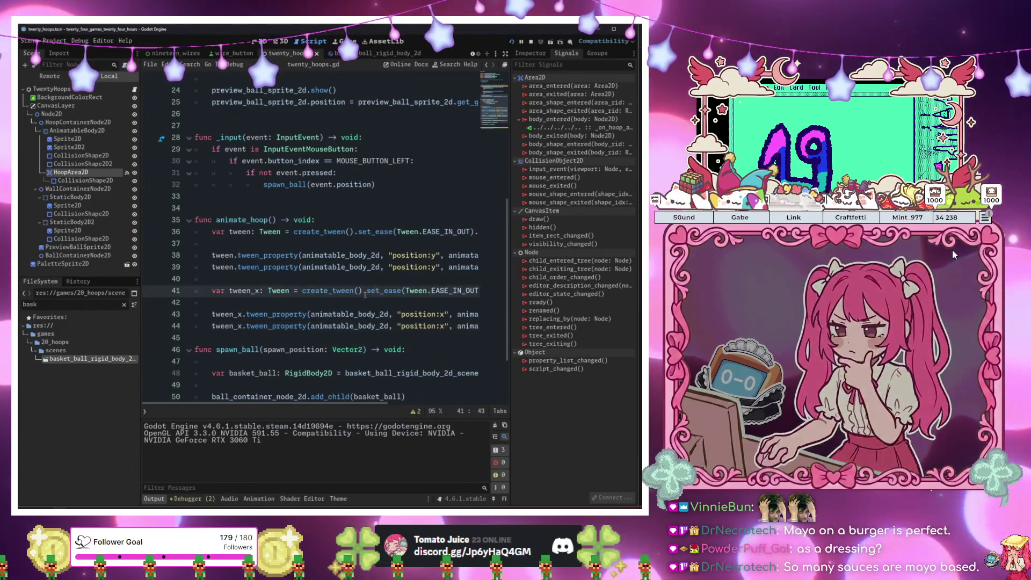
{"action": "left_click_drag", "start_coordinate": [370, 290], "coordinate": [482, 291]}
{"action": "left_click", "coordinate": [429, 314]}
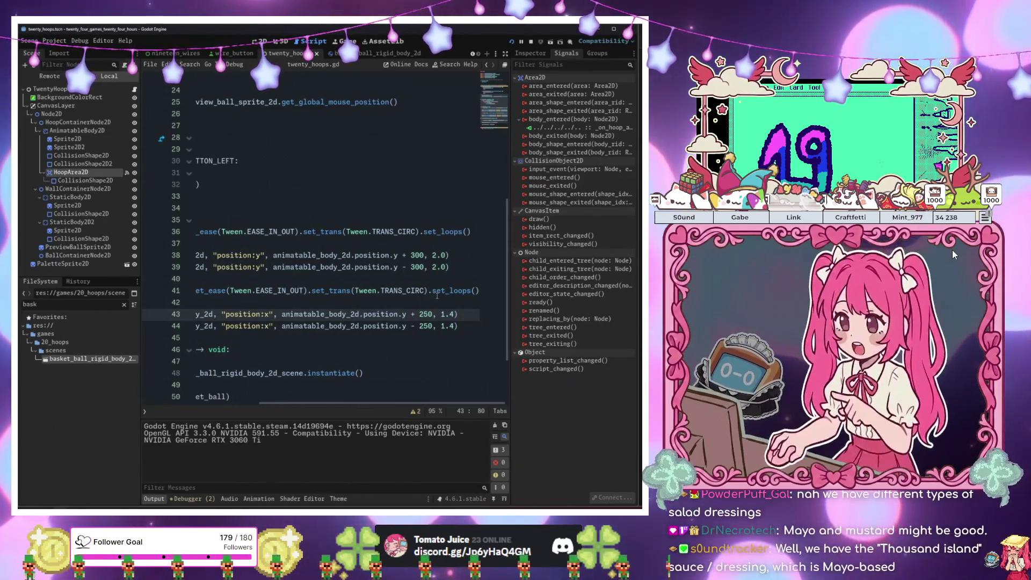
{"action": "mouse_move", "coordinate": [444, 289]}
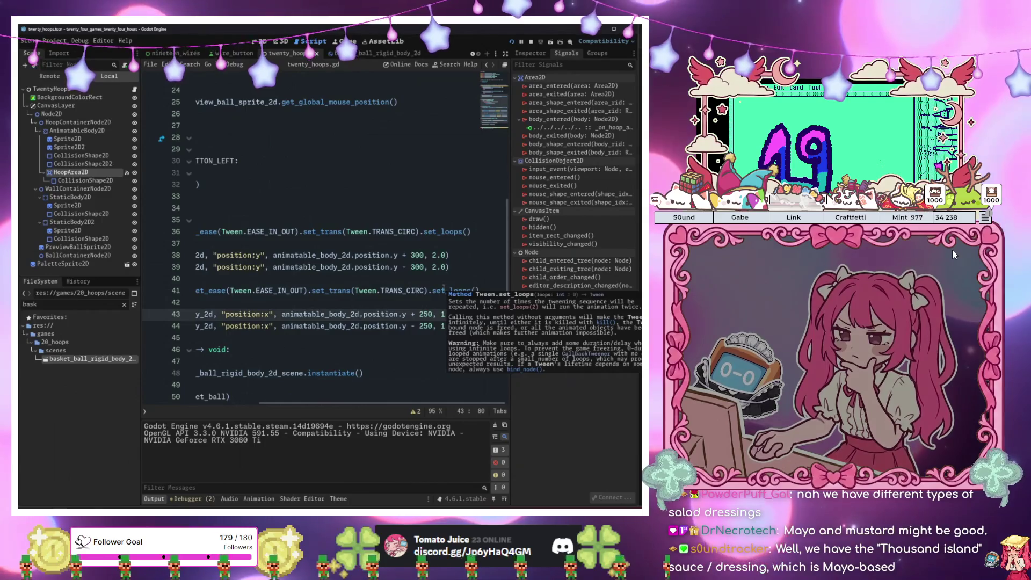
{"action": "left_click", "coordinate": [413, 295]}
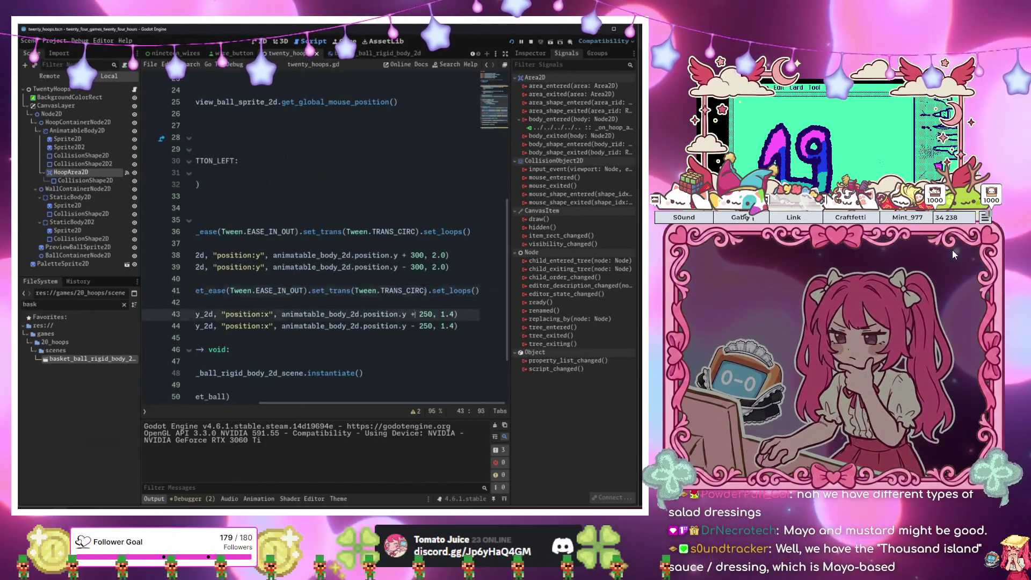
{"action": "left_click", "coordinate": [427, 291]}
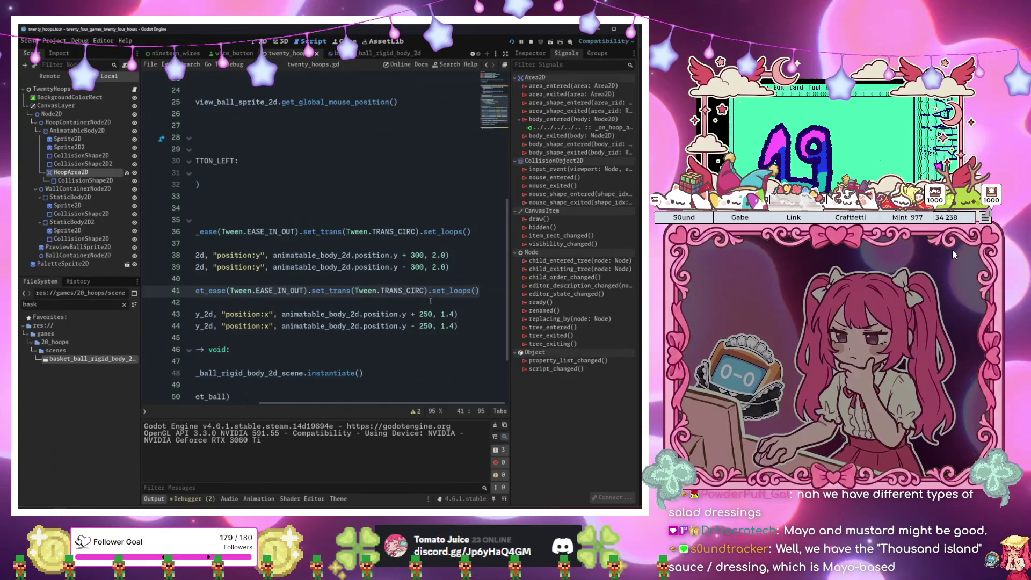
{"action": "mouse_move", "coordinate": [432, 297]}
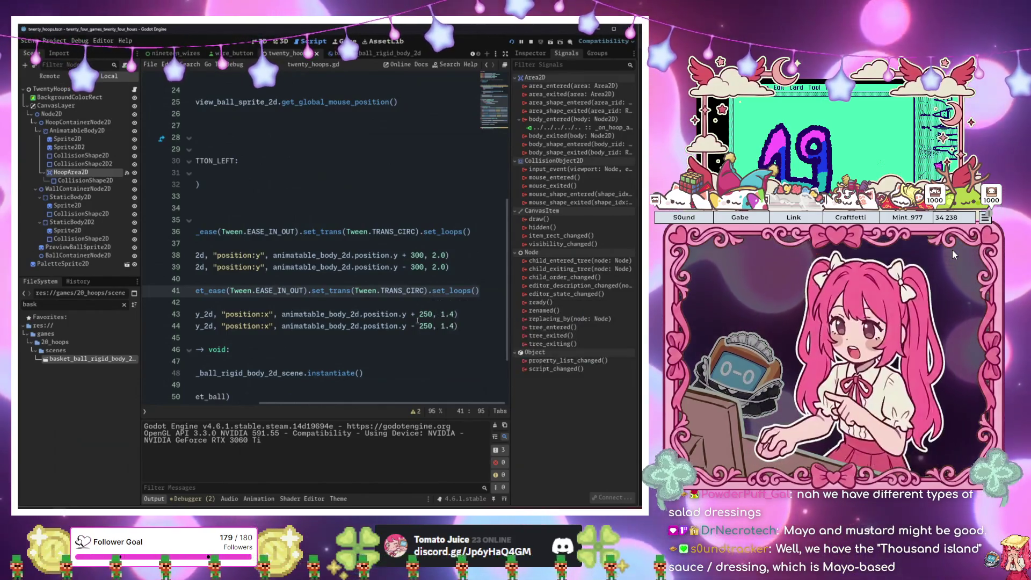
Change position.y to position.x in the line 43 and 44 tweens and launch the game
{"action": "left_click", "coordinate": [407, 314]}
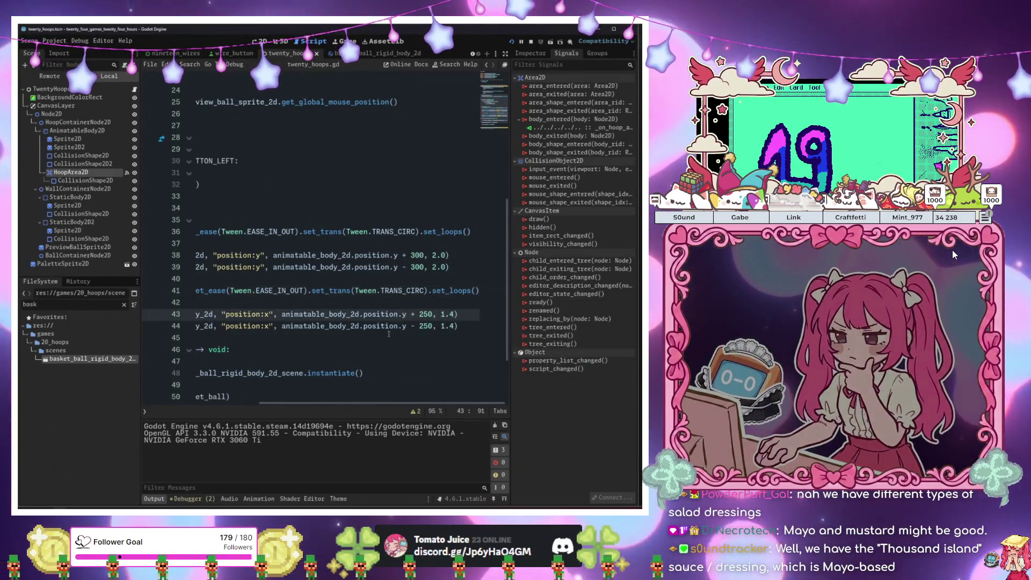
{"action": "key", "text": "BackSpace"}
{"action": "type", "text": "x"}
{"action": "key", "text": "Down"}
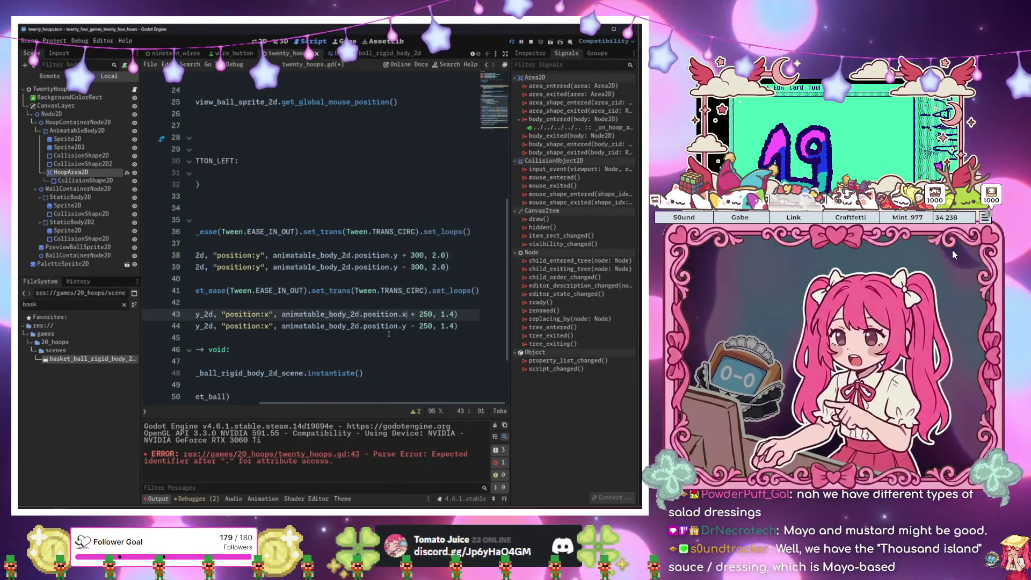
{"action": "key", "text": "BackSpace"}
{"action": "type", "text": "x"}
{"action": "left_click", "coordinate": [388, 335]}
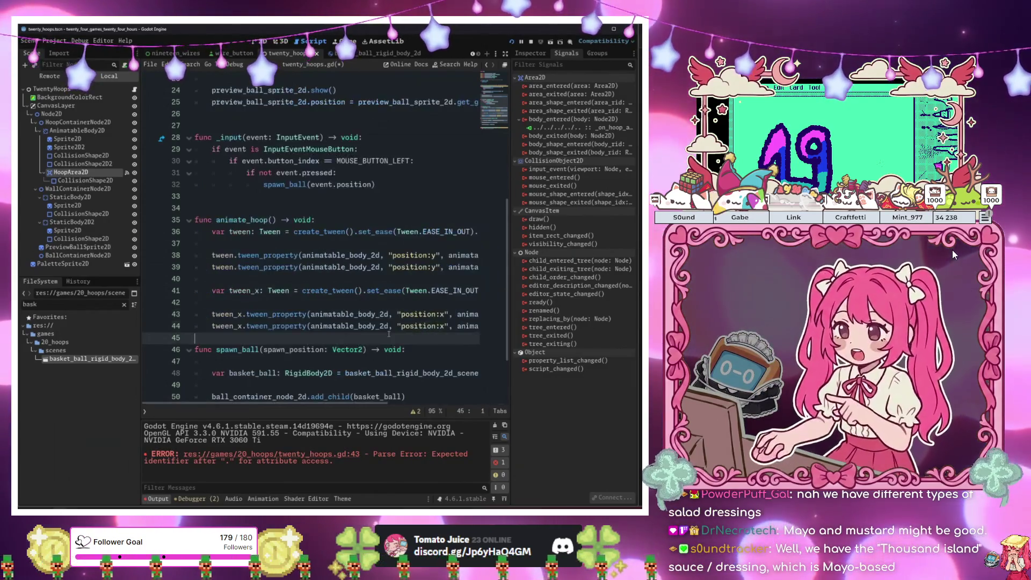
{"action": "key", "text": "F6"}
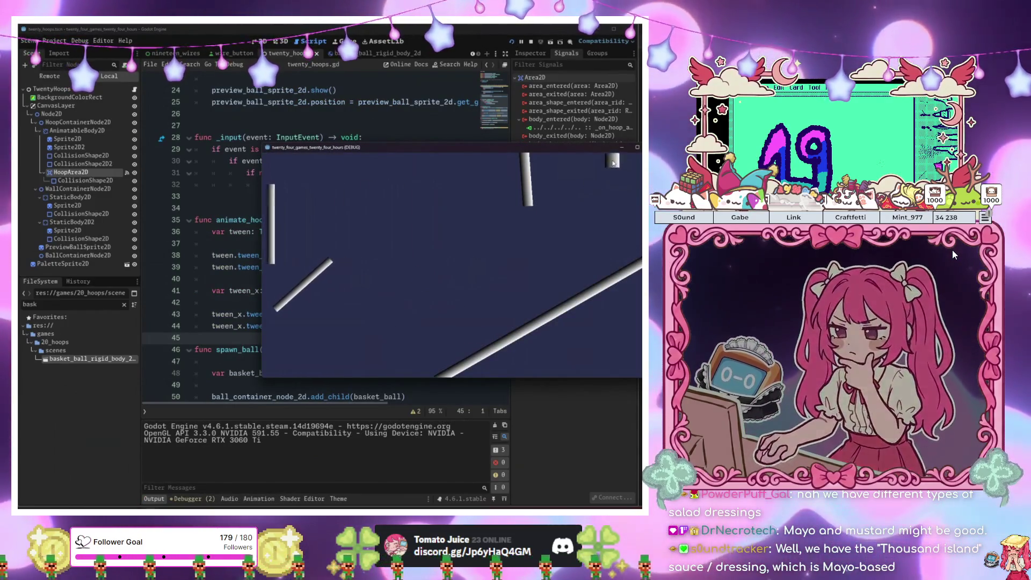
Retarget the line 43 and 44 tweens back to hoop_container_node_2d and run again
{"action": "left_click", "coordinate": [374, 290]}
{"action": "left_click", "coordinate": [375, 314]}
{"action": "left_click", "coordinate": [299, 326]}
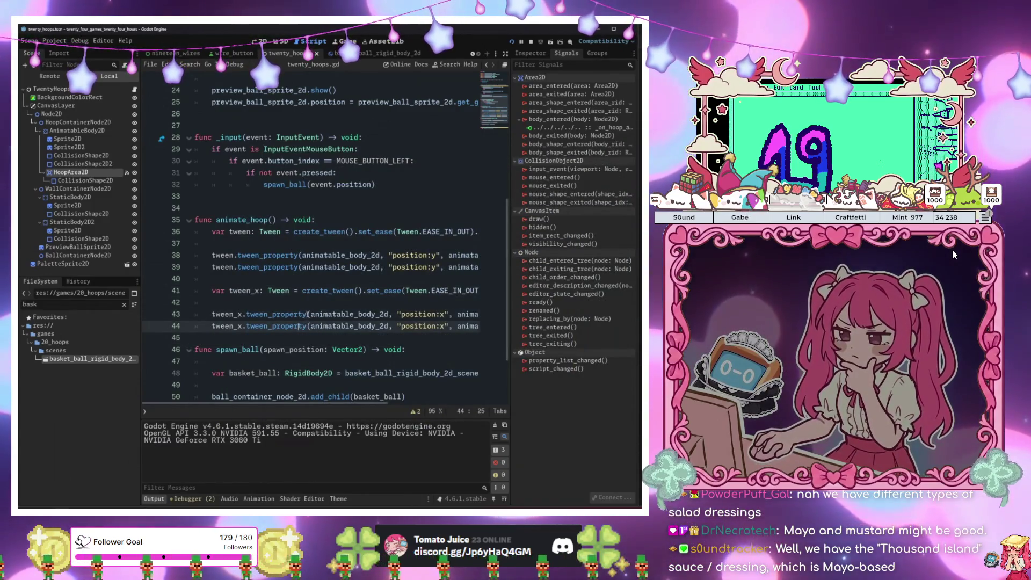
{"action": "double_click", "coordinate": [349, 314]}
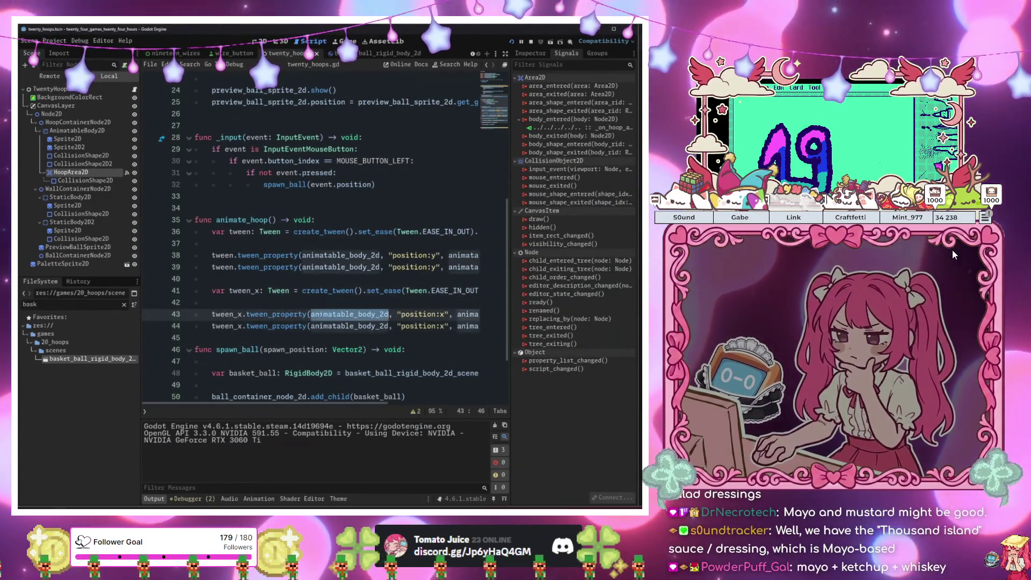
{"action": "type", "text": "hoop"}
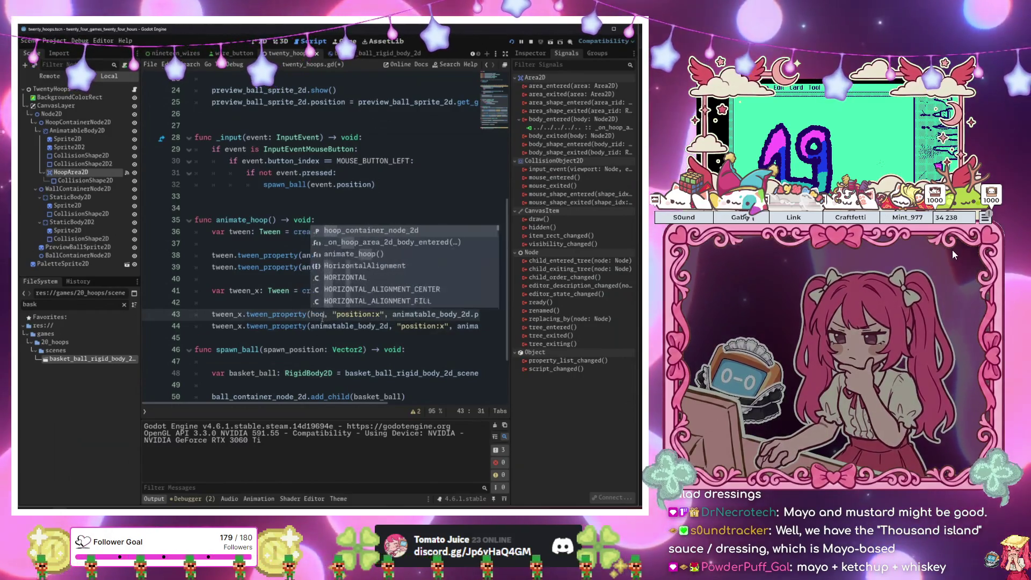
{"action": "key", "text": "Return"}
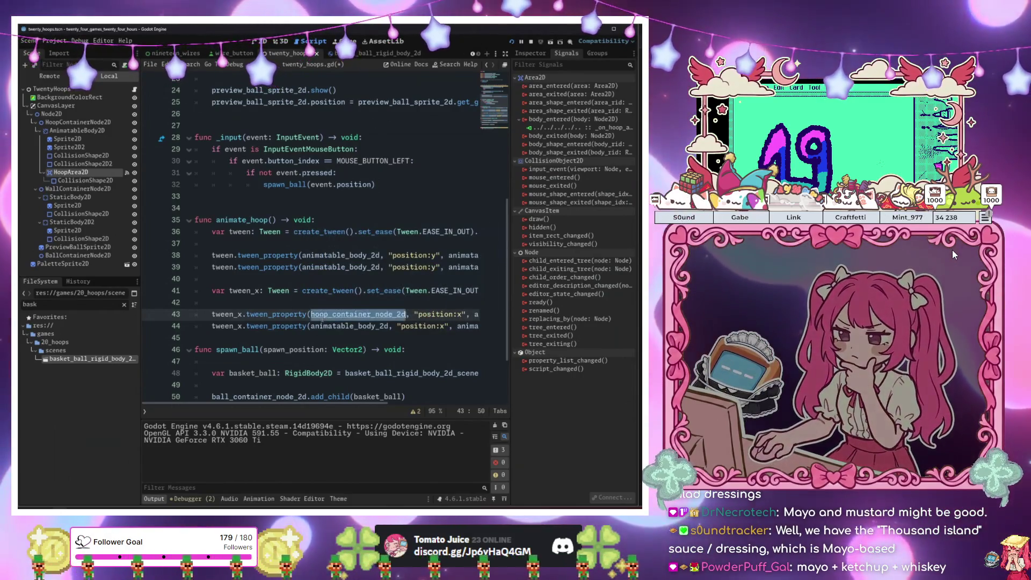
{"action": "double_click", "coordinate": [348, 326]}
{"action": "type", "text": "hoop_container_node_2d"}
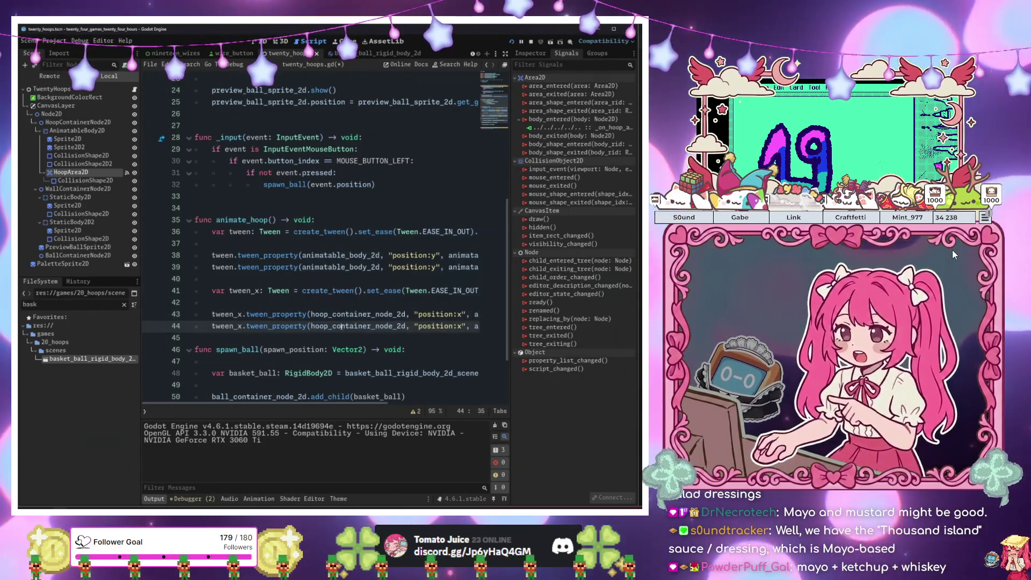
{"action": "key", "text": "F6"}
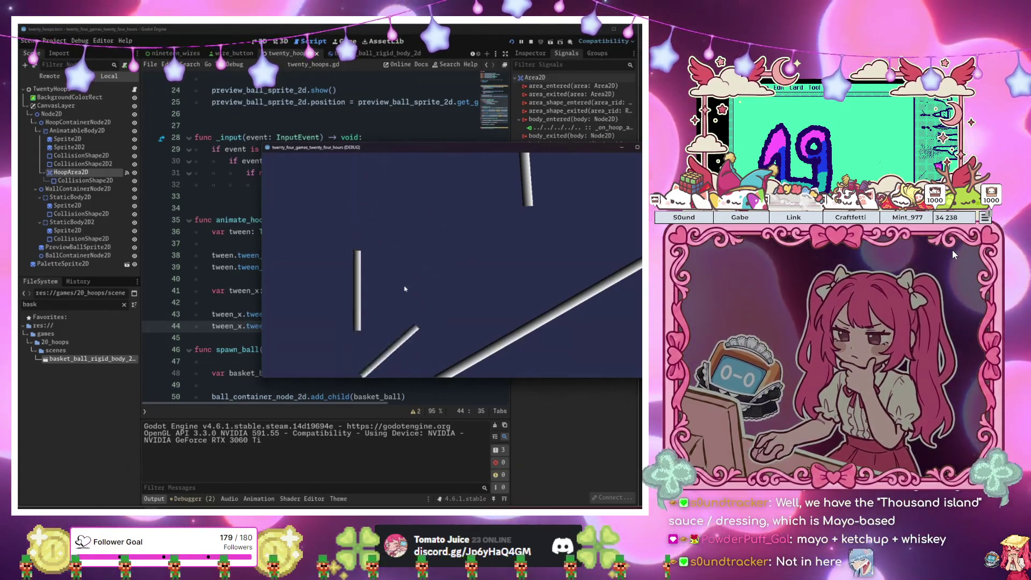
Drop balls to test the sliding hoop, then stop the game with F8
{"action": "left_click", "coordinate": [564, 180]}
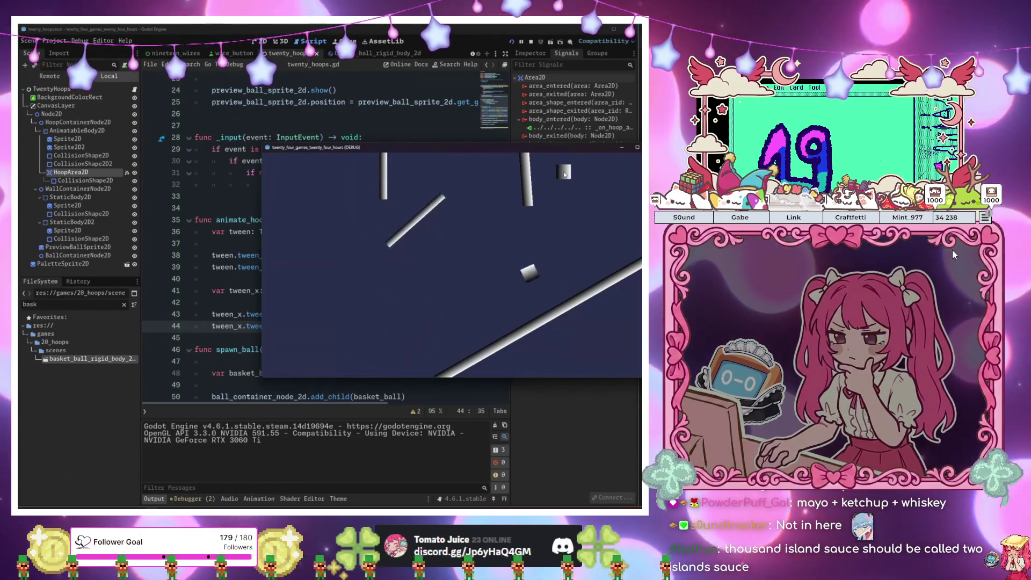
{"action": "left_click", "coordinate": [564, 174]}
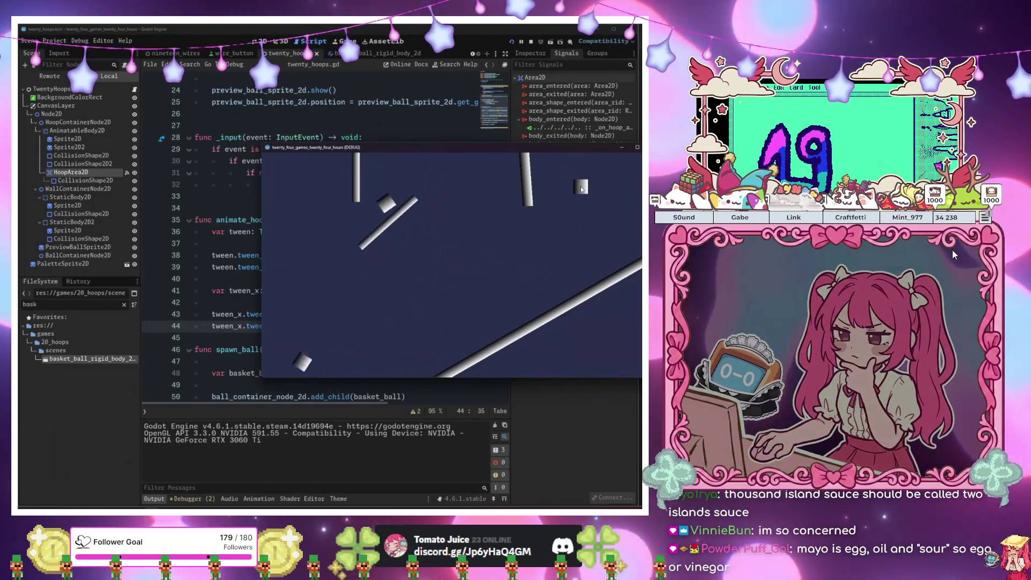
{"action": "key", "text": "F8"}
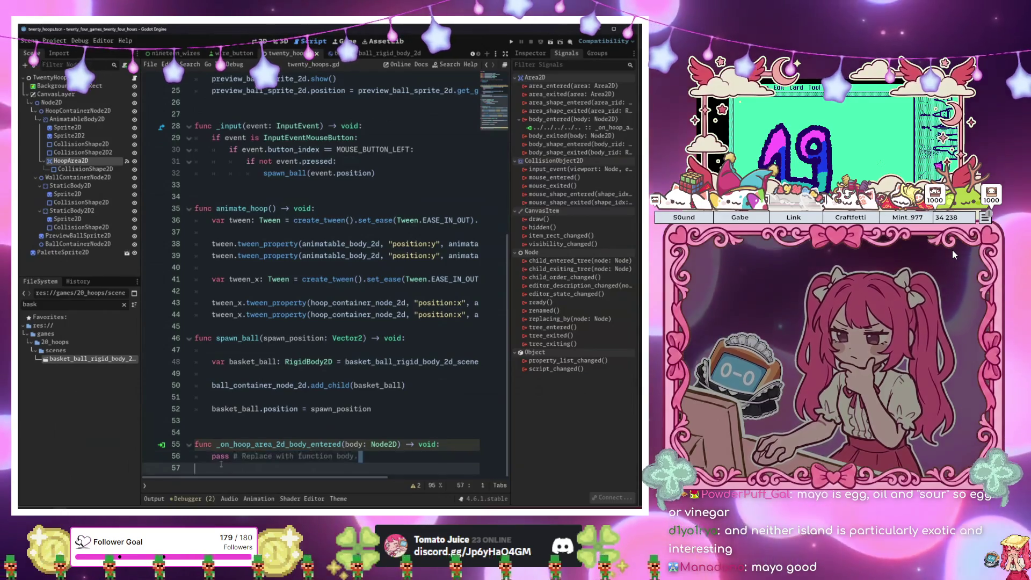
Replace the handler's pass line with points += 1 and begin an 'if po' condition below
{"action": "left_click_drag", "start_coordinate": [364, 457], "coordinate": [209, 457]}
{"action": "key", "text": "BackSpace"}
{"action": "type", "text": "por"}
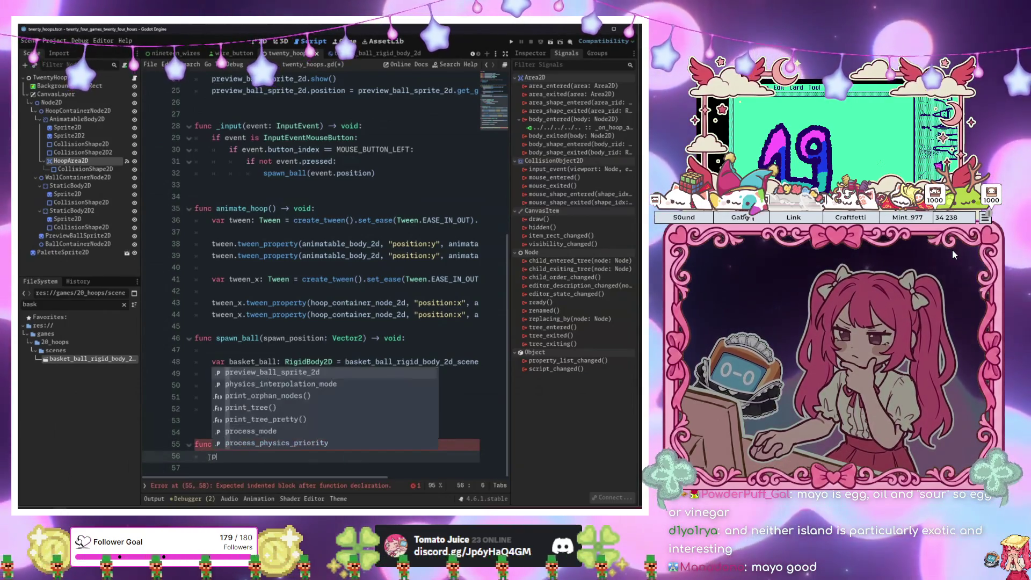
{"action": "key", "text": "BackSpace"}
{"action": "type", "text": "ints +"}
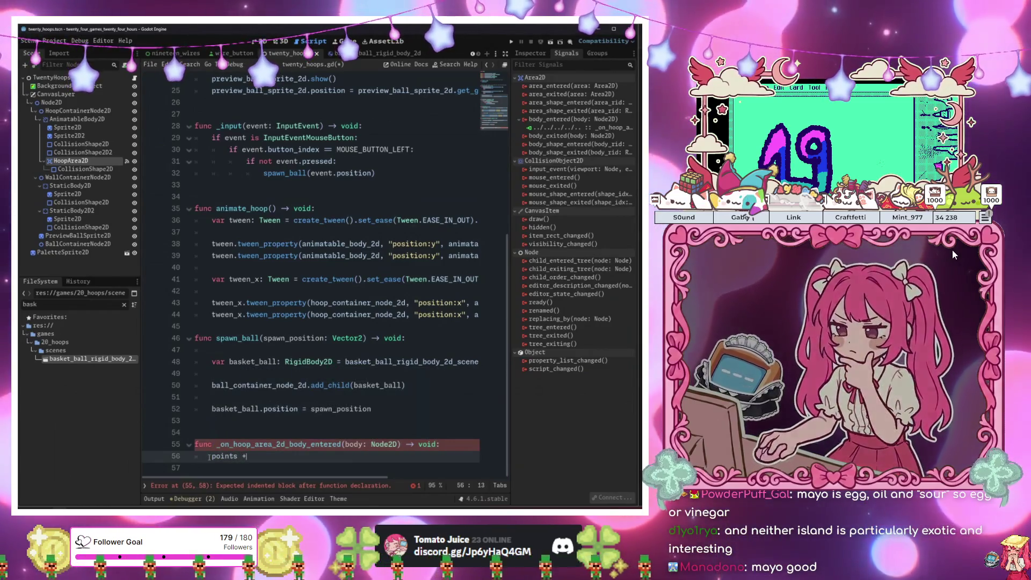
{"action": "type", "text": "= 1:"}
{"action": "key", "text": "Return"}
{"action": "type", "text": "if "}
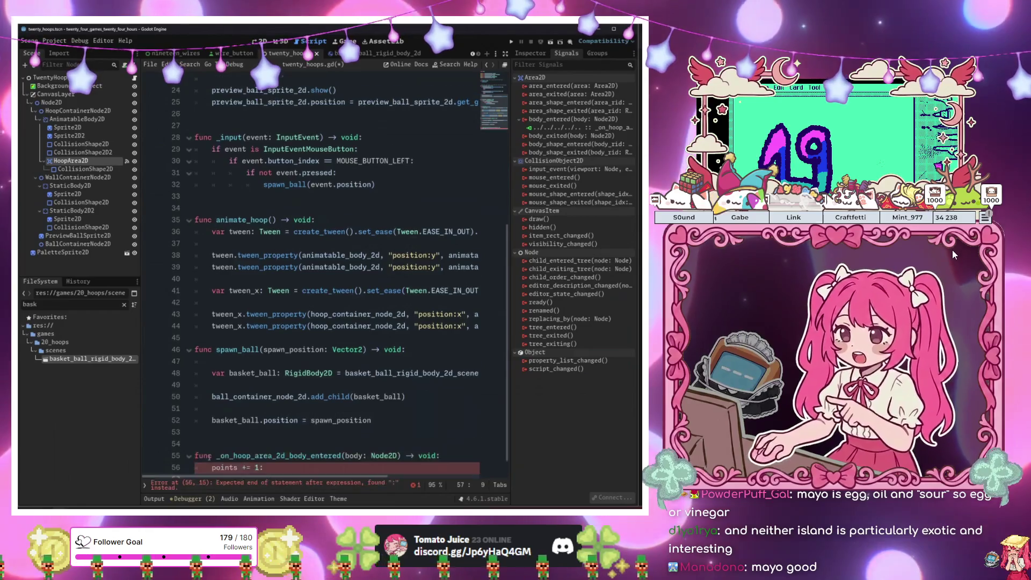
{"action": "type", "text": "po"}
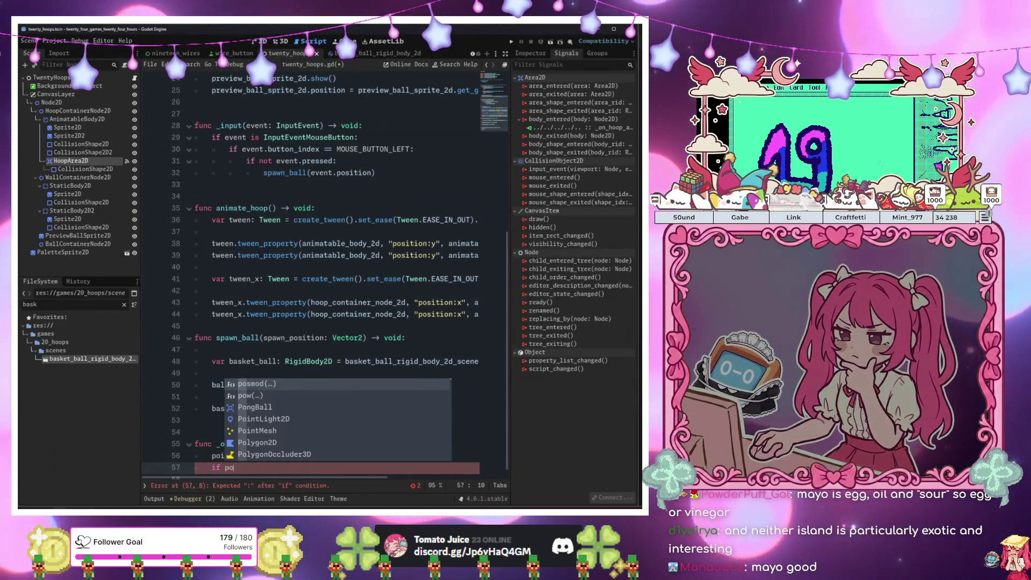
{"action": "scroll", "coordinate": [423, 356], "scroll_direction": "up", "scroll_amount": 8}
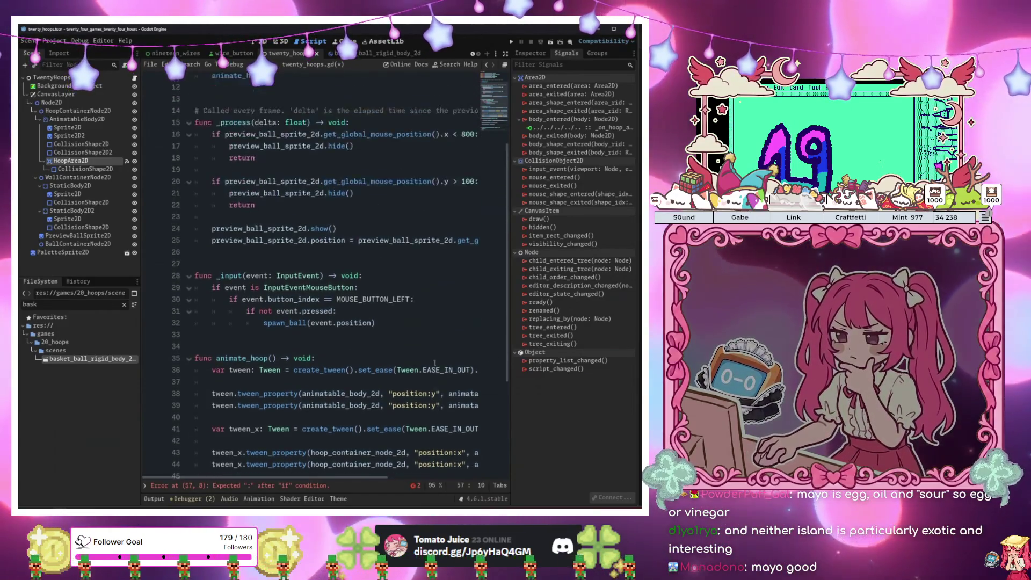
Declare var points: int = 0 below the exported variables
{"action": "left_click", "coordinate": [292, 163]}
{"action": "key", "text": "Return"}
{"action": "key", "text": "Return"}
{"action": "key", "text": "Return"}
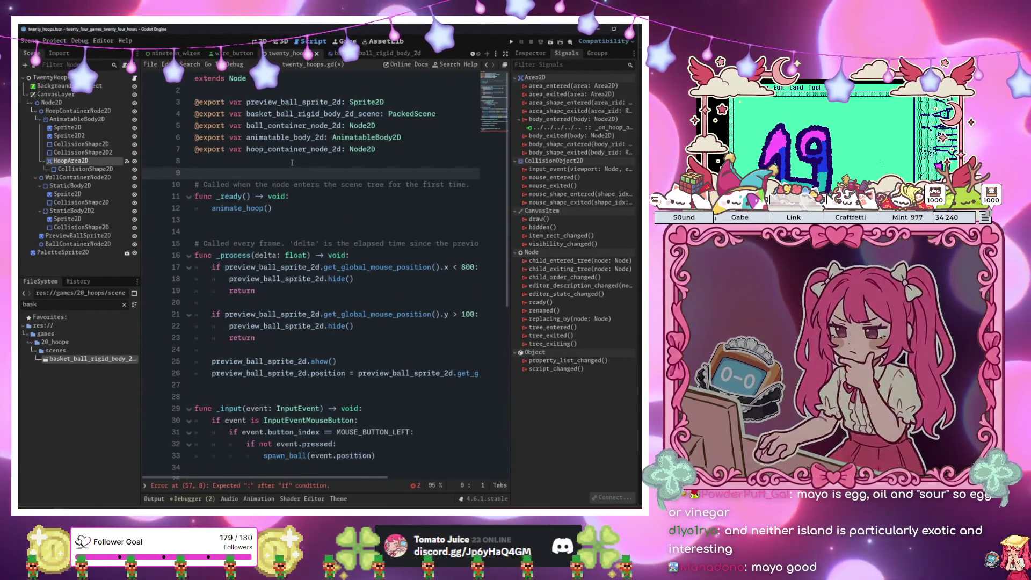
{"action": "key", "text": "Up"}
{"action": "key", "text": "Up"}
{"action": "type", "text": "var p"}
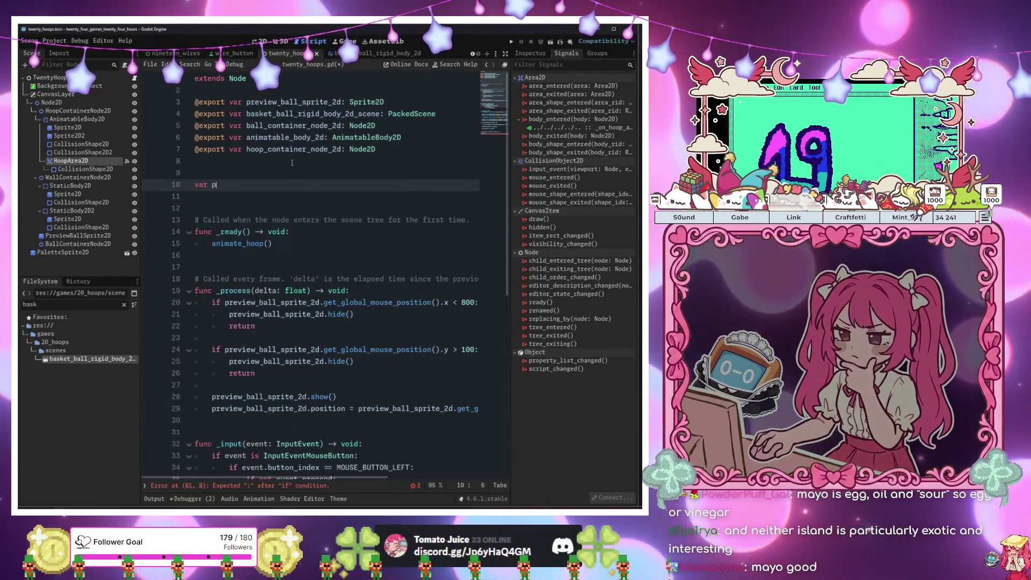
{"action": "type", "text": "oints: ="}
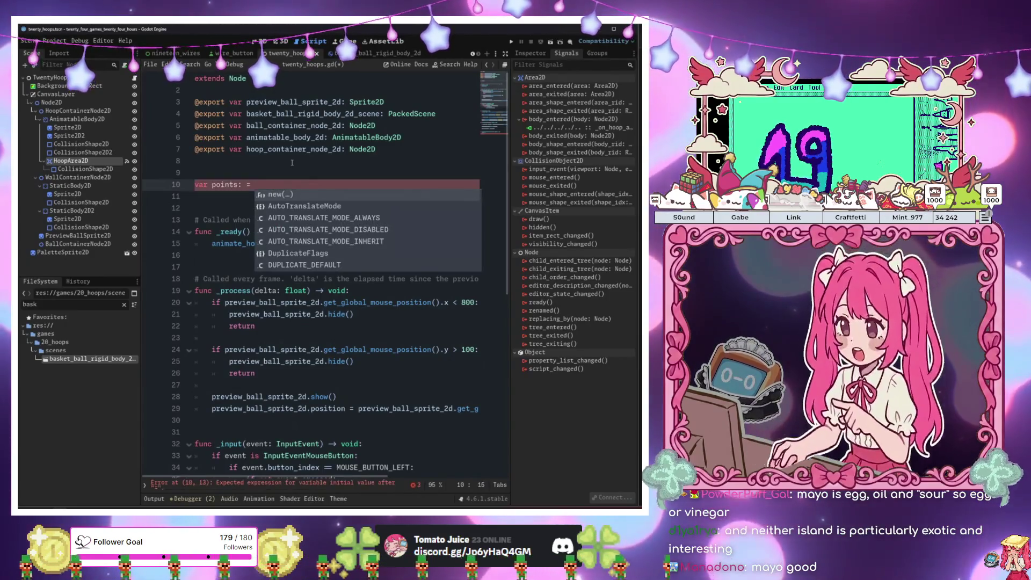
{"action": "type", "text": "int "}
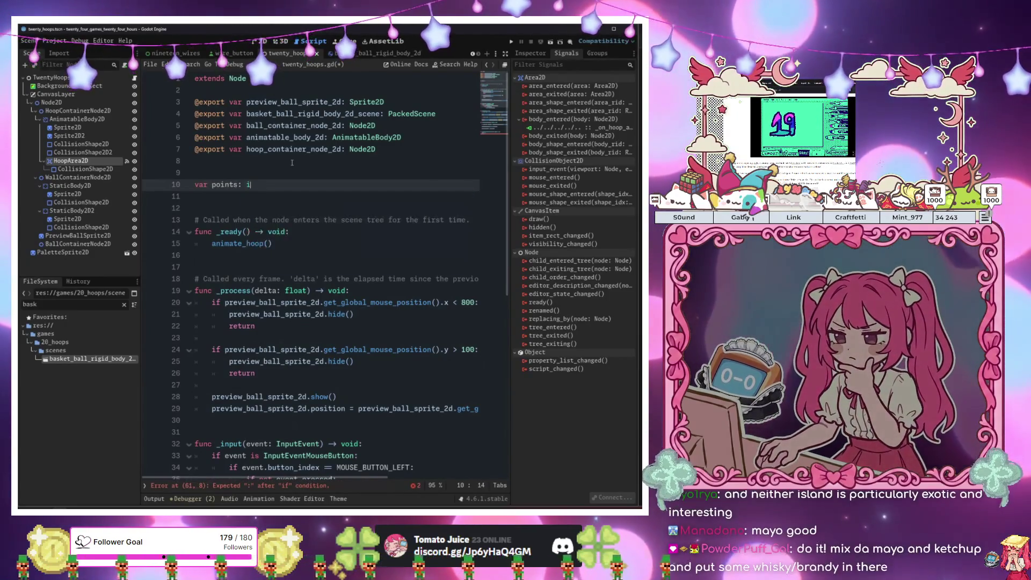
{"action": "type", "text": "= 0"}
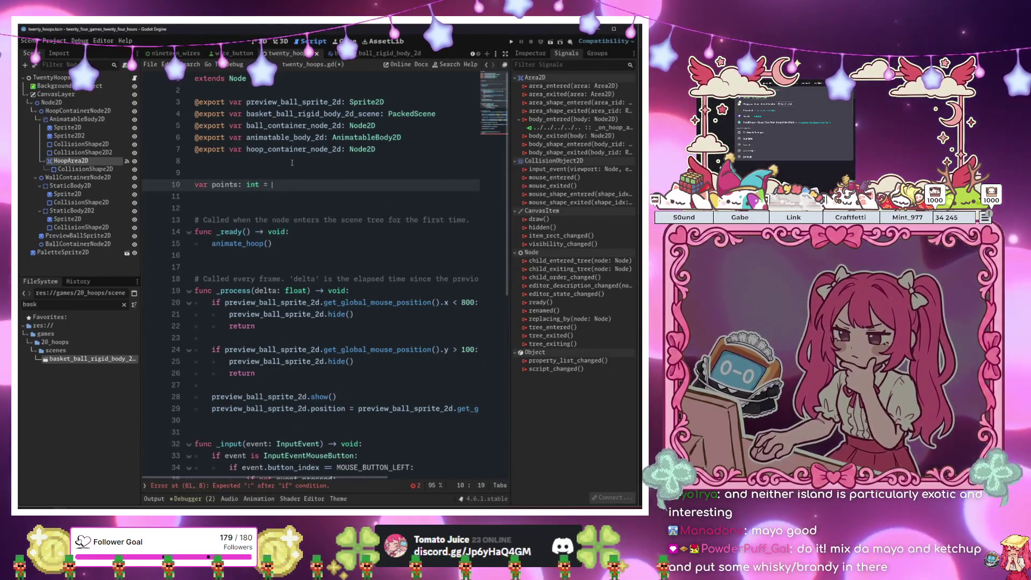
{"action": "key", "text": "Up"}
{"action": "key", "text": "Up"}
{"action": "key", "text": "Up"}
{"action": "key", "text": "Up"}
{"action": "key", "text": "Return"}
{"action": "key", "text": "Return"}
{"action": "key", "text": "Return"}
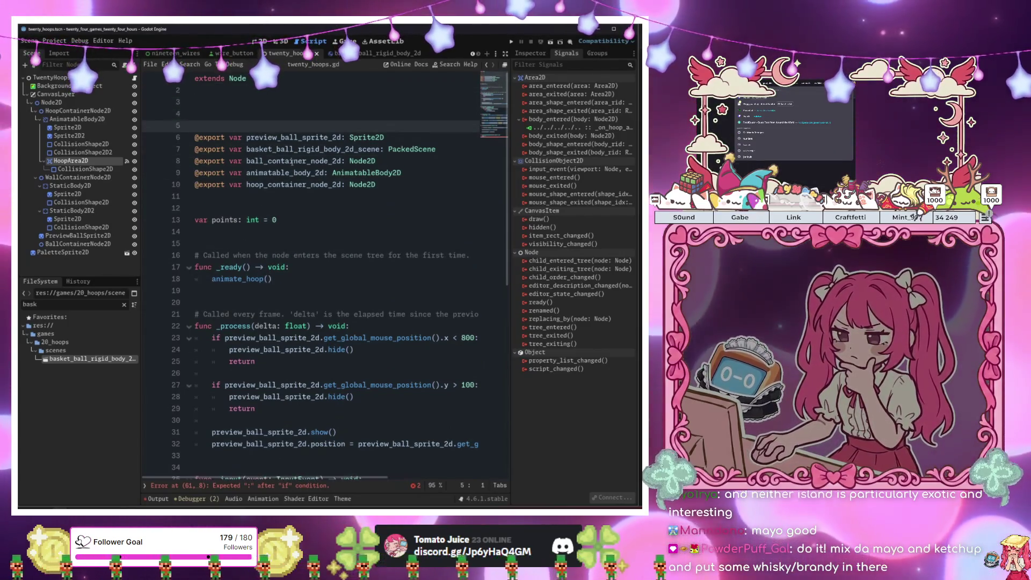
{"action": "key", "text": "Up"}
{"action": "key", "text": "Up"}
{"action": "type", "text": "@export"}
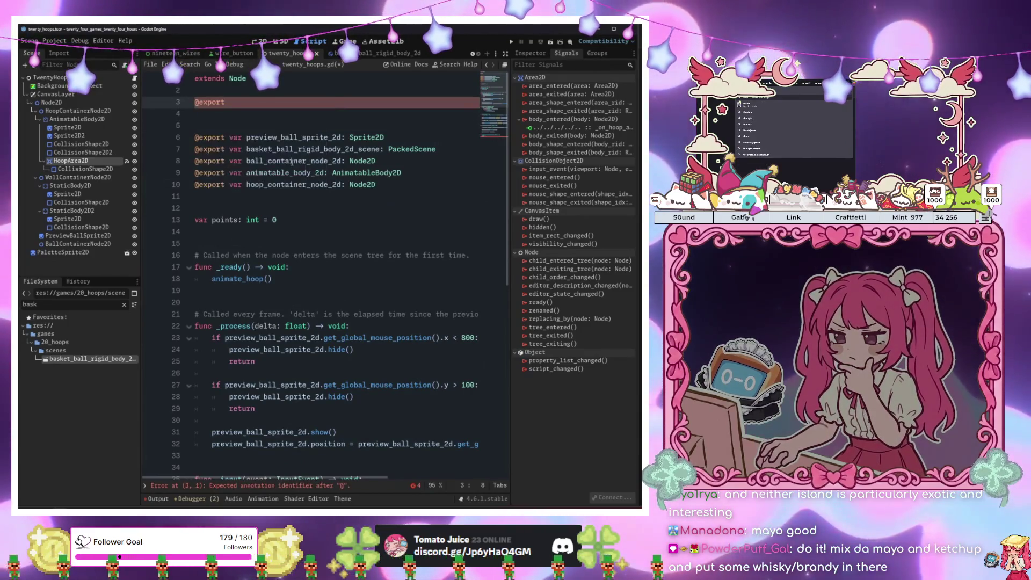
{"action": "type", "text": " var"}
{"action": "key", "text": "BackSpace"}
{"action": "key", "text": "BackSpace"}
{"action": "key", "text": "BackSpace"}
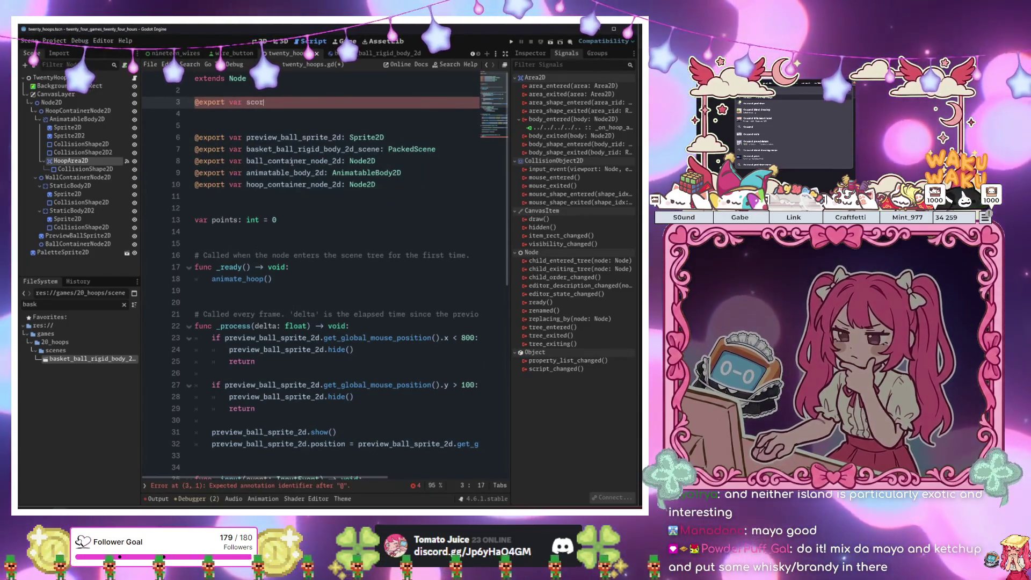
{"action": "type", "text": "points_to_win:"}
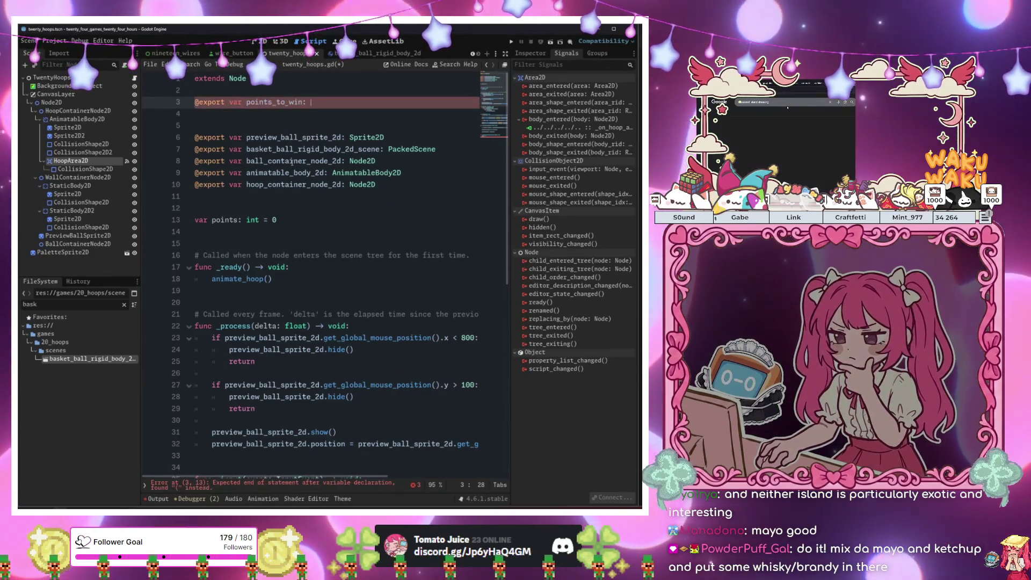
{"action": "key", "text": "BackSpace"}
{"action": "type", "text": ": int (8"}
{"action": "key", "text": "BackSpace"}
{"action": "key", "text": "BackSpace"}
{"action": "type", "text": "= 20"}
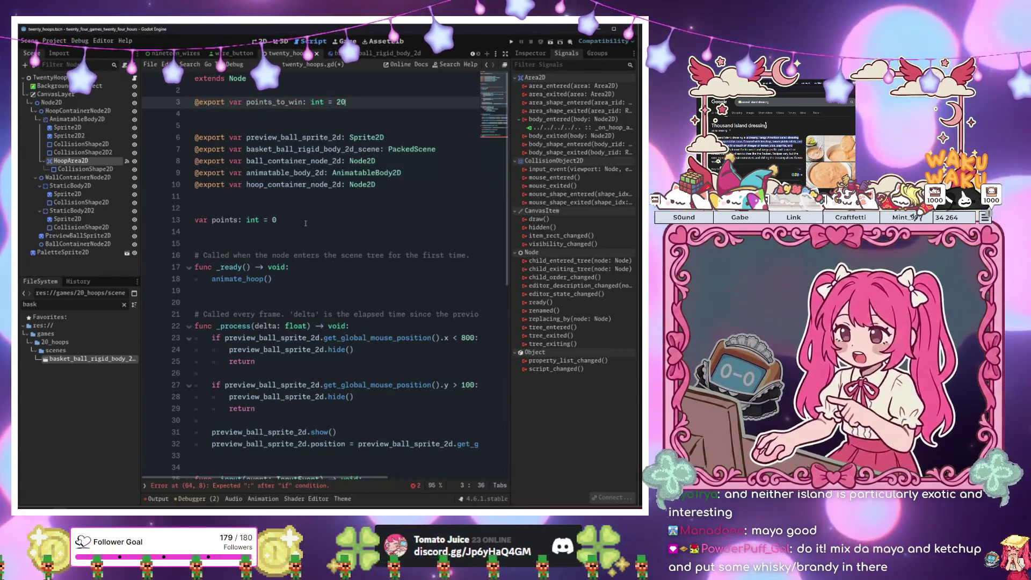
{"action": "scroll", "coordinate": [306, 223], "scroll_direction": "down", "scroll_amount": 10}
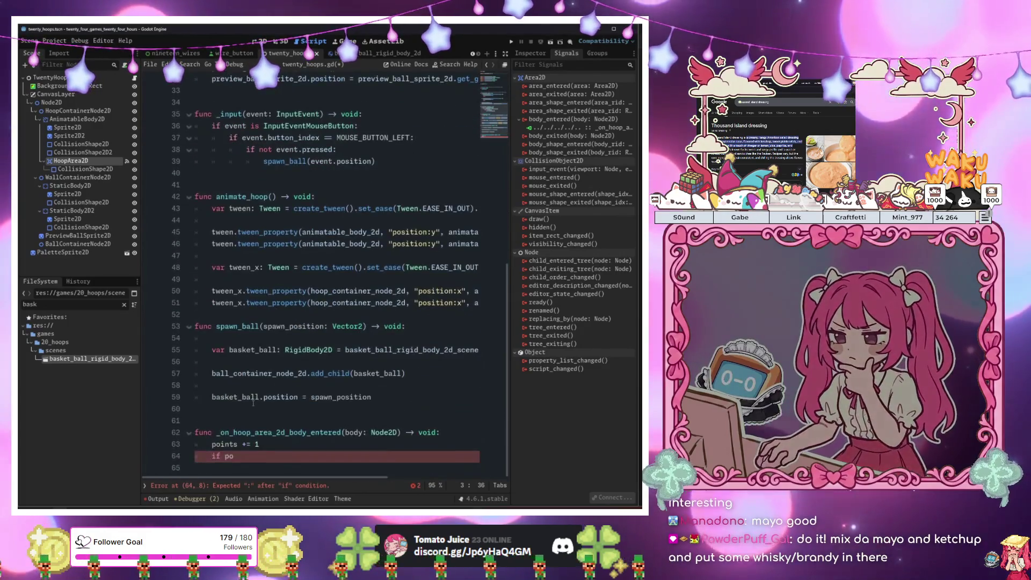
Make the scoring handler call win() when points == points_to_win
{"action": "type", "text": "ints "}
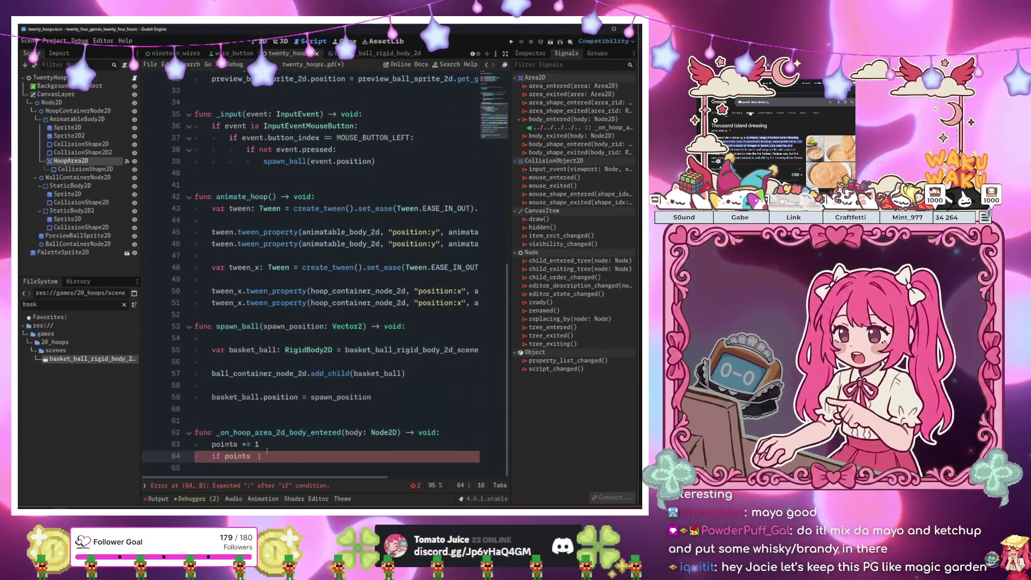
{"action": "type", "text": "== points_to_win"}
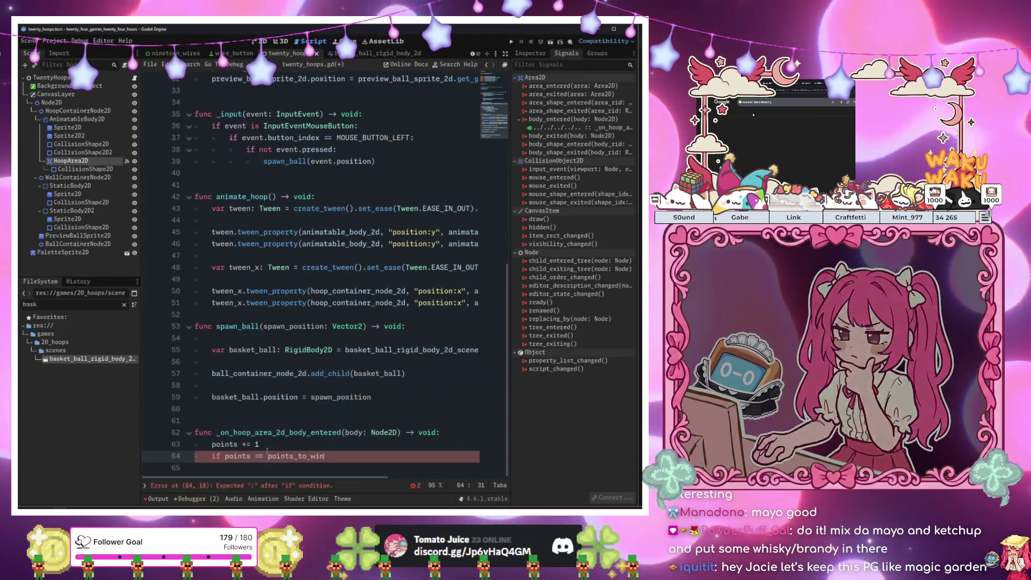
{"action": "type", "text": ":"}
{"action": "key", "text": "Return"}
{"action": "type", "text": "win()"}
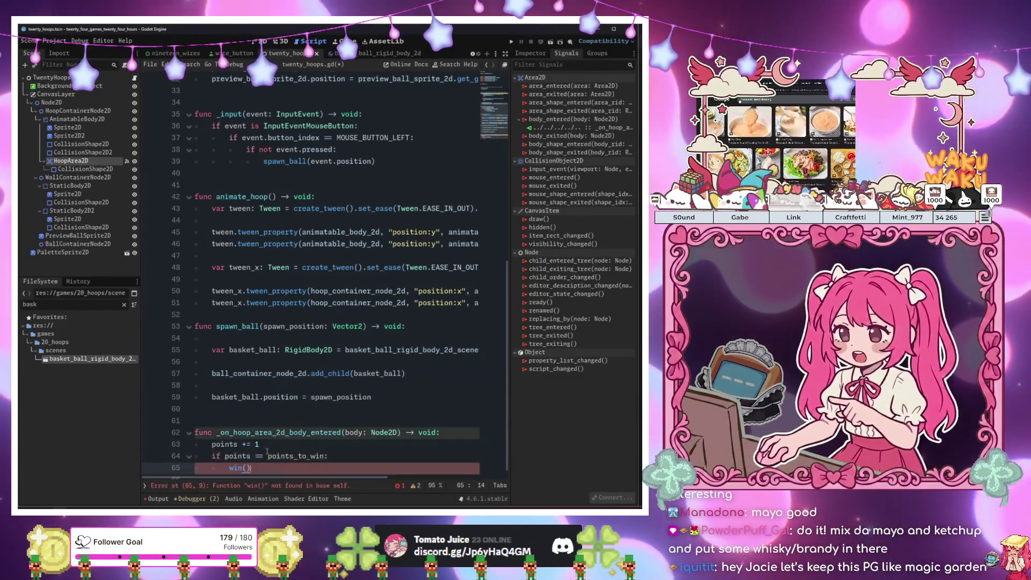
Add a 'func win() -> void' that prints "Test", then save and run the game
{"action": "scroll", "coordinate": [227, 355], "scroll_direction": "up", "scroll_amount": 6}
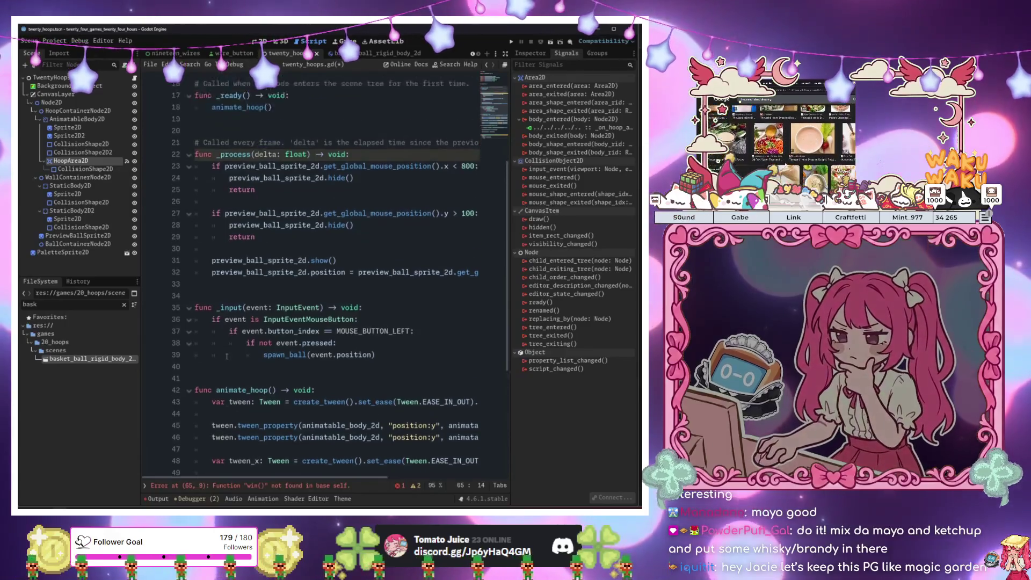
{"action": "scroll", "coordinate": [227, 356], "scroll_direction": "up", "scroll_amount": 2}
{"action": "left_click", "coordinate": [317, 371]}
{"action": "key", "text": "Return"}
{"action": "key", "text": "Return"}
{"action": "key", "text": "Return"}
{"action": "key", "text": "Up"}
{"action": "key", "text": "Up"}
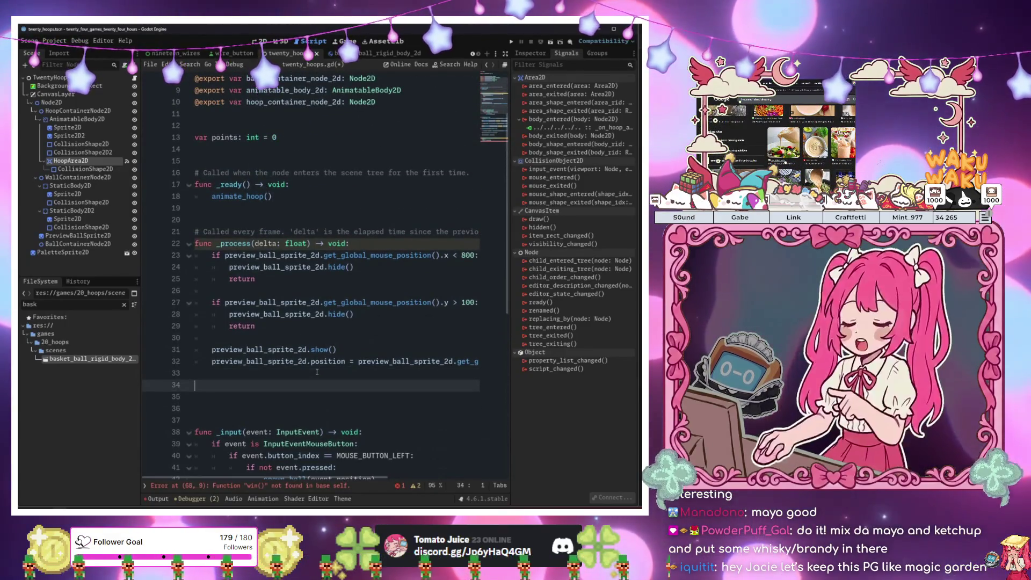
{"action": "type", "text": "func wo"}
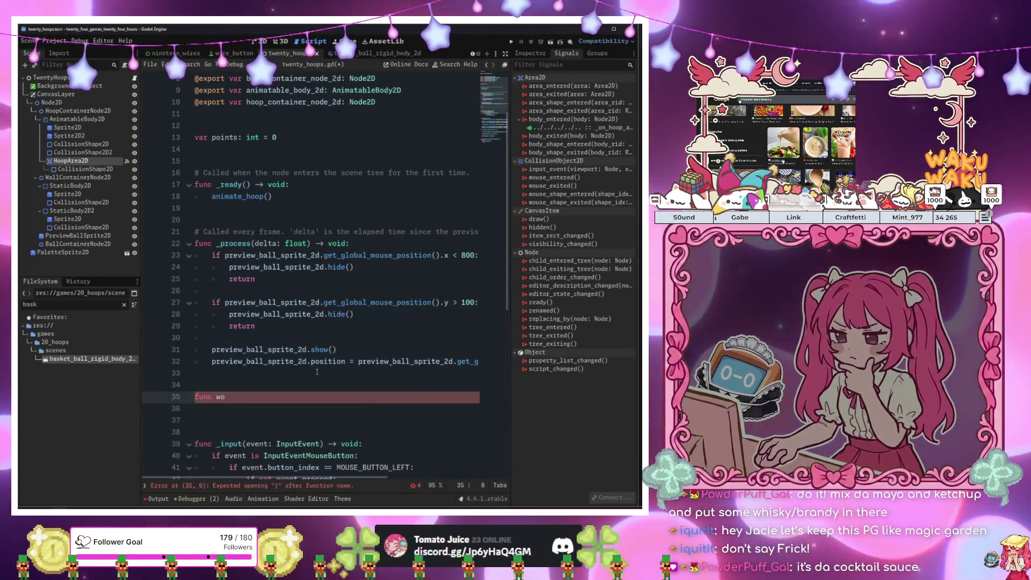
{"action": "key", "text": "BackSpace"}
{"action": "type", "text": "in() -> vo"}
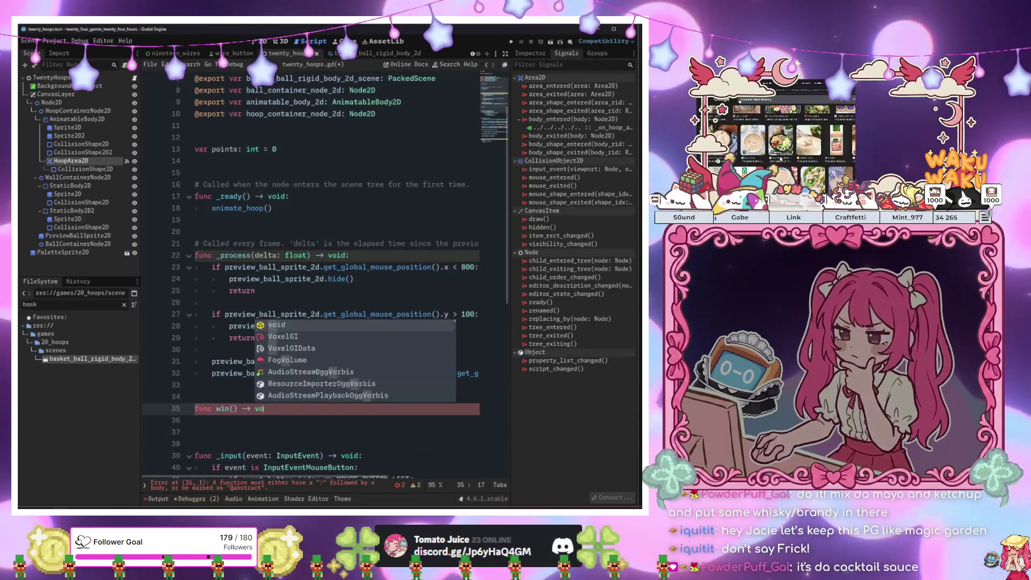
{"action": "type", "text": "id:"}
{"action": "key", "text": "Return"}
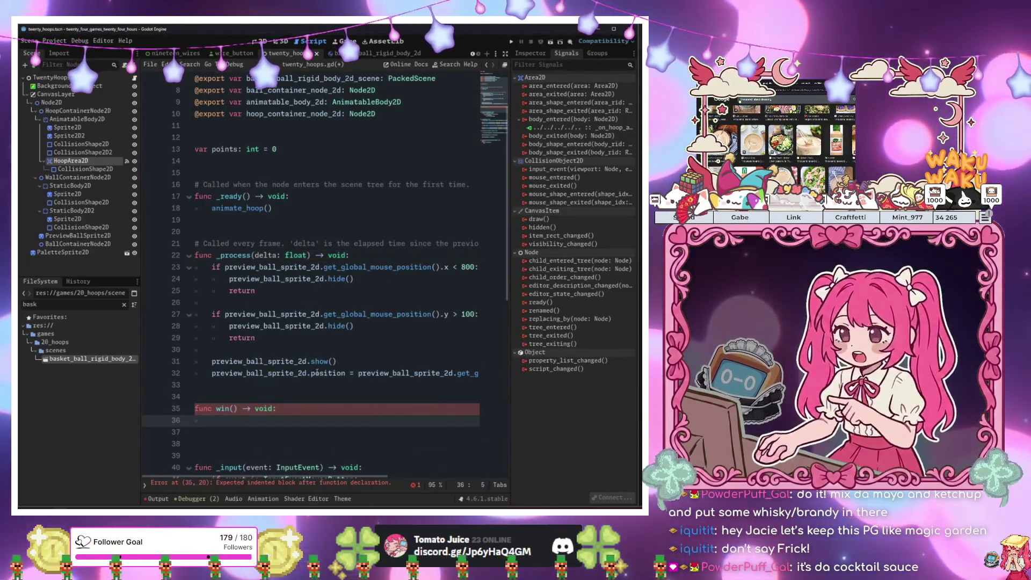
{"action": "key", "text": "Delete"}
{"action": "type", "text": "pr"}
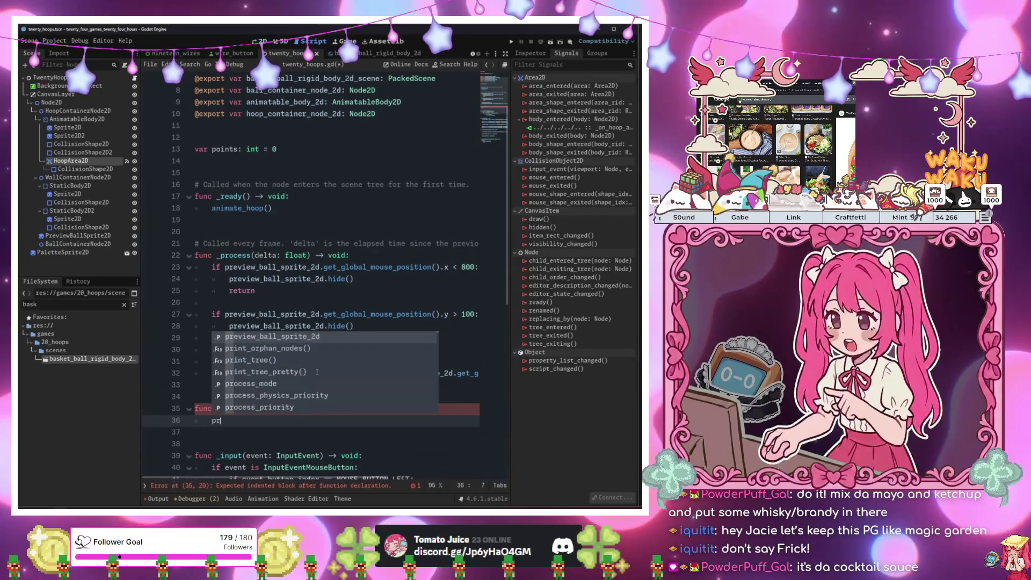
{"action": "type", "text": "int(\"Test"}
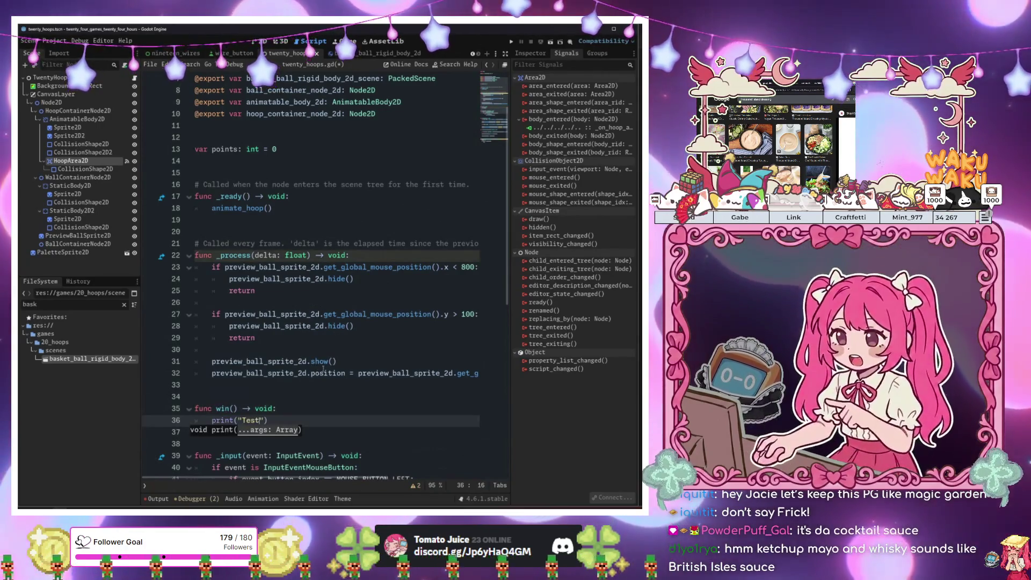
{"action": "left_click", "coordinate": [346, 302]}
{"action": "key", "text": "F5"}
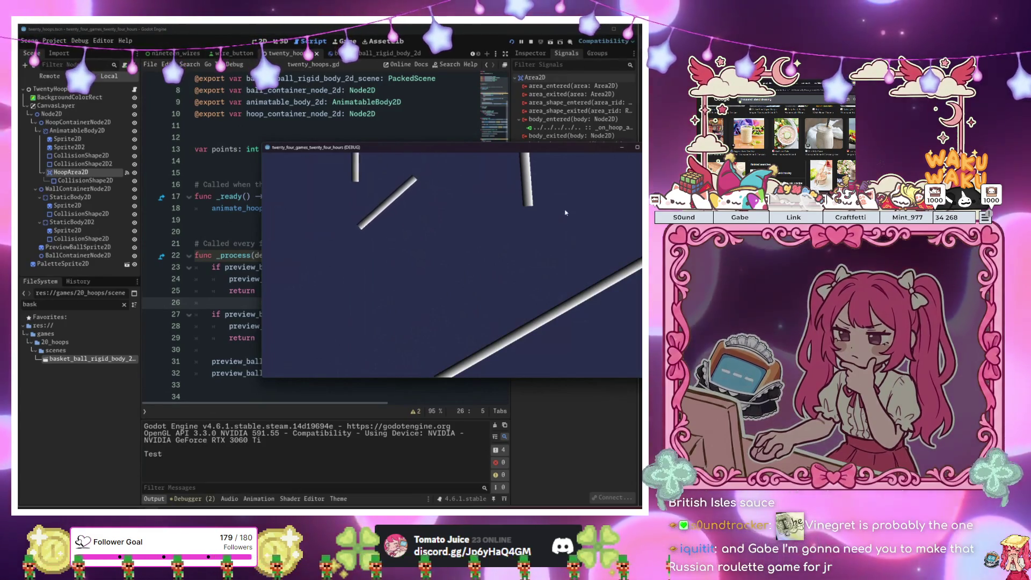
Close the running game window once "Test" appears in the output
{"action": "left_click", "coordinate": [621, 150]}
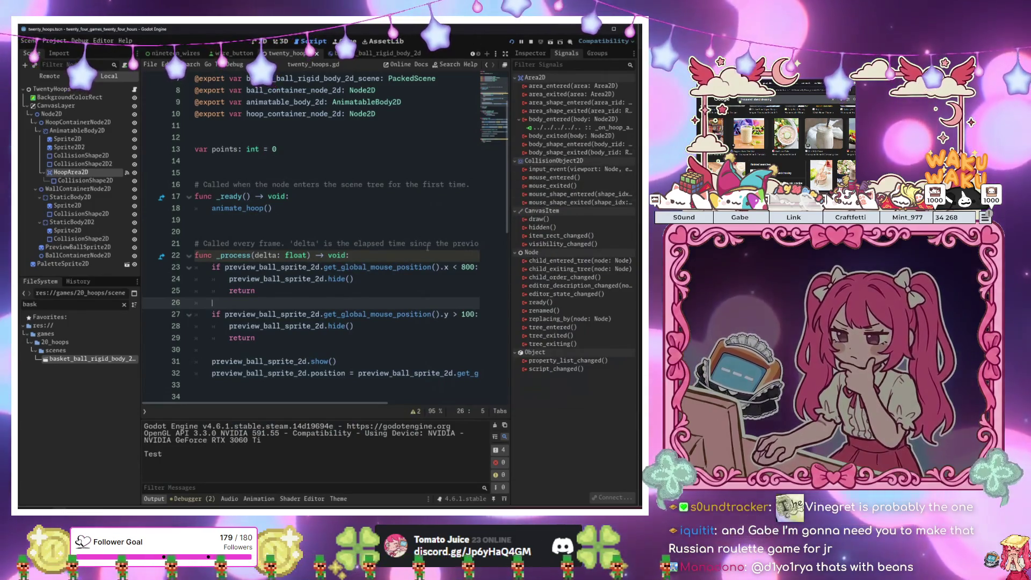
Declare 'var speed_multiplier: float = 1.0' on the line below the points variable
{"action": "left_click", "coordinate": [400, 174]}
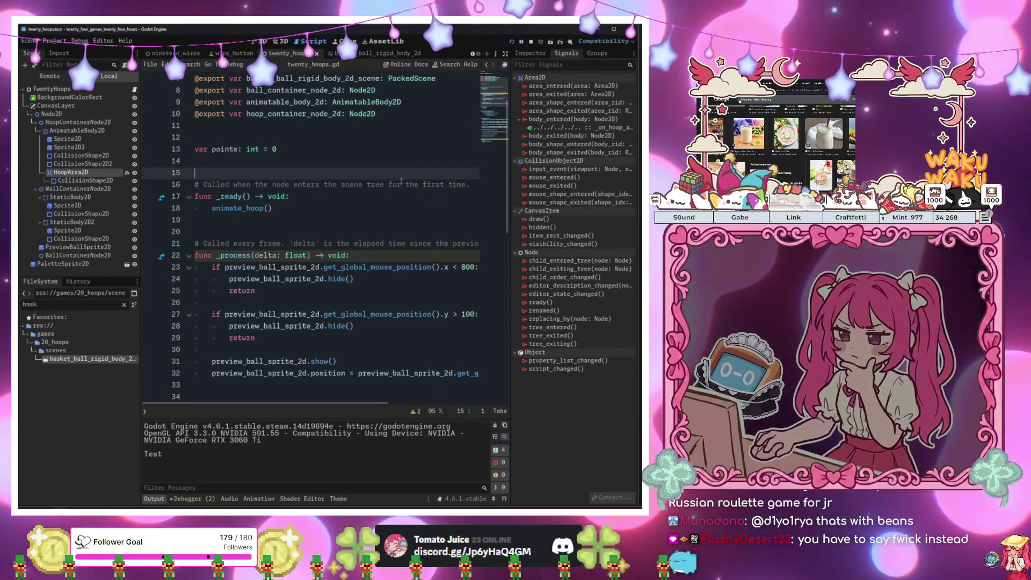
{"action": "left_click", "coordinate": [299, 167]}
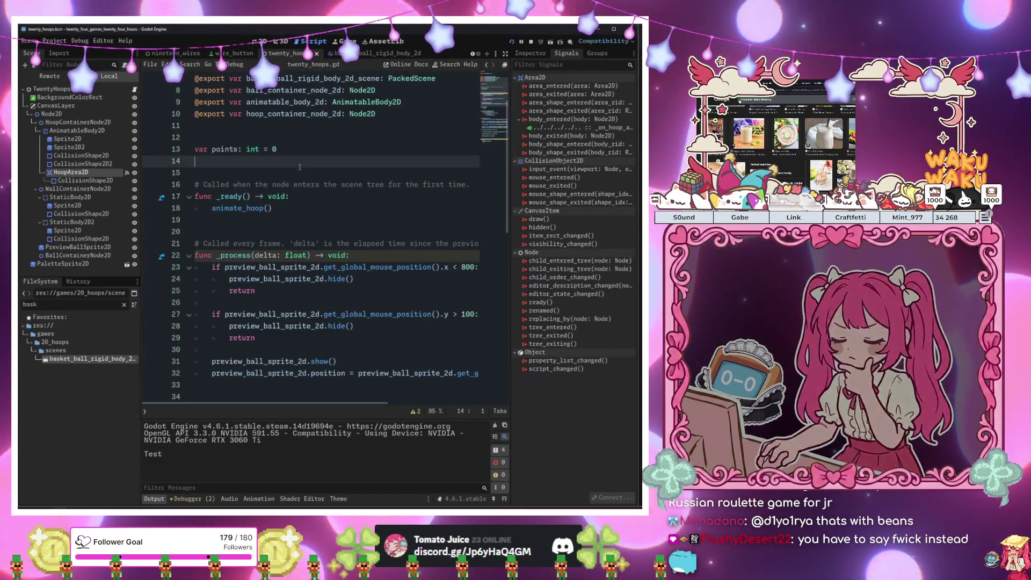
{"action": "type", "text": "var speed_mult"}
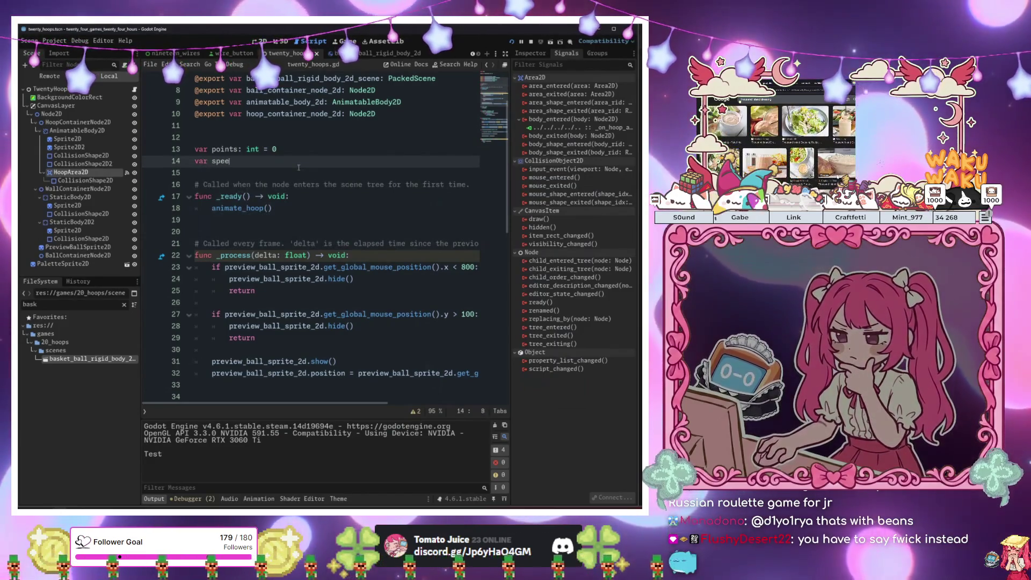
{"action": "type", "text": "ipli"}
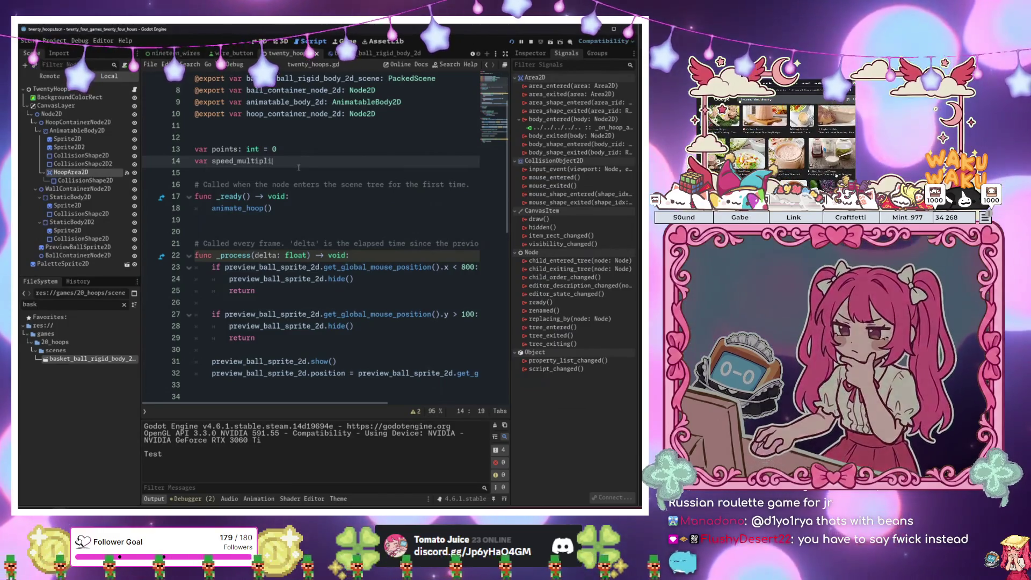
{"action": "type", "text": "er: "}
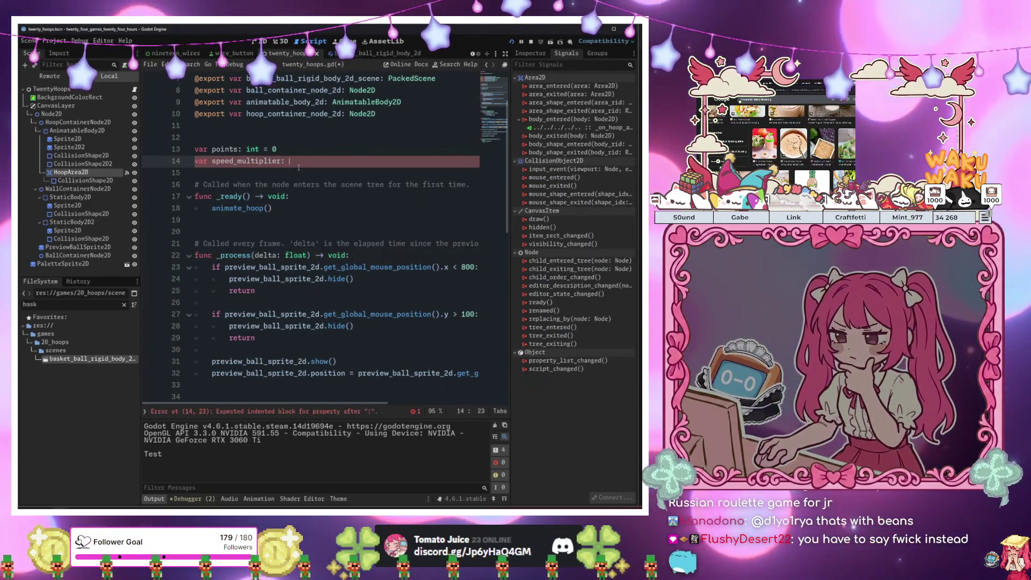
{"action": "type", "text": "float = "}
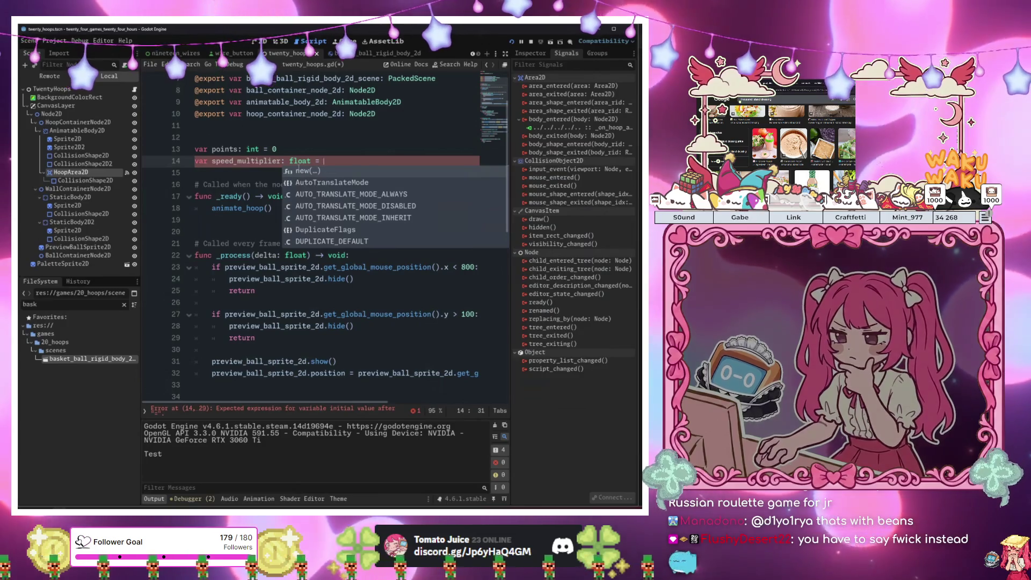
{"action": "type", "text": "0."}
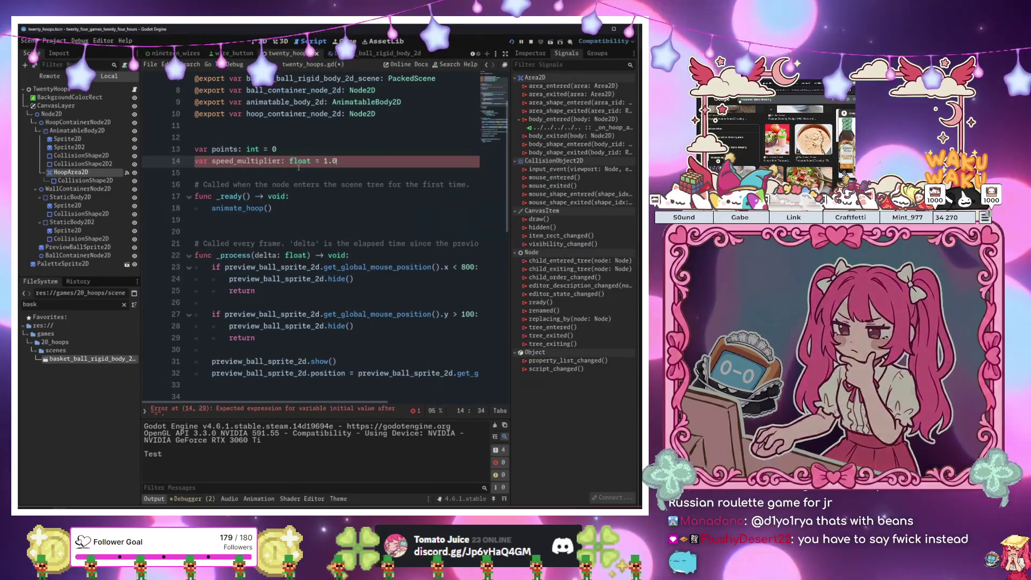
{"action": "scroll", "coordinate": [298, 168], "scroll_direction": "down", "scroll_amount": 12}
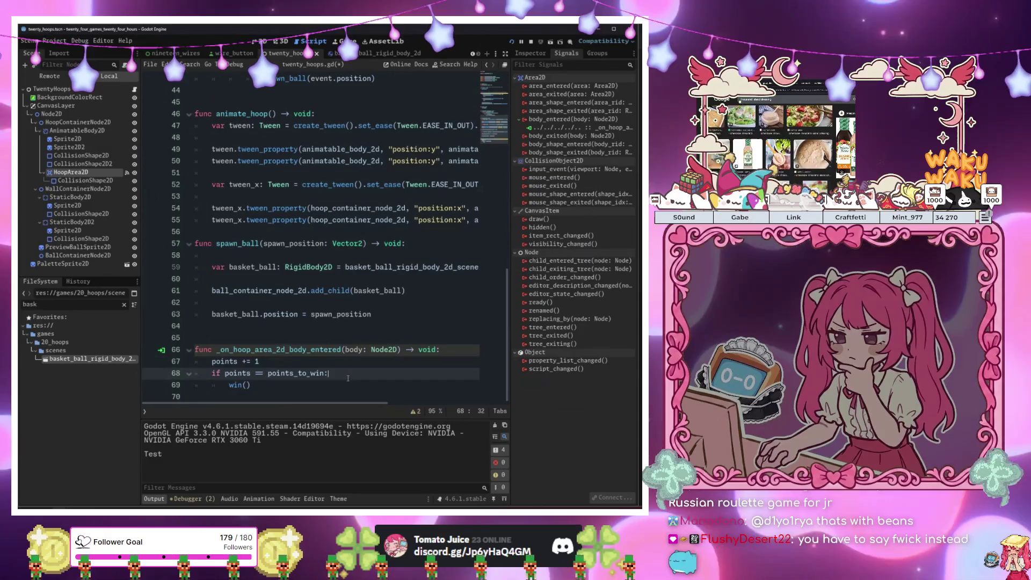
Start a 'speed_multiplier *=' line below points += 1 in the hoop-entered handler
{"action": "left_click", "coordinate": [359, 385]}
{"action": "key", "text": "Up"}
{"action": "key", "text": "Up"}
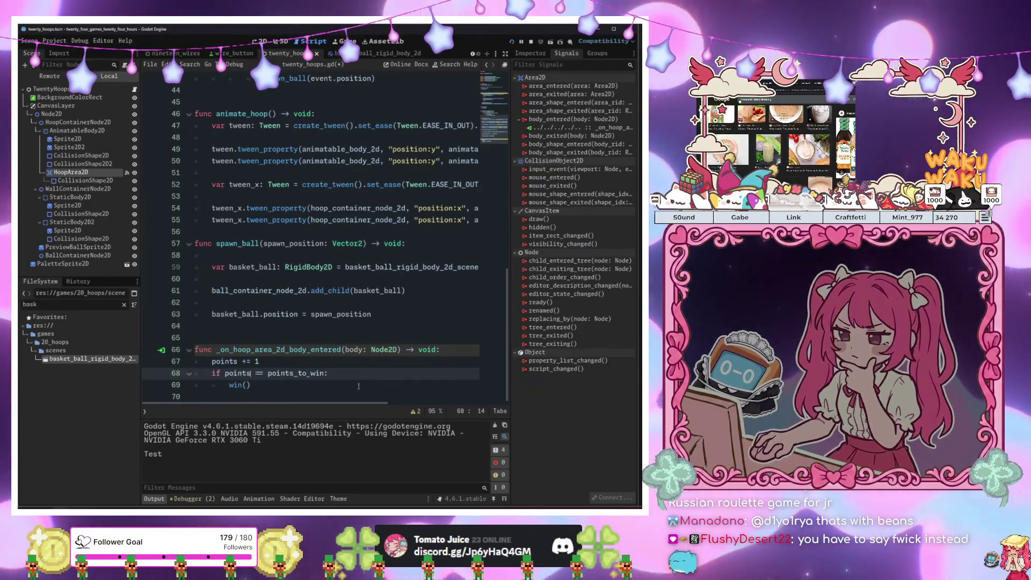
{"action": "key", "text": "End"}
{"action": "key", "text": "Return"}
{"action": "type", "text": "spawn_ball"}
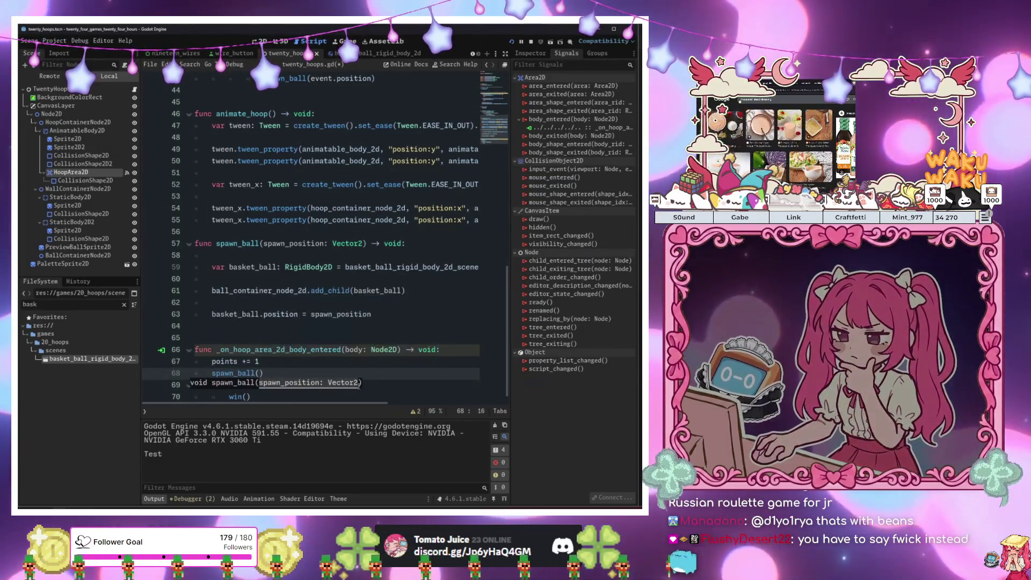
{"action": "key", "text": "BackSpace"}
{"action": "key", "text": "BackSpace"}
{"action": "key", "text": "BackSpace"}
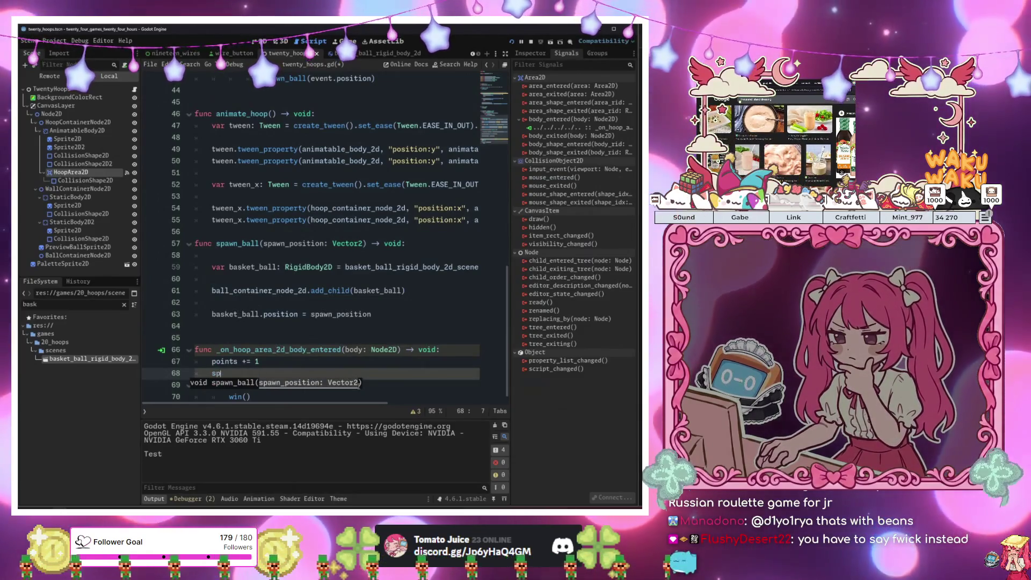
{"action": "type", "text": "spe"}
{"action": "key", "text": "Return"}
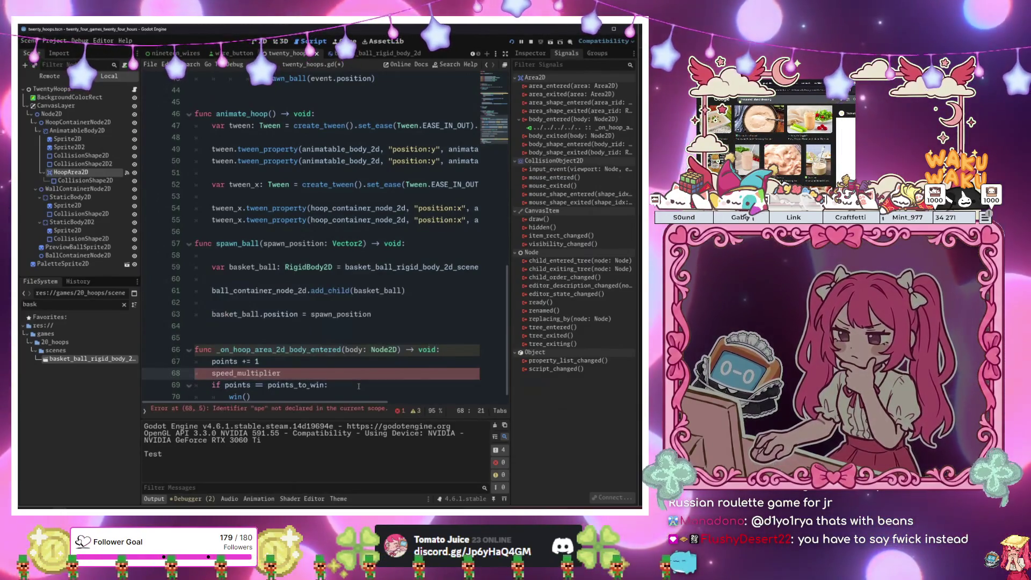
{"action": "type", "text": "1"}
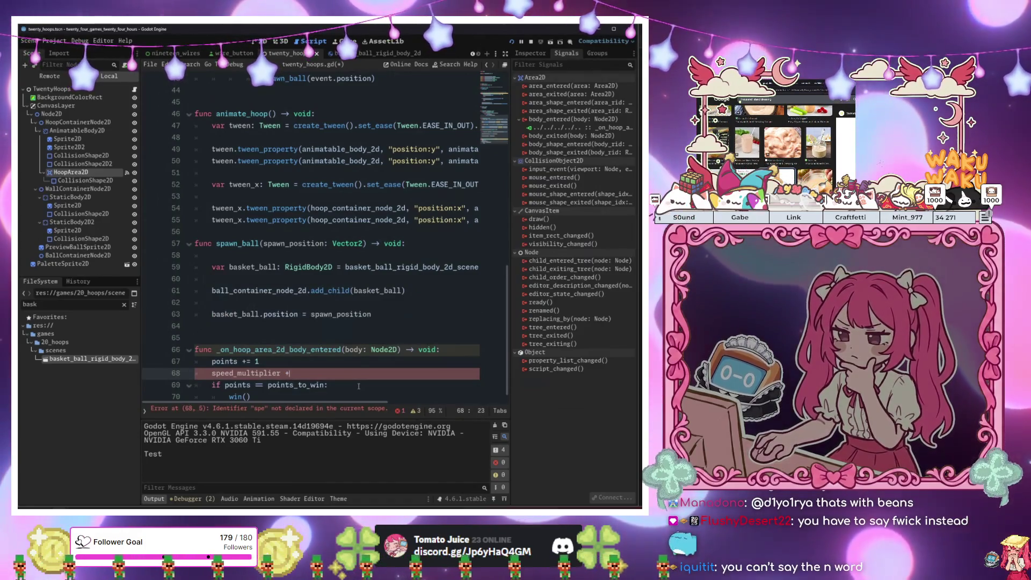
{"action": "key", "text": "BackSpace"}
{"action": "type", "text": "*="}
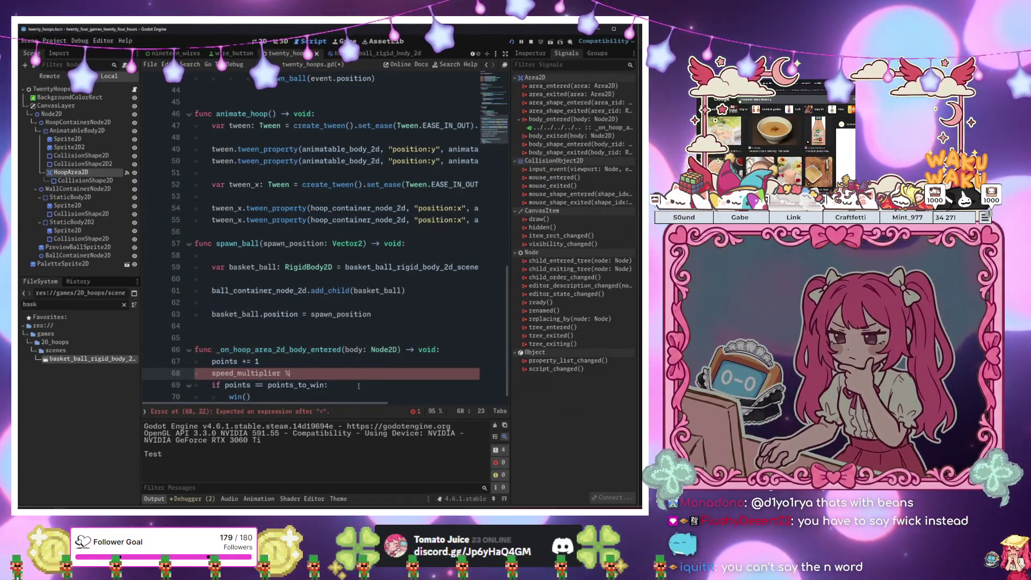
{"action": "key", "text": "BackSpace"}
{"action": "type", "text": "*"}
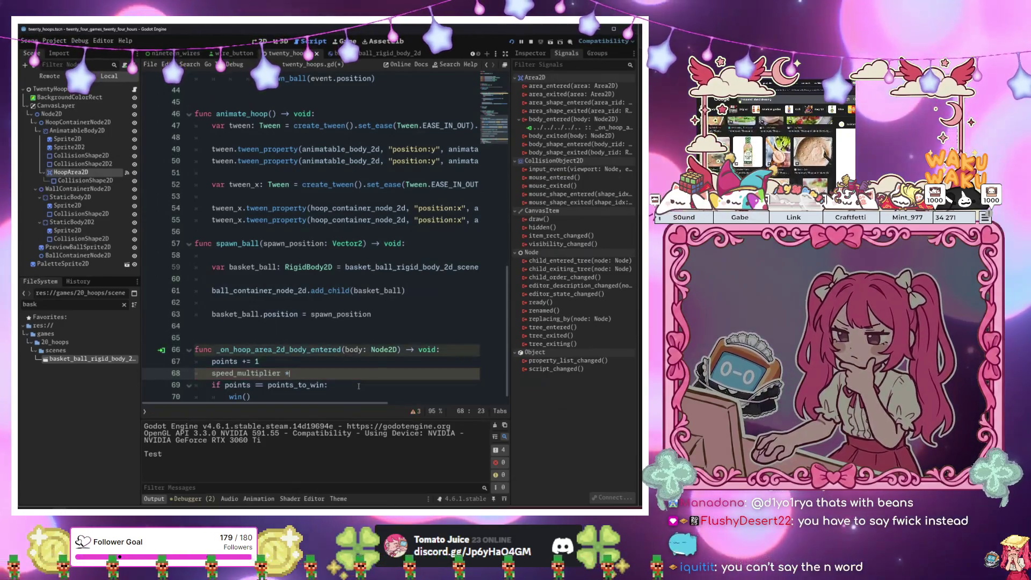
{"action": "type", "text": "="}
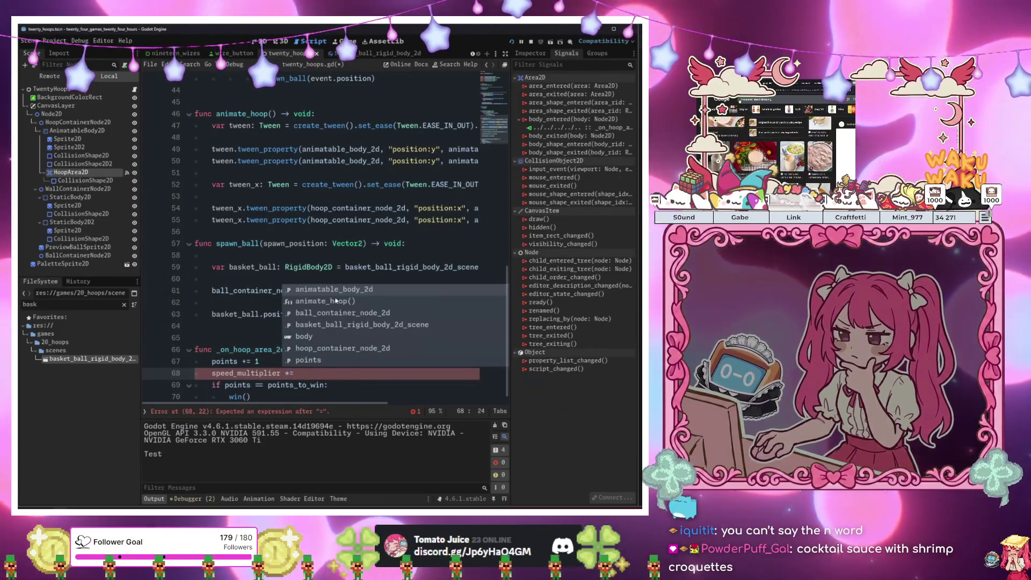
Complete the line as speed_multiplier *= 1.2, then save and run the game
{"action": "scroll", "coordinate": [335, 285], "scroll_direction": "up", "scroll_amount": 15}
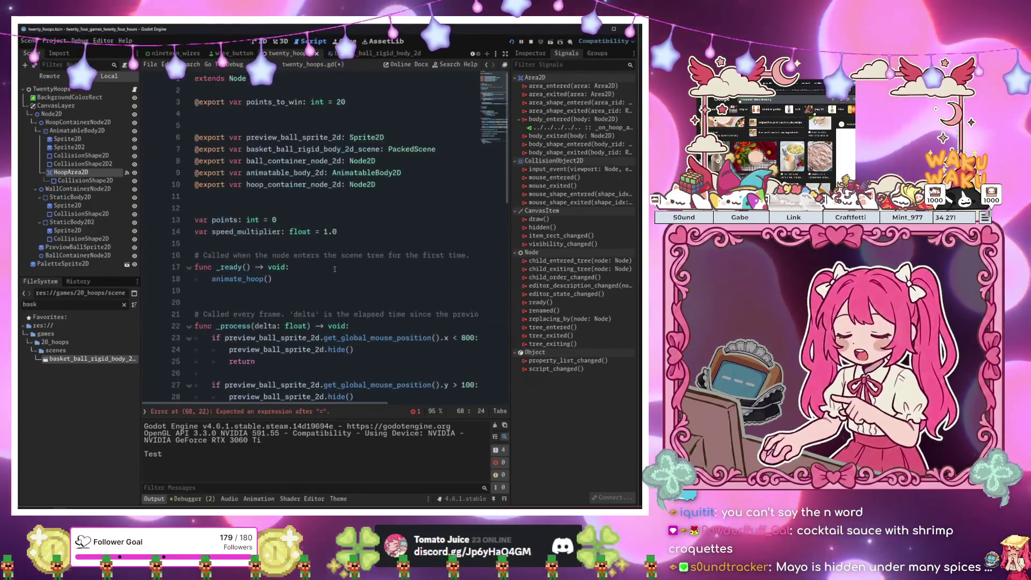
{"action": "left_click", "coordinate": [344, 230]}
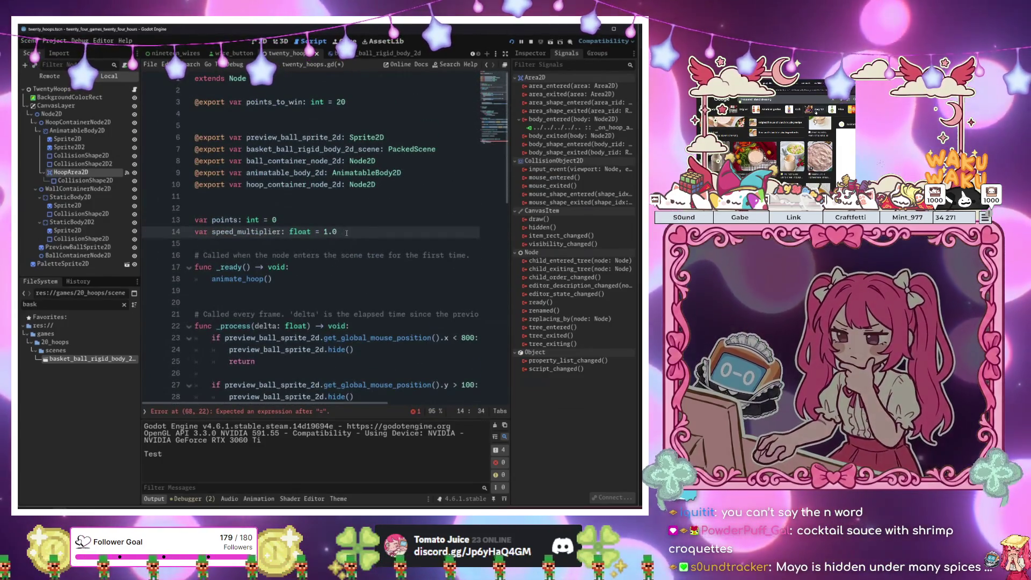
{"action": "scroll", "coordinate": [347, 232], "scroll_direction": "down", "scroll_amount": 15}
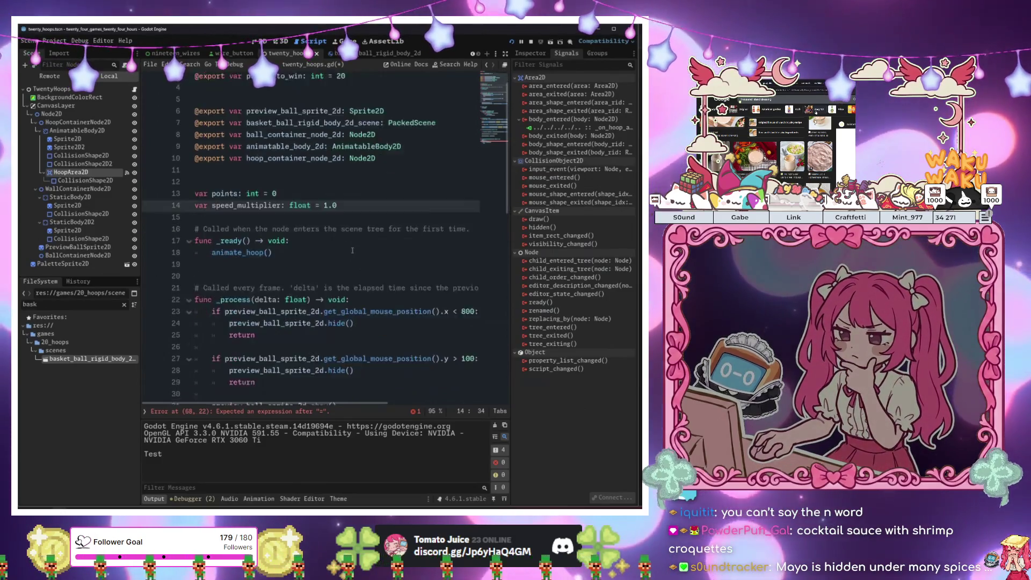
{"action": "left_click", "coordinate": [320, 362]}
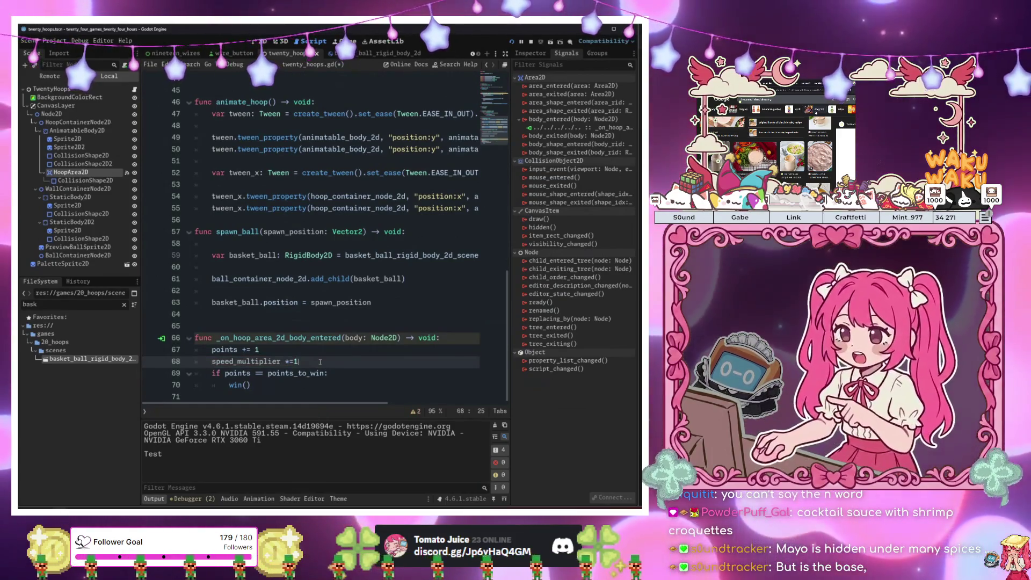
{"action": "key", "text": "BackSpace"}
{"action": "type", "text": "1.2"}
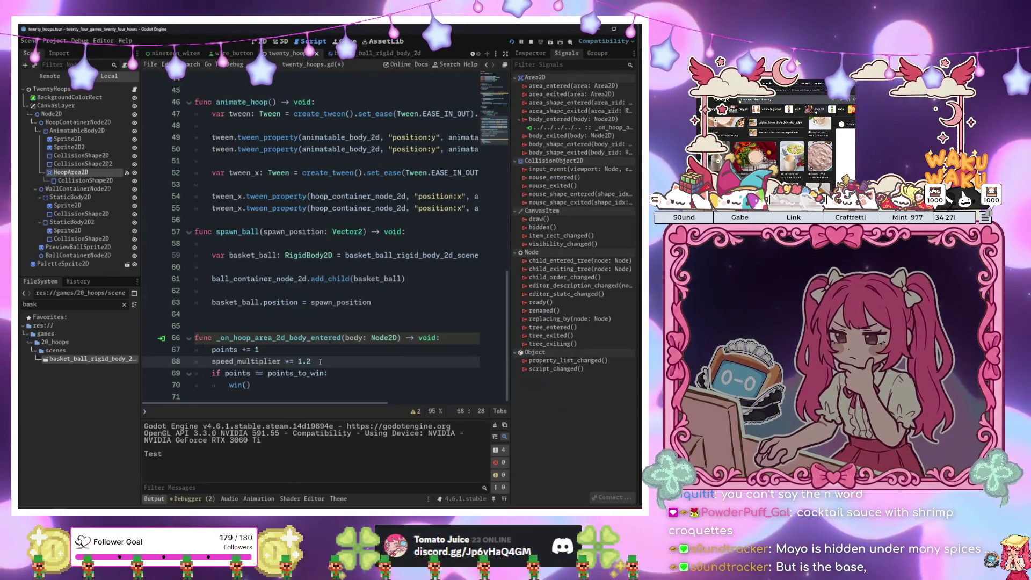
{"action": "key", "text": "F5"}
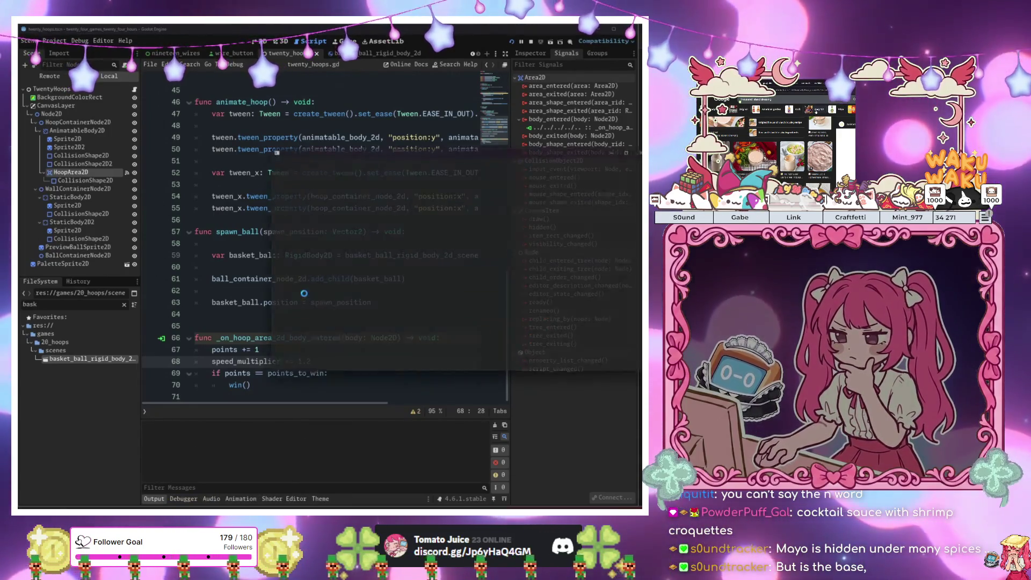
Stop the running game and return to the twenty_hoops.gd code
{"action": "key", "text": "F8"}
{"action": "scroll", "coordinate": [355, 263], "scroll_direction": "up", "scroll_amount": 5}
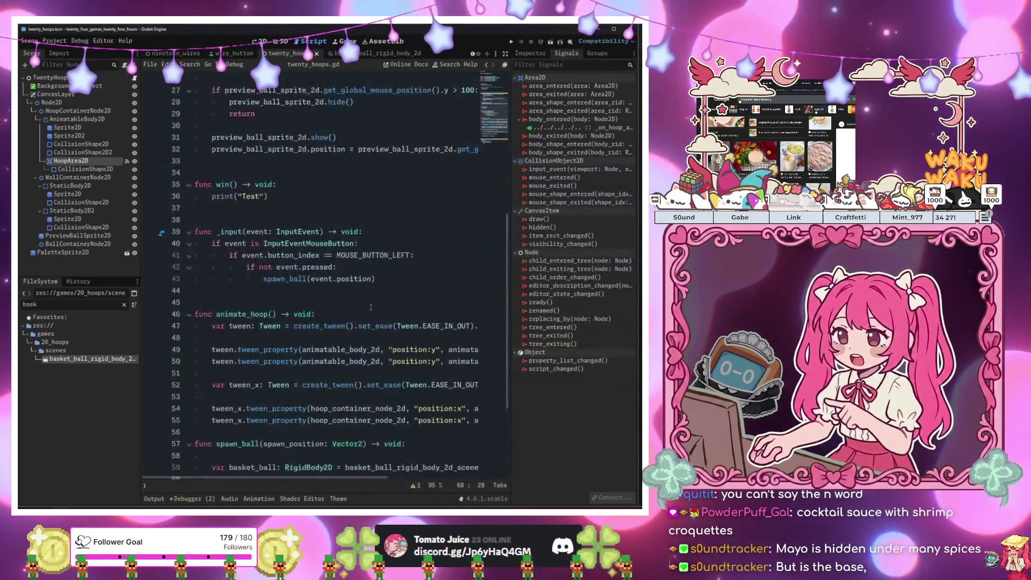
{"action": "scroll", "coordinate": [355, 263], "scroll_direction": "down", "scroll_amount": 3}
{"action": "left_click", "coordinate": [355, 267]}
Review animate_hoop's tweens: 300 along y, 250 along x, each over 2.0 seconds
{"action": "left_click", "coordinate": [400, 243]}
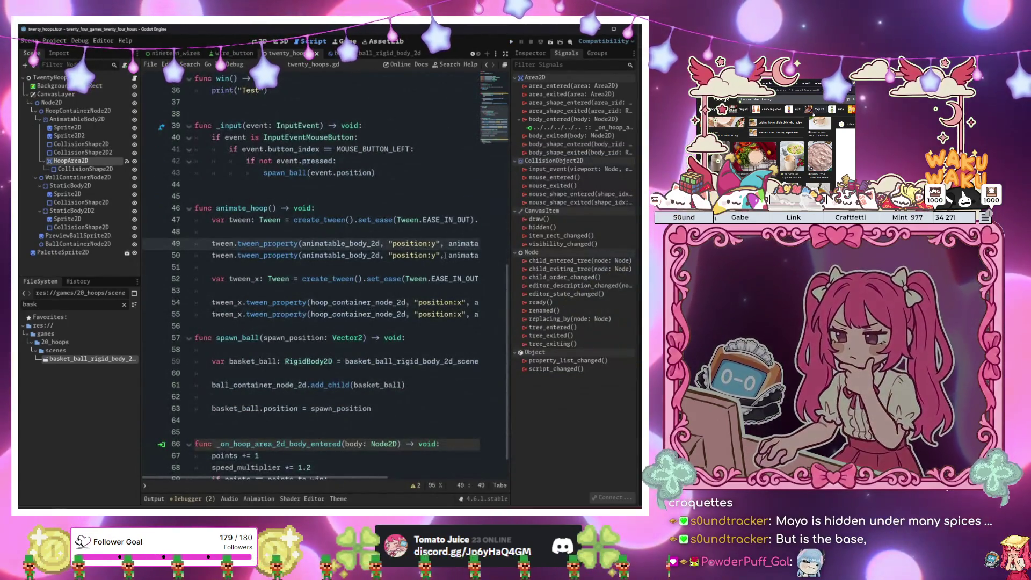
{"action": "left_click", "coordinate": [441, 255]}
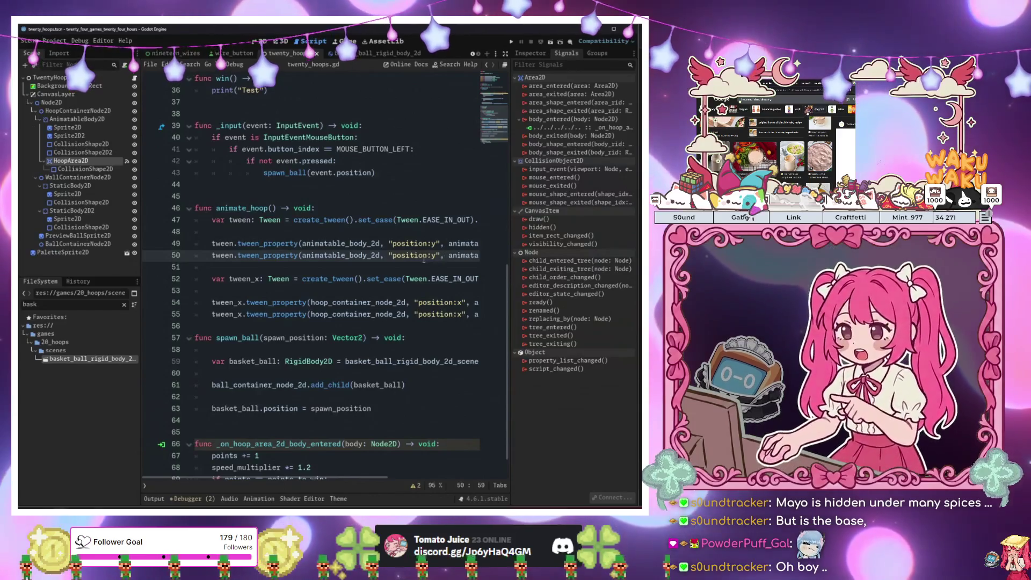
{"action": "key", "text": "End"}
{"action": "left_click", "coordinate": [450, 256]}
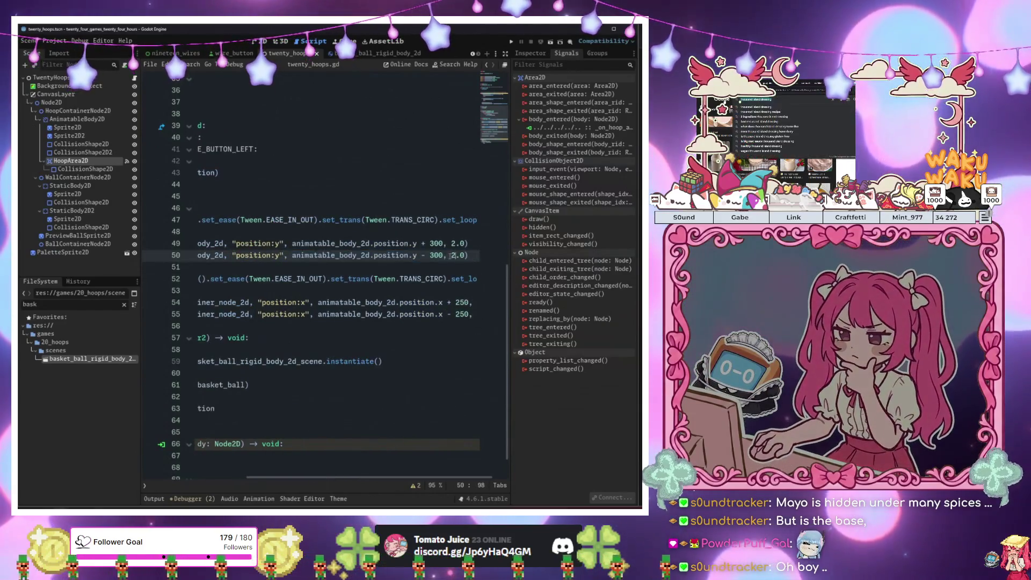
{"action": "left_click", "coordinate": [157, 312]}
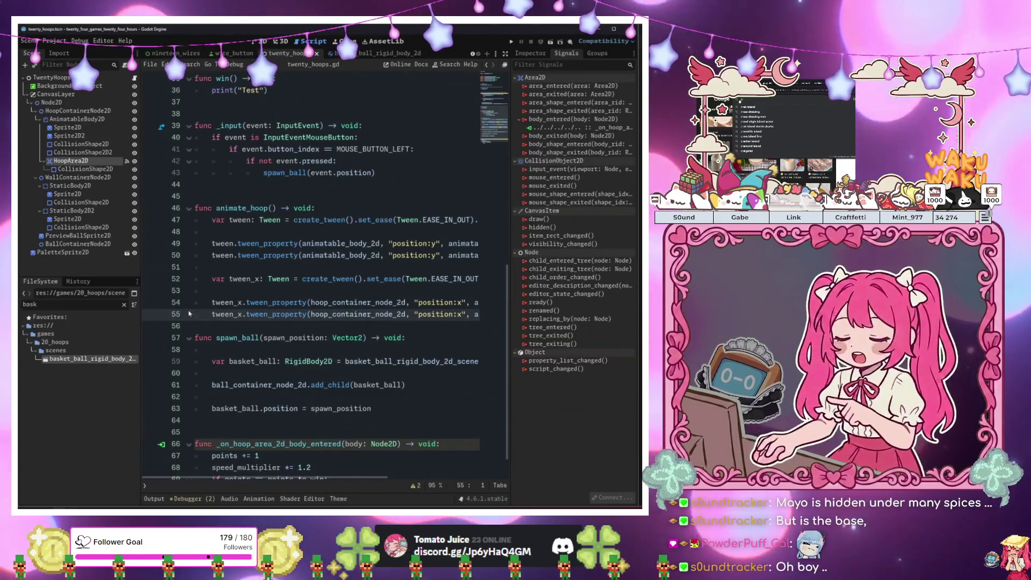
{"action": "mouse_move", "coordinate": [250, 311]}
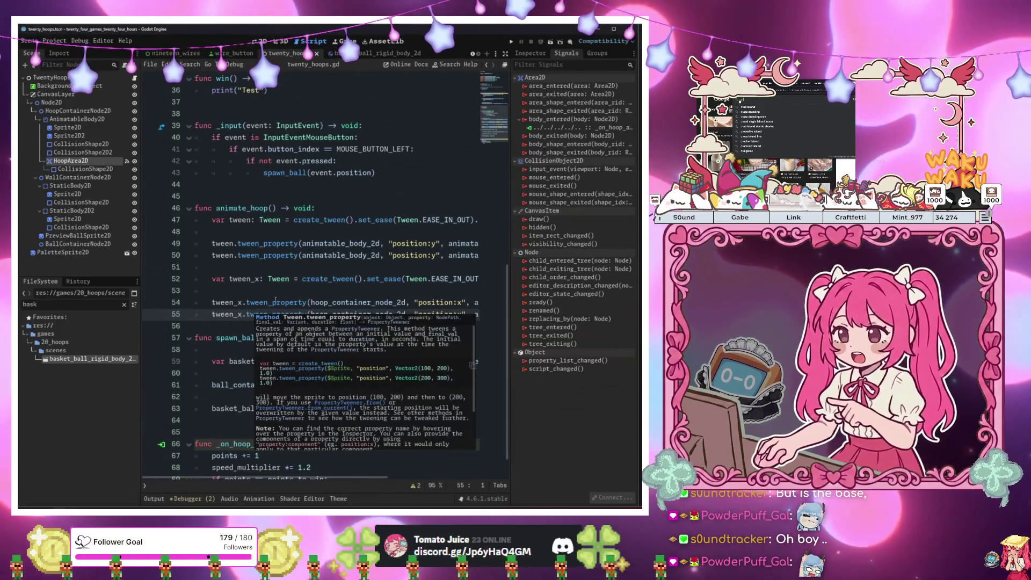
{"action": "left_click", "coordinate": [342, 265]}
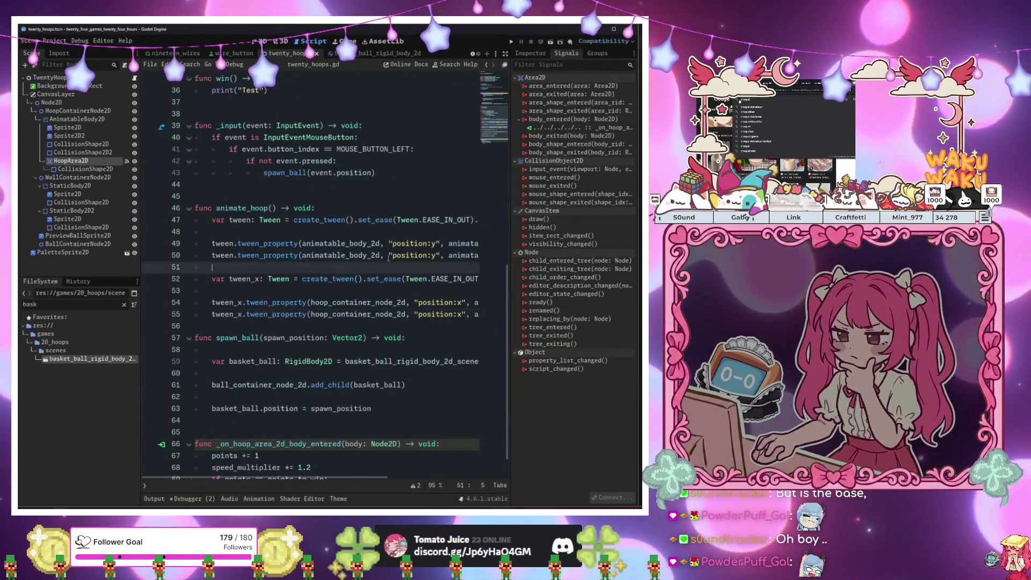
{"action": "scroll", "coordinate": [342, 265], "scroll_direction": "right", "scroll_amount": 5}
{"action": "left_click", "coordinate": [418, 255]}
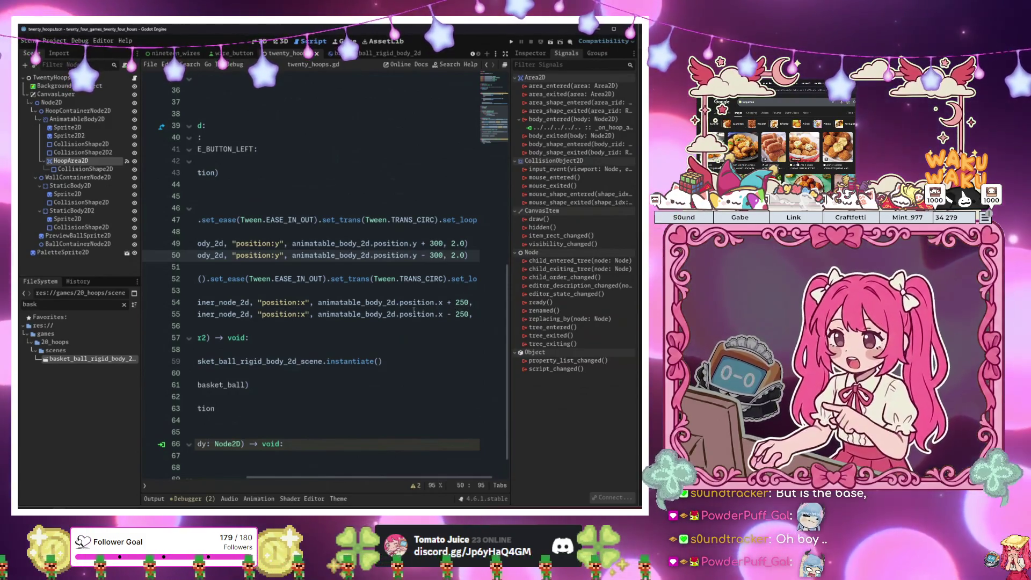
Replace animatable_body_2d with hoop_container_node_2d in the horizontal tween, then save and playtest
{"action": "mouse_move", "coordinate": [345, 302]}
{"action": "left_mouse_down"}
{"action": "mouse_move", "coordinate": [188, 314]}
{"action": "mouse_move", "coordinate": [433, 303]}
{"action": "left_mouse_up"}
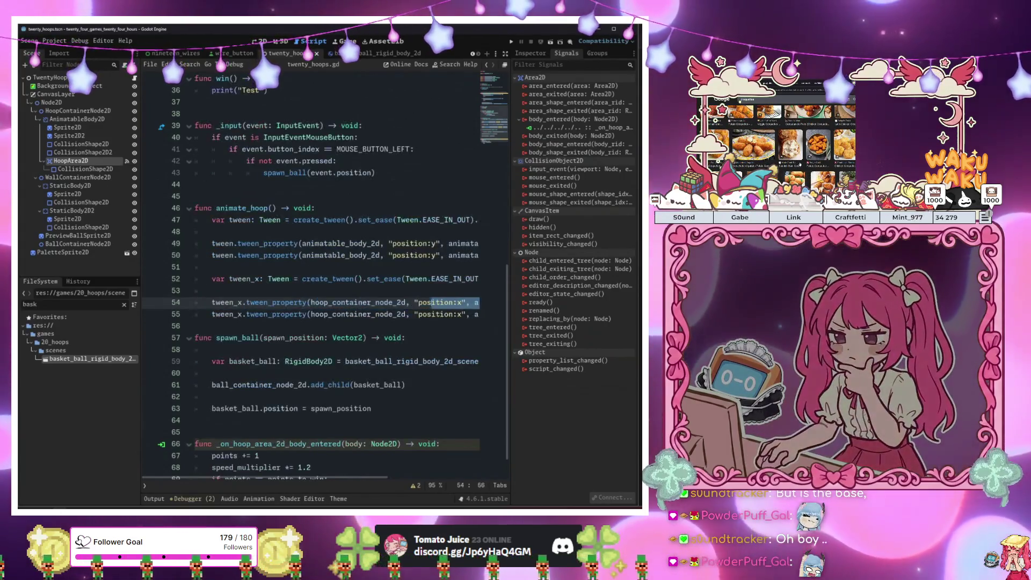
{"action": "scroll", "coordinate": [433, 302], "scroll_direction": "right", "scroll_amount": 3}
{"action": "double_click", "coordinate": [371, 302]}
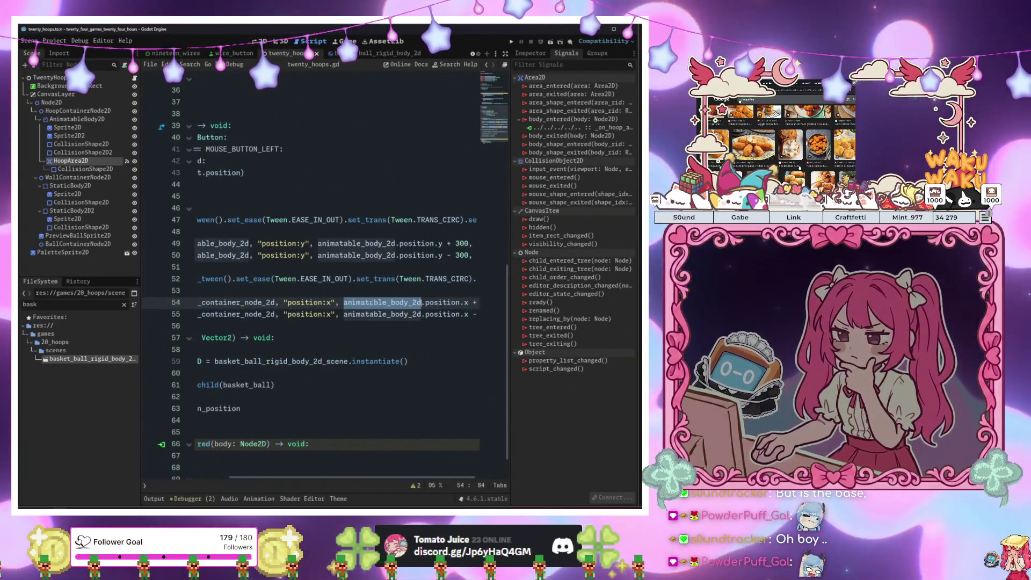
{"action": "mouse_move", "coordinate": [371, 303]}
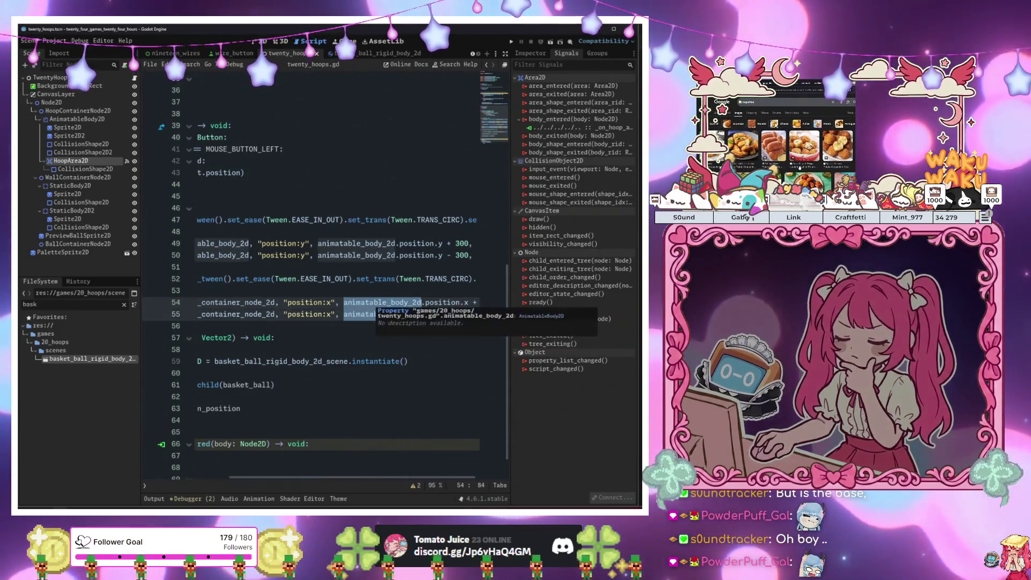
{"action": "type", "text": "hoop"}
{"action": "key", "text": "Return"}
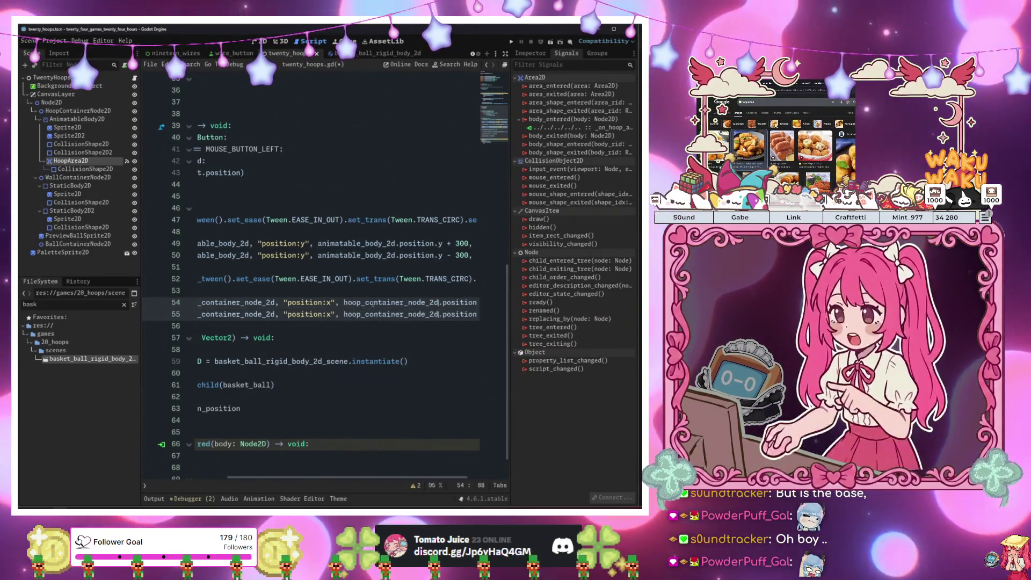
{"action": "key", "text": "F6"}
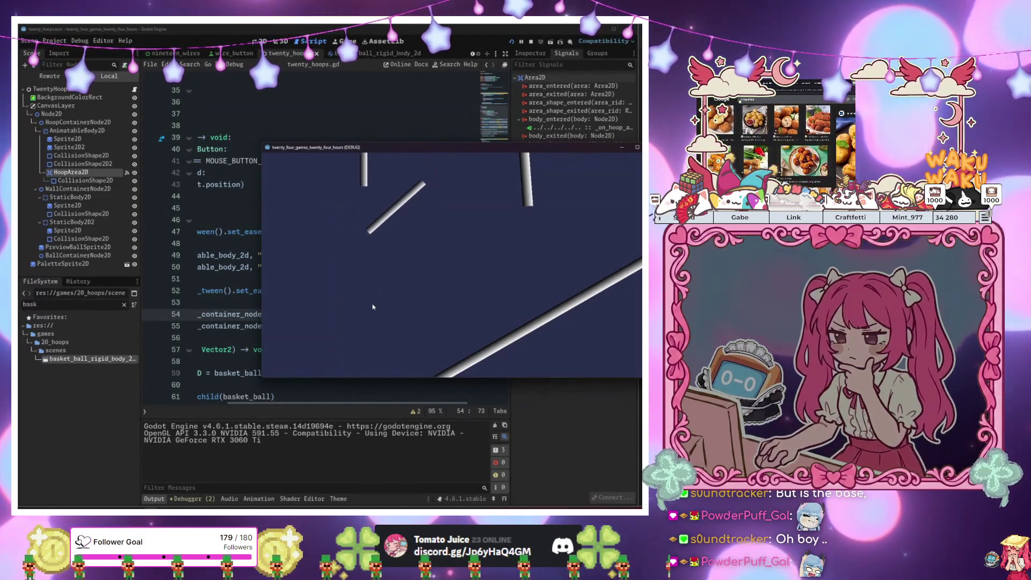
Stop the game and review the horizontal tween line and the speed_multiplier increment
{"action": "key", "text": "F8"}
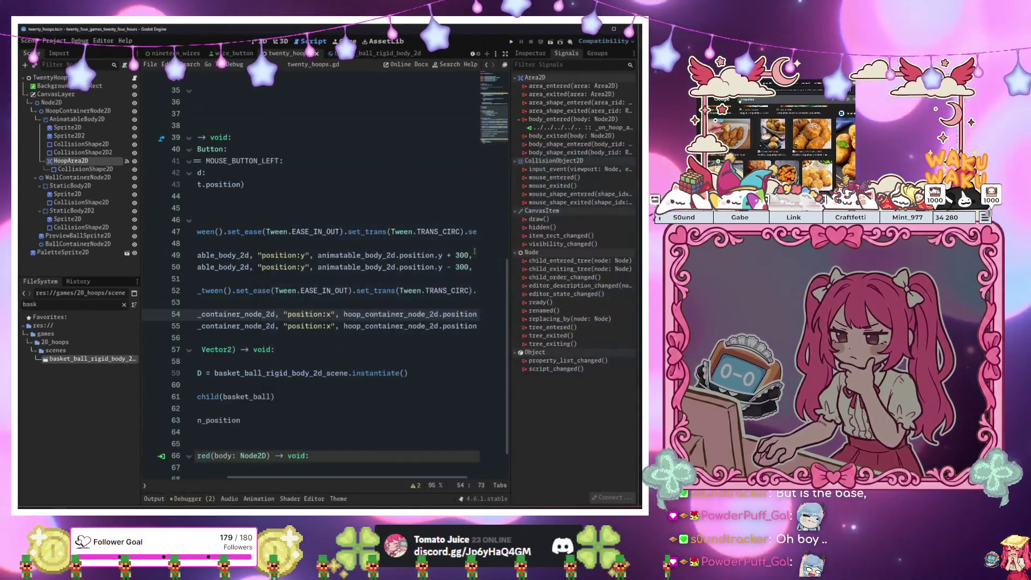
{"action": "mouse_move", "coordinate": [425, 287]}
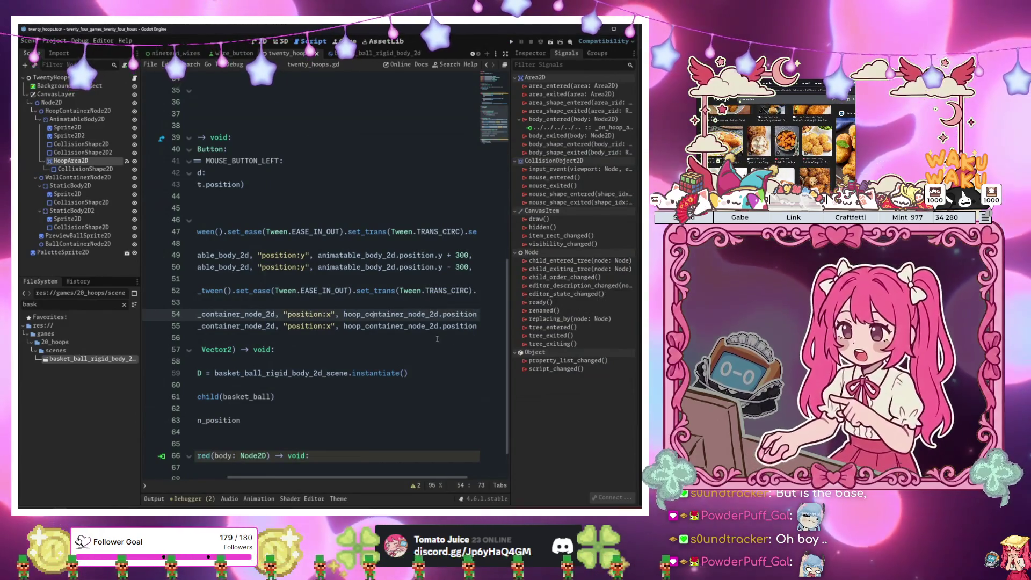
{"action": "left_click", "coordinate": [436, 326]}
{"action": "left_click_drag", "start_coordinate": [459, 326], "coordinate": [479, 325]}
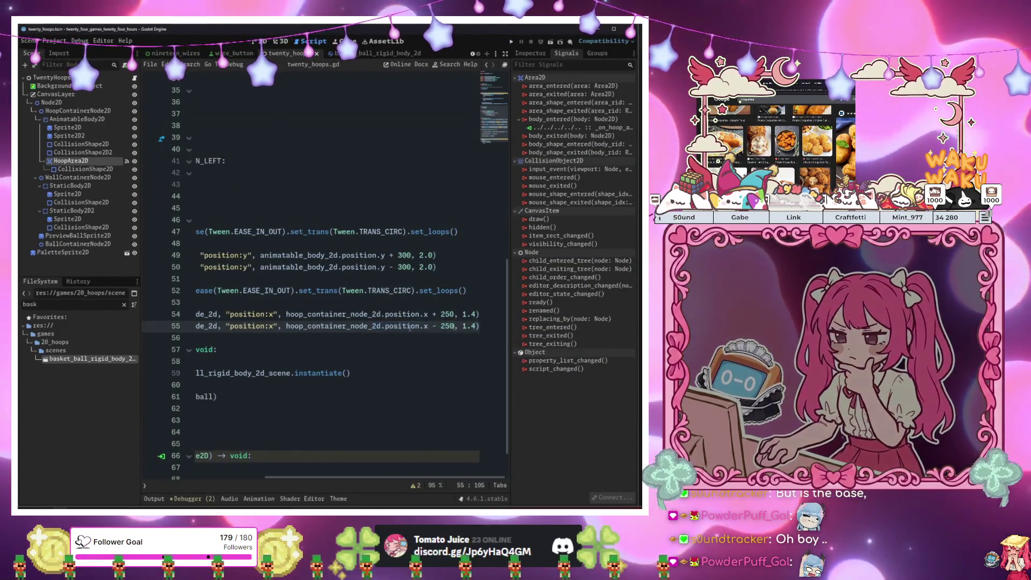
{"action": "left_click_drag", "start_coordinate": [410, 327], "coordinate": [196, 327]}
{"action": "scroll", "coordinate": [349, 332], "scroll_direction": "down", "scroll_amount": 2}
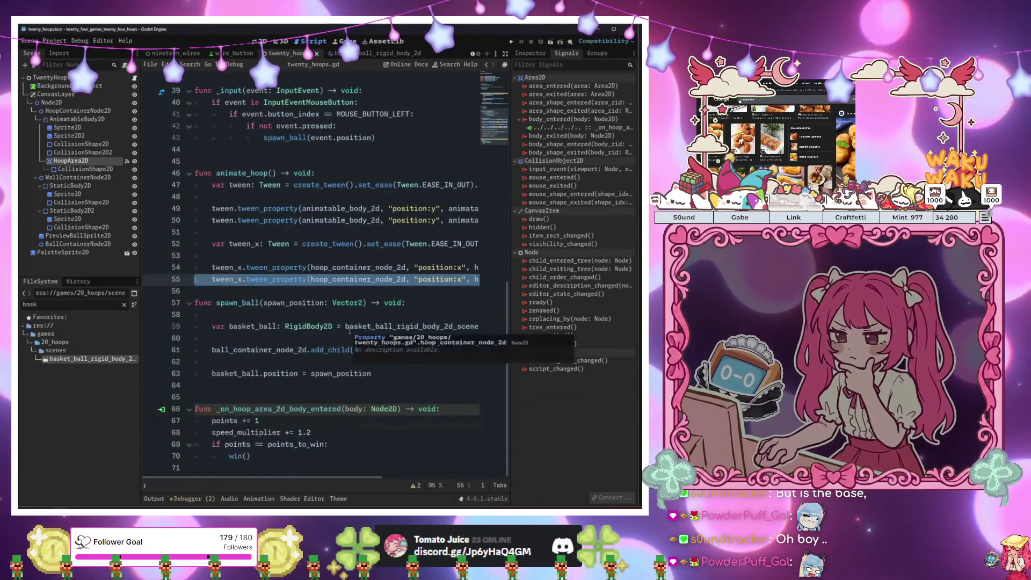
{"action": "left_click", "coordinate": [345, 433]}
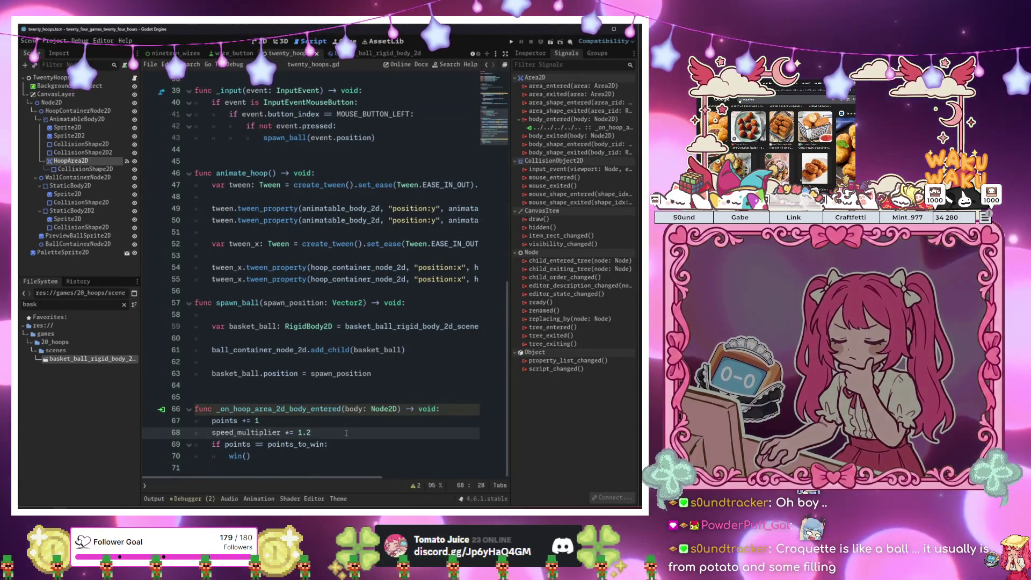
Run a fresh playtest of the game, then return to the script editor
{"action": "left_click", "coordinate": [366, 350]}
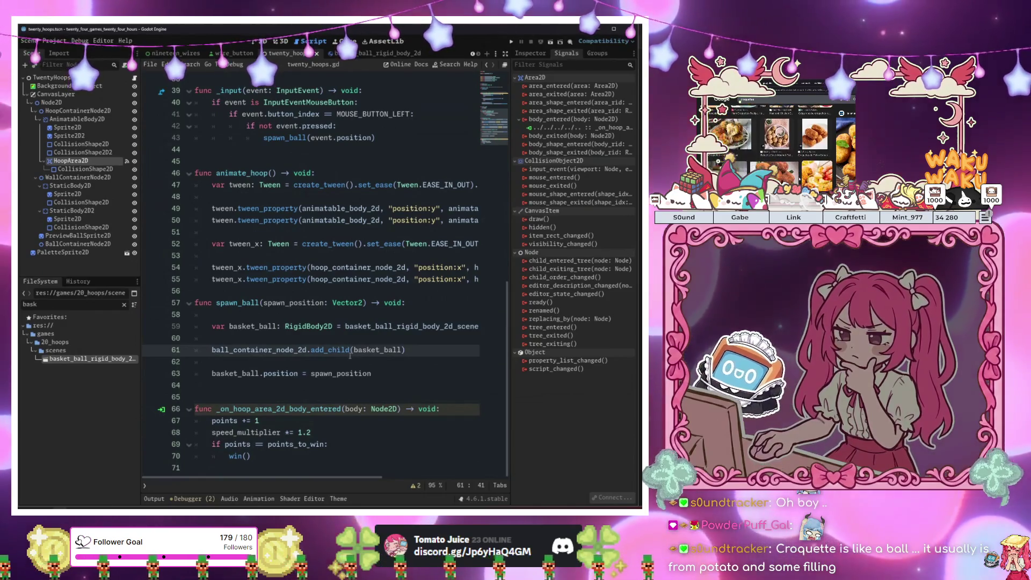
{"action": "key", "text": "F5"}
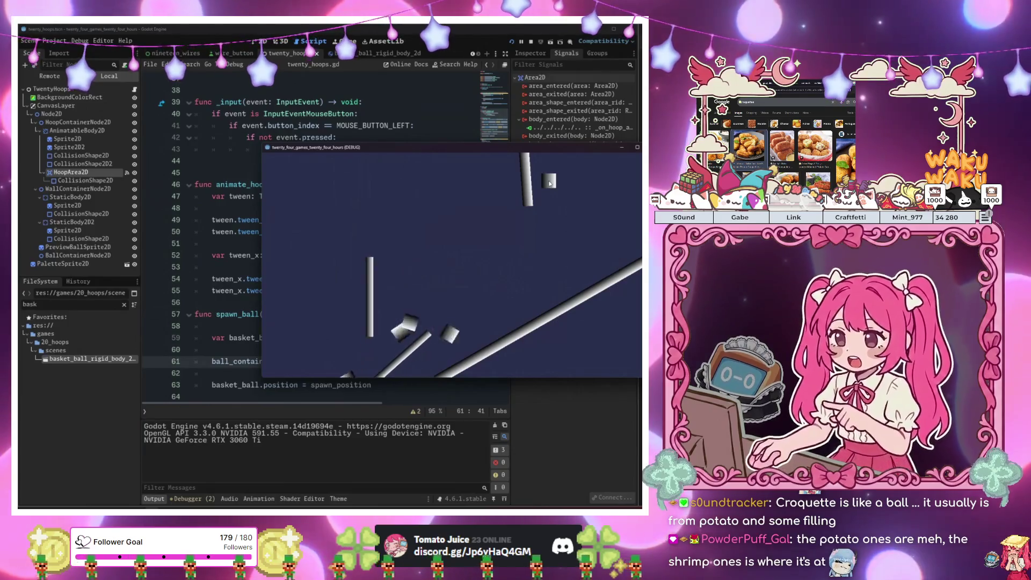
{"action": "left_click", "coordinate": [408, 243]}
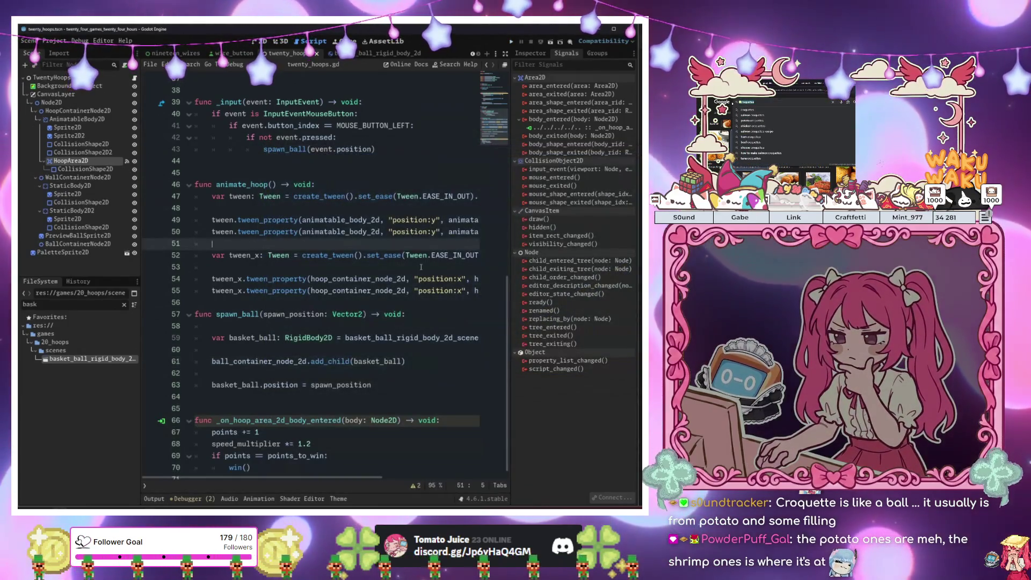
Change line 49's vertical tween offset from 300 to 300 * speed_multiplier
{"action": "left_click_drag", "start_coordinate": [453, 232], "coordinate": [479, 231]}
{"action": "left_click", "coordinate": [453, 232]}
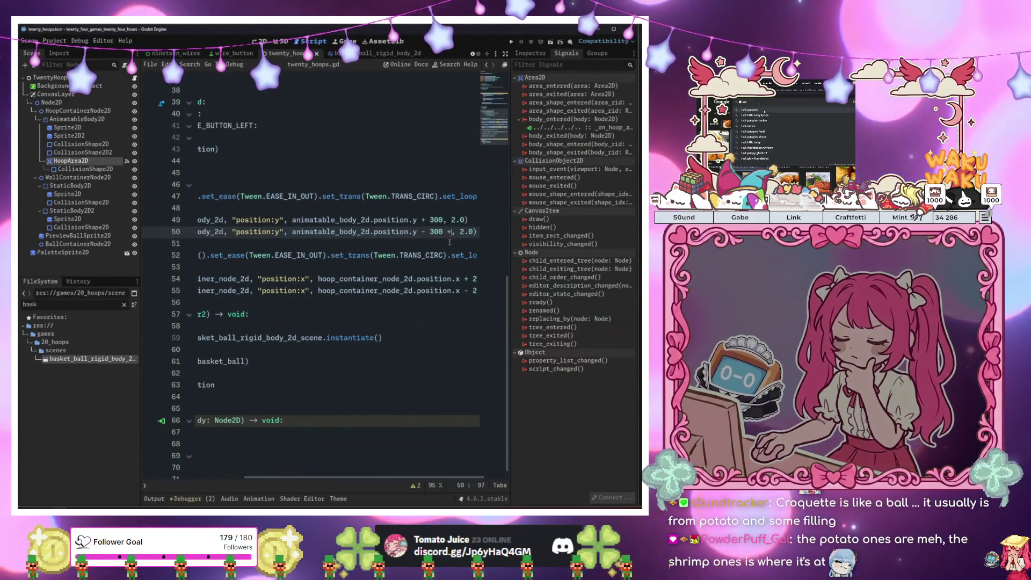
{"action": "key", "text": "BackSpace"}
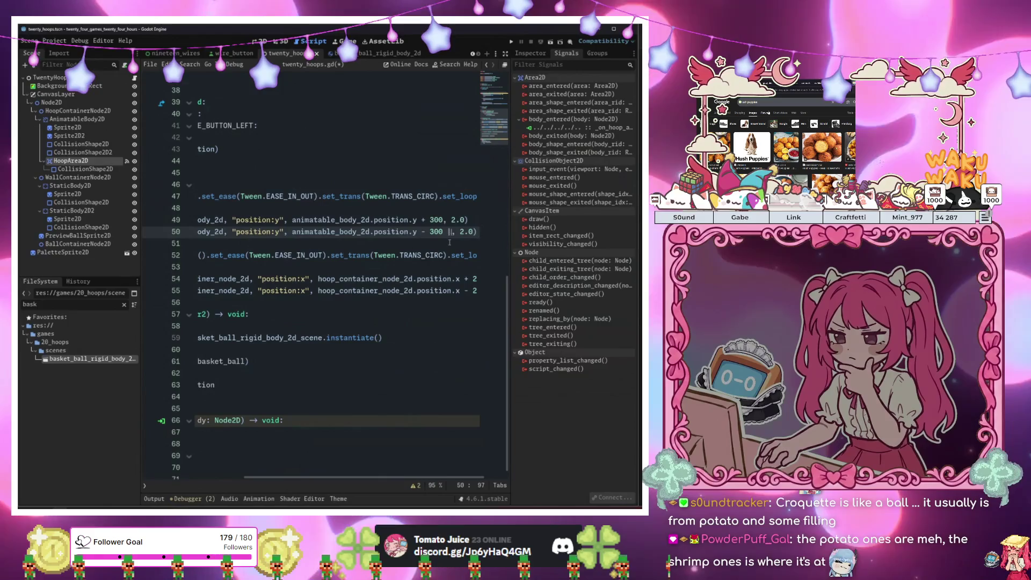
{"action": "key", "text": "Up"}
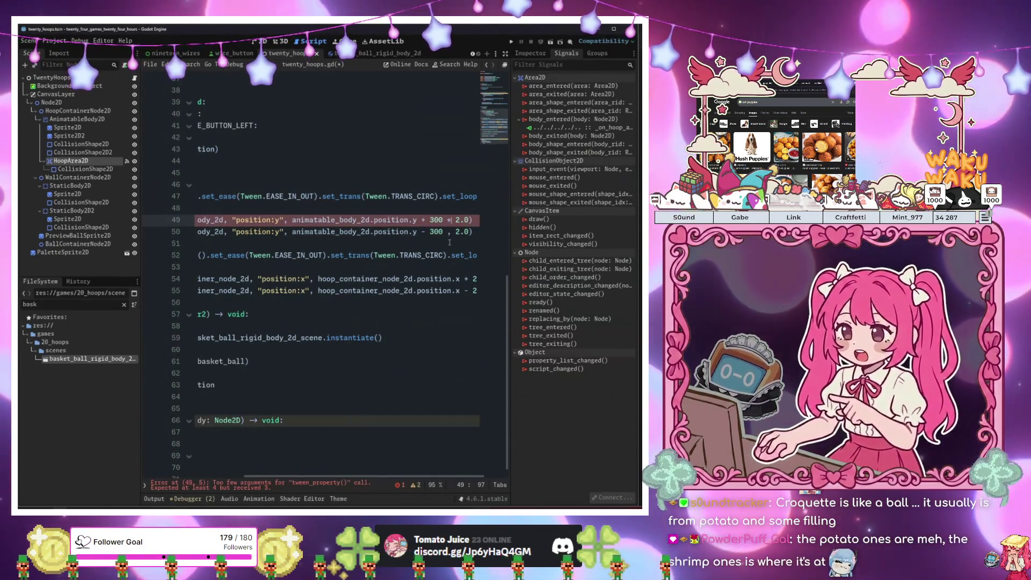
{"action": "type", "text": "speed"}
{"action": "key", "text": "Return"}
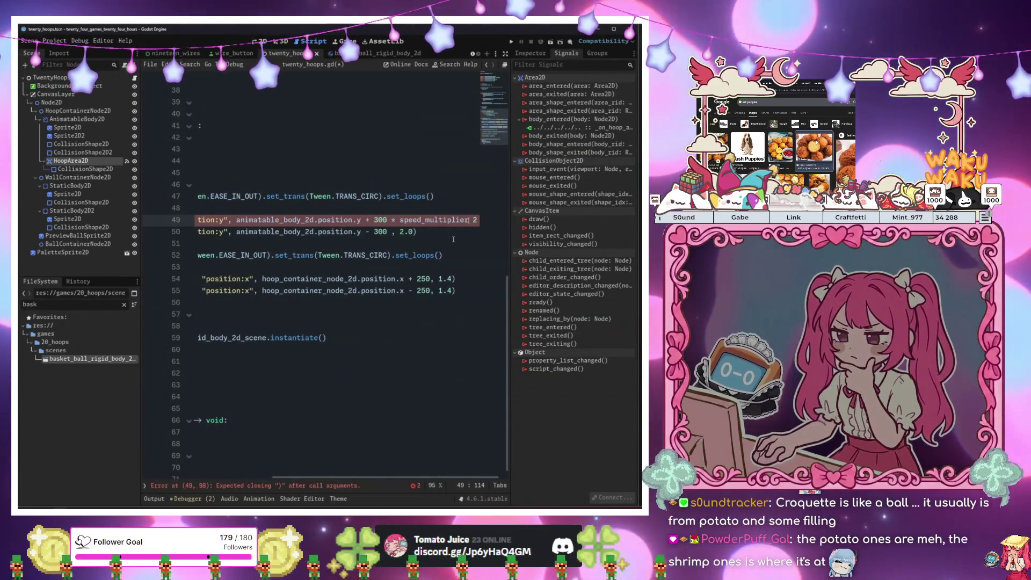
{"action": "type", "text": ","}
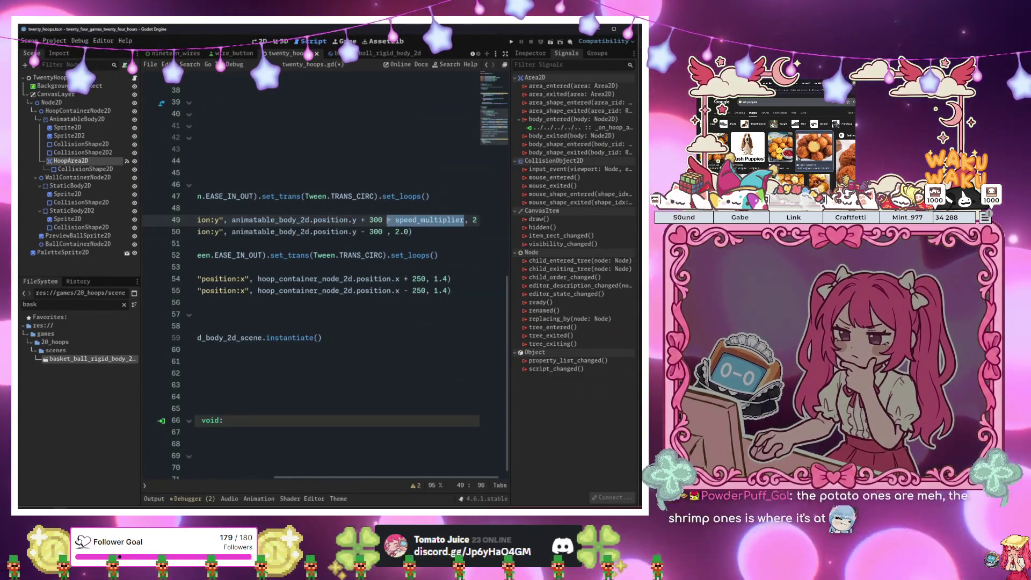
Copy '* speed_multiplier' onto line 50's 300 offset, then save and run the game
{"action": "key", "text": "shift+Left"}
{"action": "key", "text": "ctrl+c"}
{"action": "key", "text": "Down"}
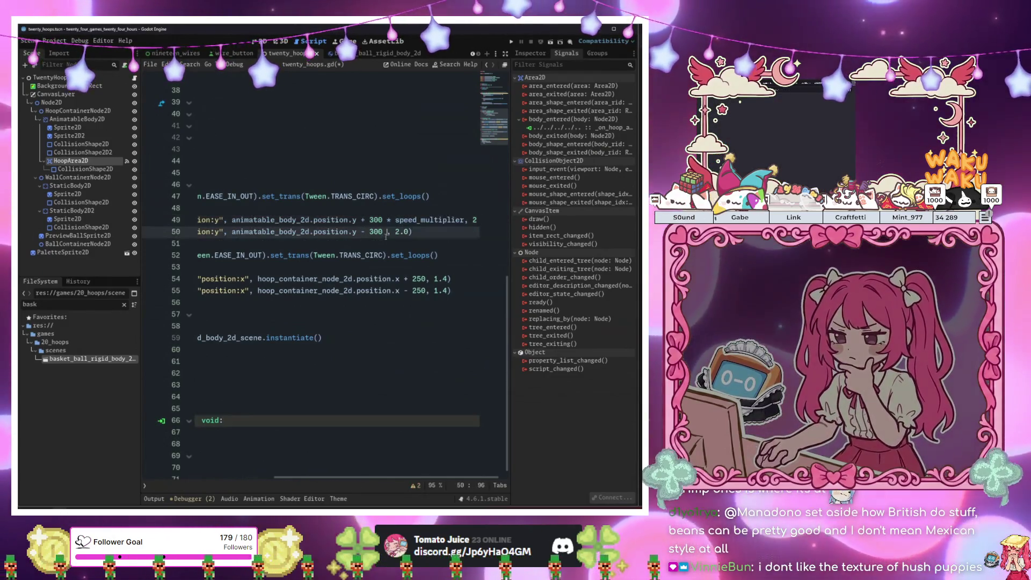
{"action": "key", "text": "ctrl+v"}
{"action": "left_click", "coordinate": [393, 246]}
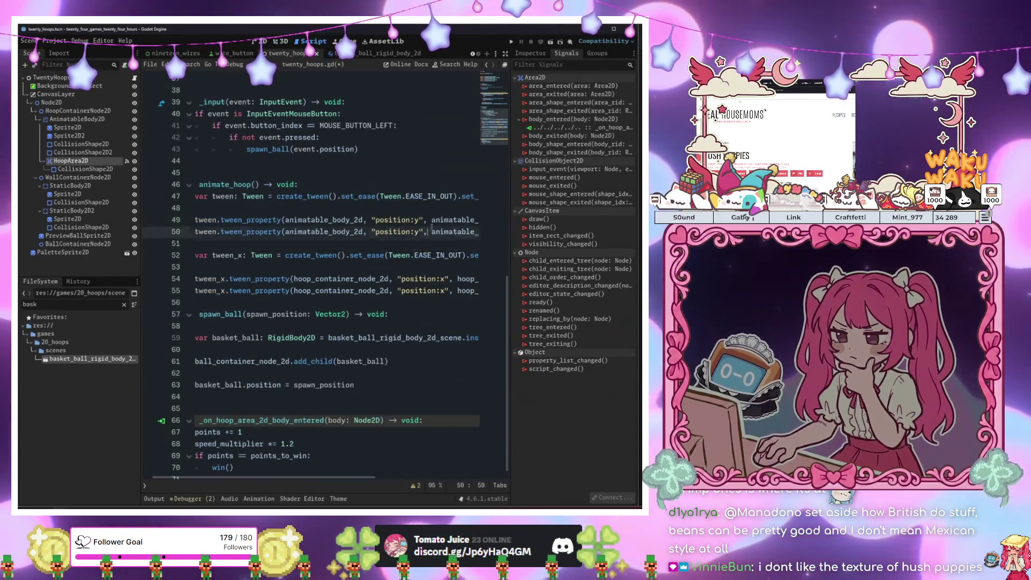
{"action": "scroll", "coordinate": [397, 244], "scroll_direction": "right", "scroll_amount": 5}
{"action": "scroll", "coordinate": [405, 242], "scroll_direction": "left", "scroll_amount": 5}
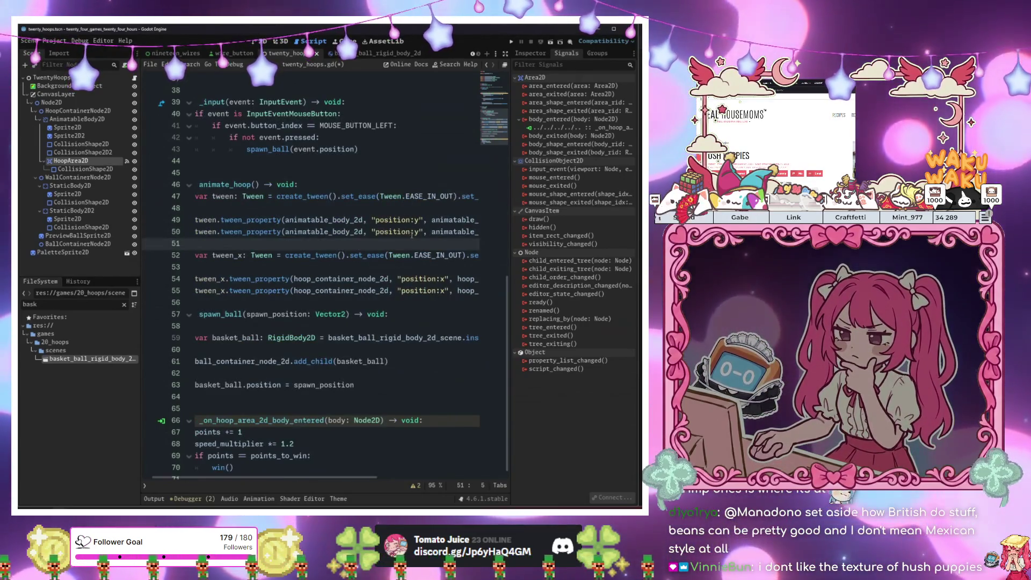
{"action": "key", "text": "F6"}
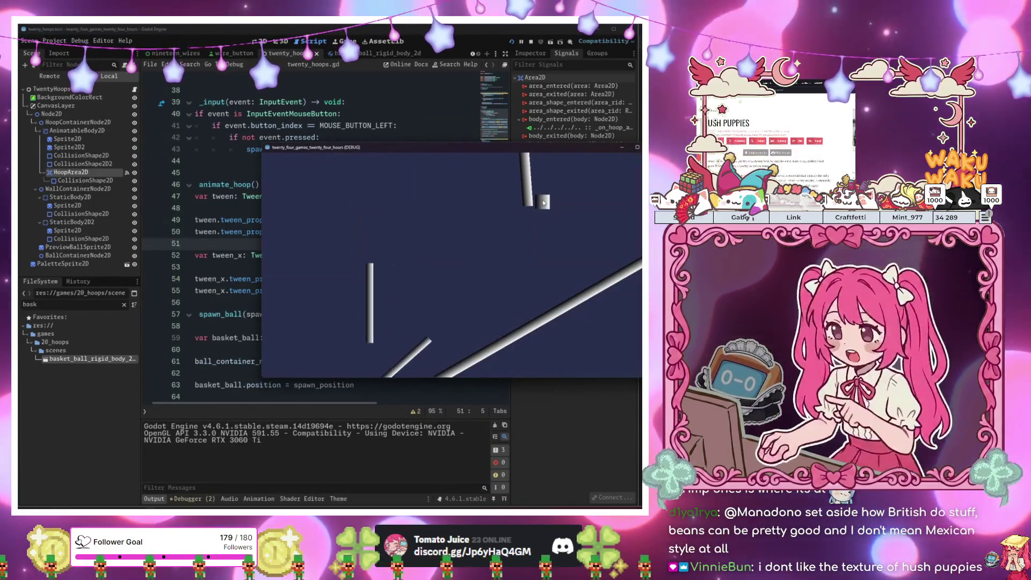
Drop seven test basketballs at the hoop, then stop the game
{"action": "left_click", "coordinate": [542, 200]}
{"action": "left_click", "coordinate": [540, 193]}
{"action": "left_click", "coordinate": [537, 186]}
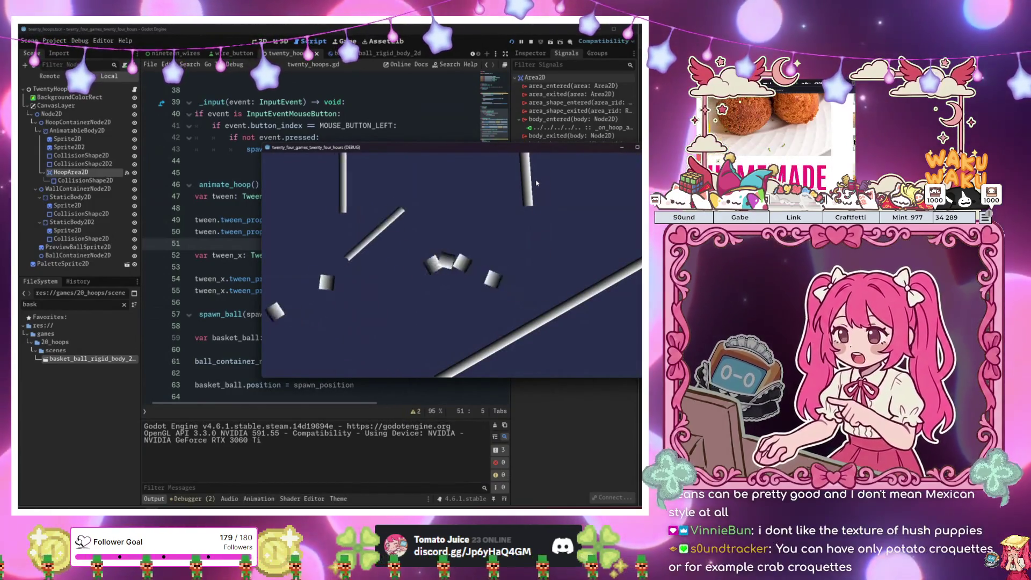
{"action": "left_click", "coordinate": [540, 181]}
{"action": "left_click", "coordinate": [543, 180]}
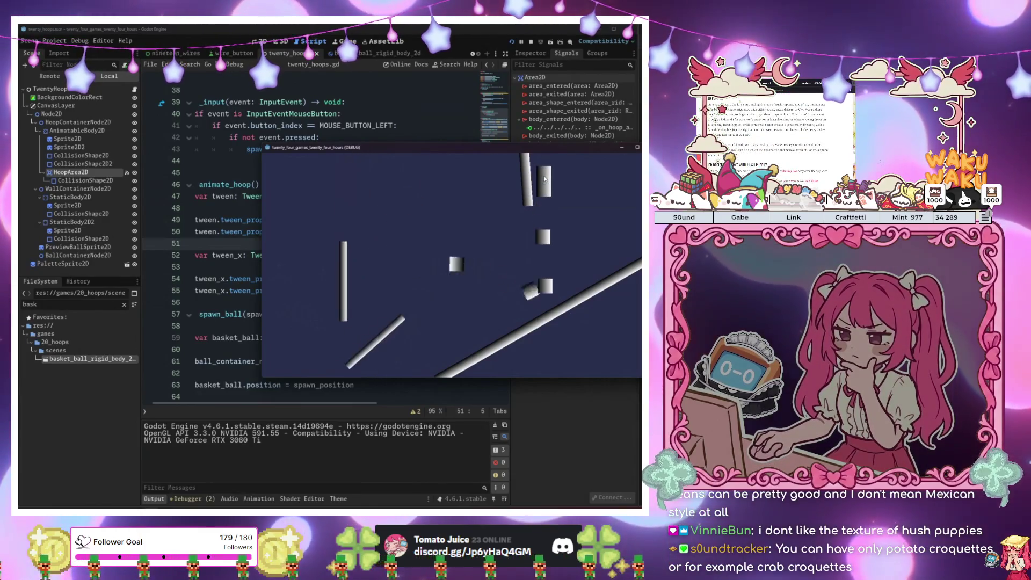
{"action": "left_click", "coordinate": [543, 179]}
{"action": "left_click", "coordinate": [545, 178]}
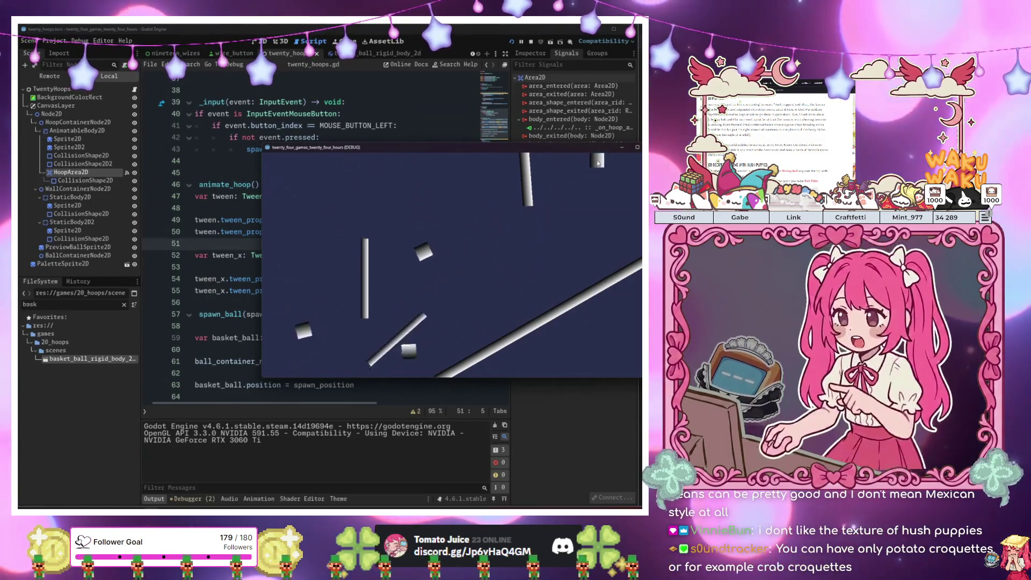
{"action": "key", "text": "F8"}
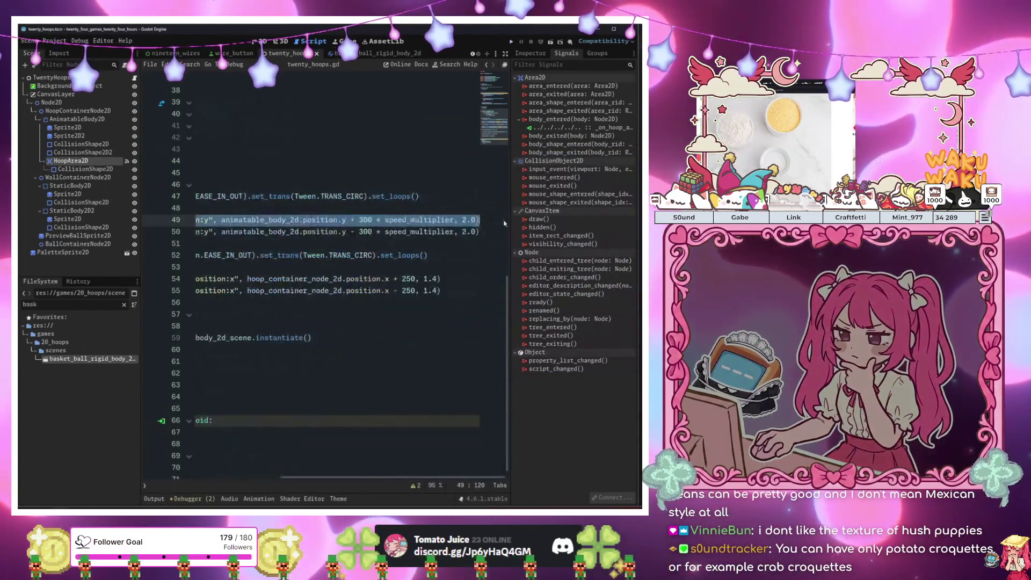
Append '* speed_multiplier' to the 2.0 durations on lines 49–50 and 1.4 on lines 54–55
{"action": "left_click", "coordinate": [447, 220]}
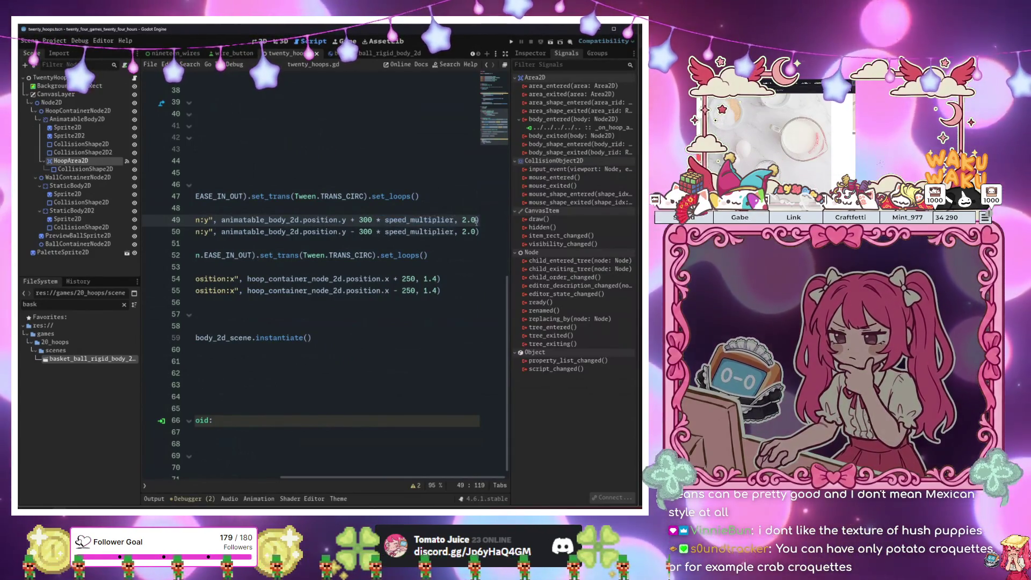
{"action": "left_click", "coordinate": [476, 219]}
{"action": "key", "text": "ctrl+v"}
{"action": "key", "text": "Down"}
{"action": "key", "text": "ctrl+v"}
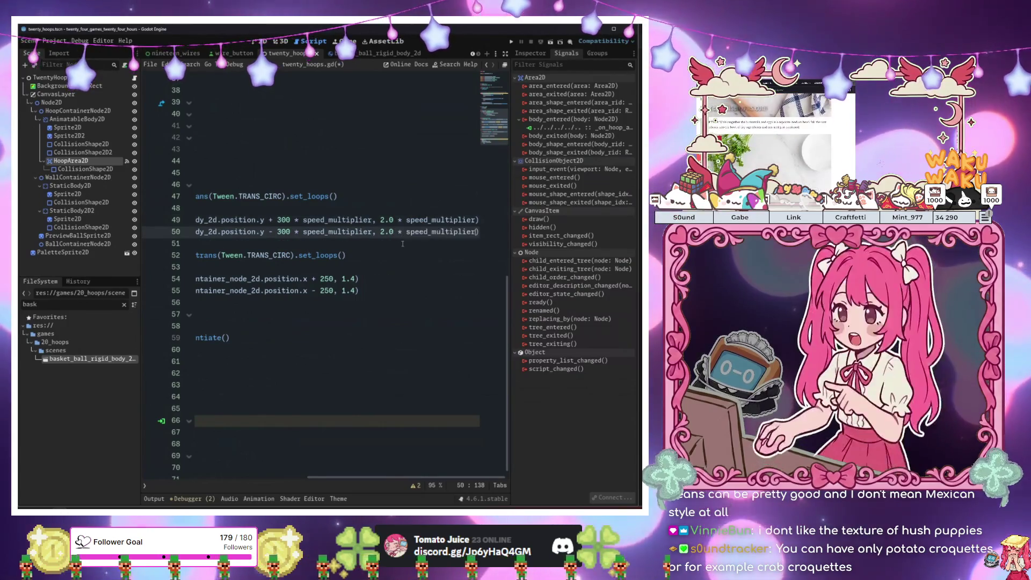
{"action": "left_click", "coordinate": [356, 278]}
{"action": "left_click", "coordinate": [357, 290]}
{"action": "key", "text": "ctrl+v"}
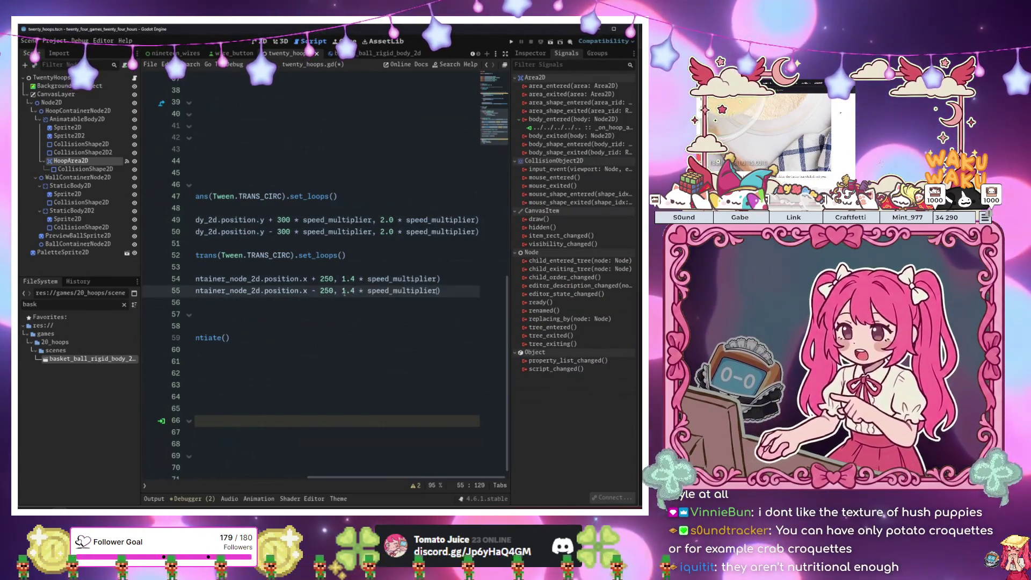
{"action": "left_click", "coordinate": [348, 305]}
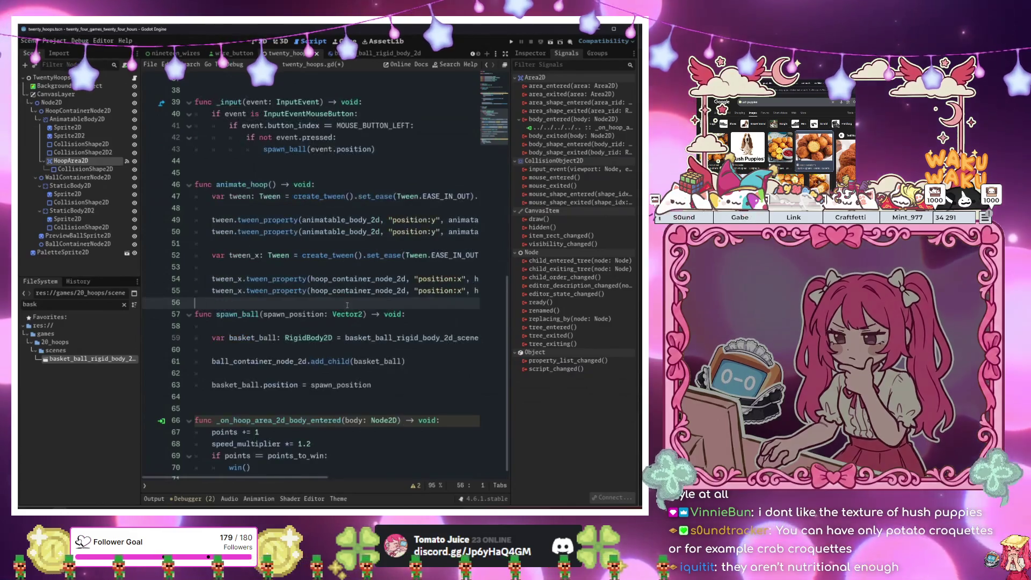
Run the game and drop seventeen balls at the moving hoop until "Test" prints, then stop
{"action": "key", "text": "F6"}
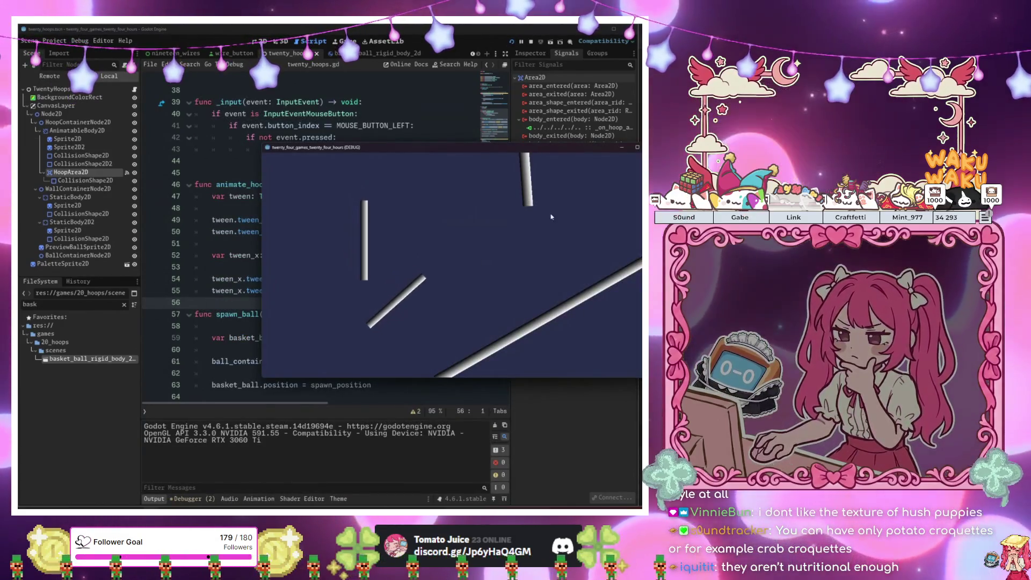
{"action": "left_click", "coordinate": [552, 183]}
{"action": "left_click", "coordinate": [547, 184]}
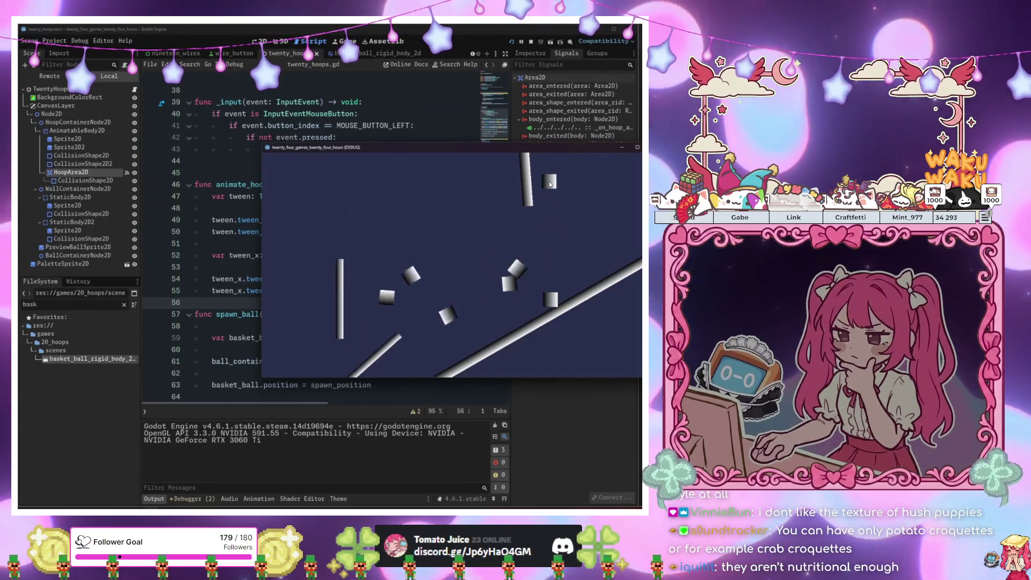
{"action": "left_click", "coordinate": [545, 186]}
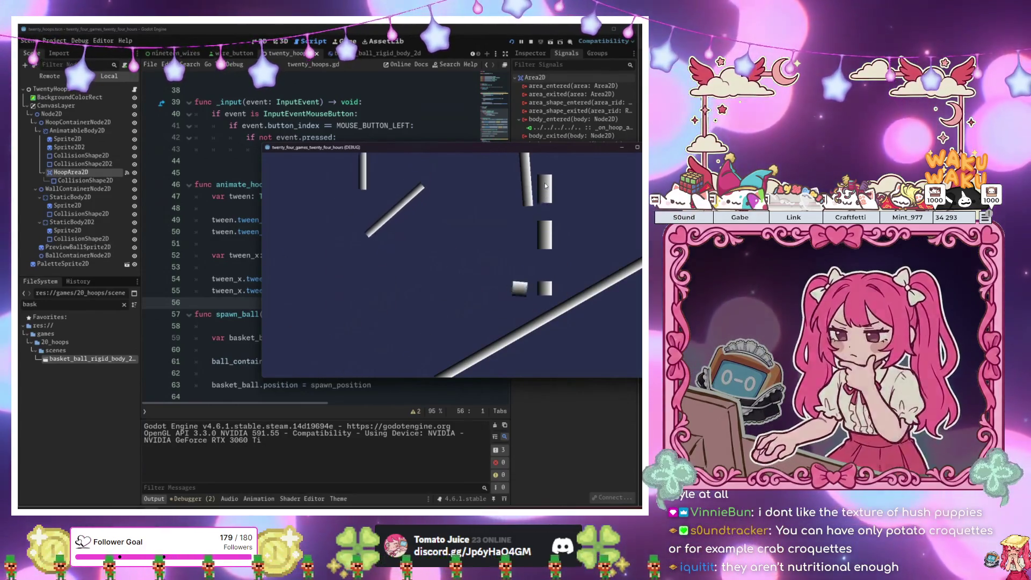
{"action": "left_click", "coordinate": [545, 185]}
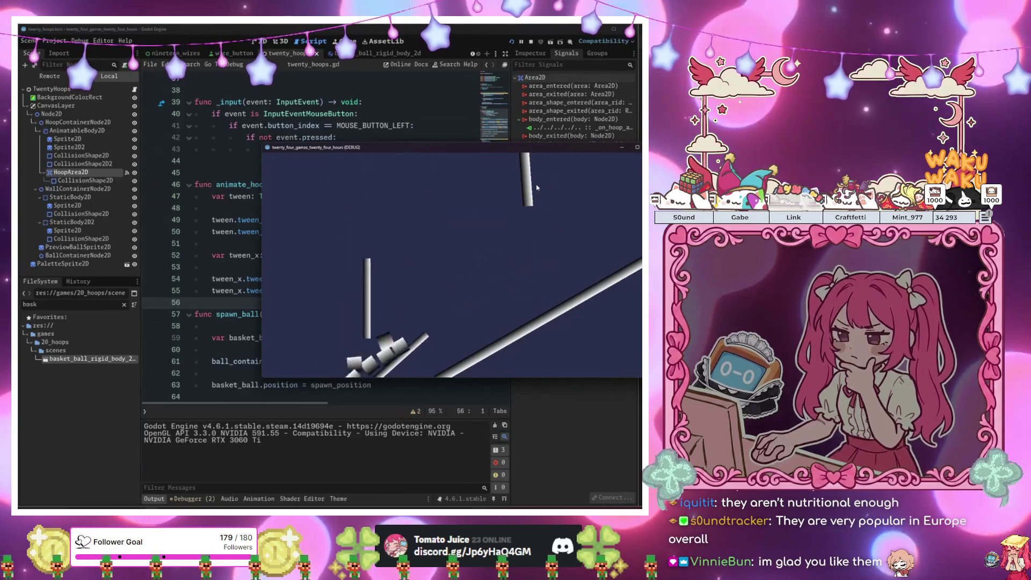
{"action": "left_click", "coordinate": [539, 185]}
{"action": "left_click", "coordinate": [543, 184]}
{"action": "left_click", "coordinate": [548, 184]}
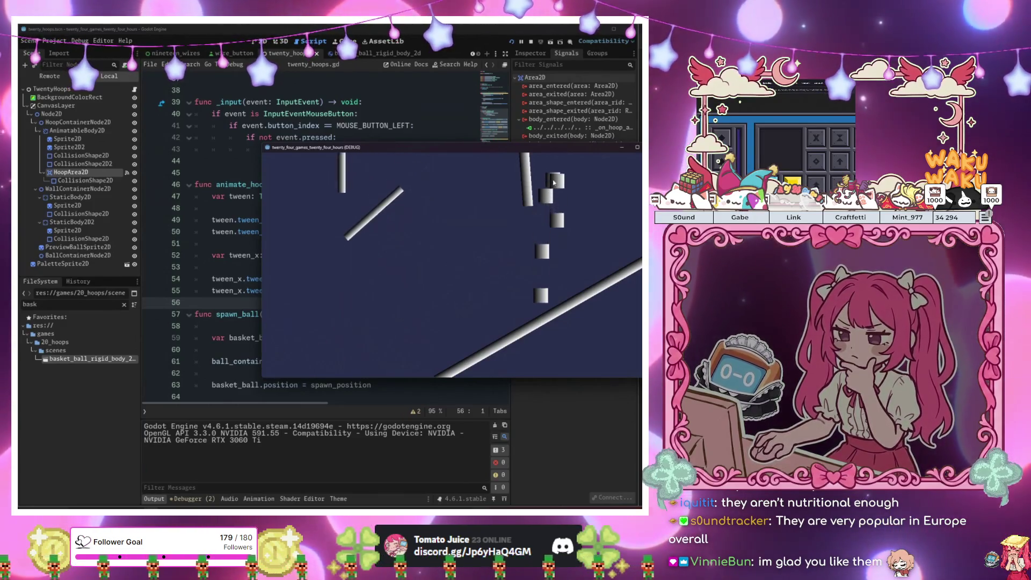
{"action": "left_click", "coordinate": [554, 183]}
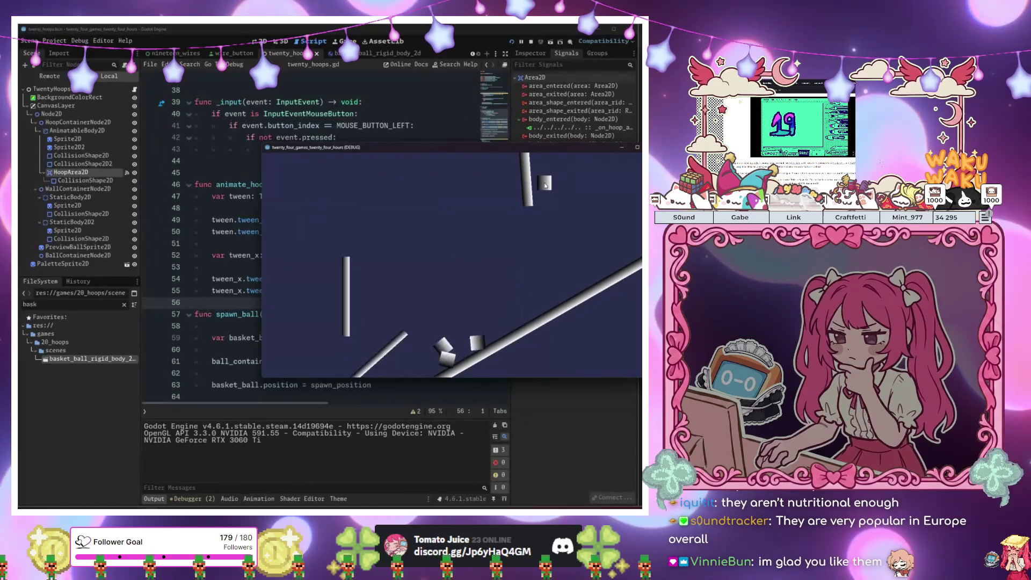
{"action": "left_click", "coordinate": [552, 181]}
{"action": "left_click", "coordinate": [552, 180]}
{"action": "left_click", "coordinate": [553, 180]}
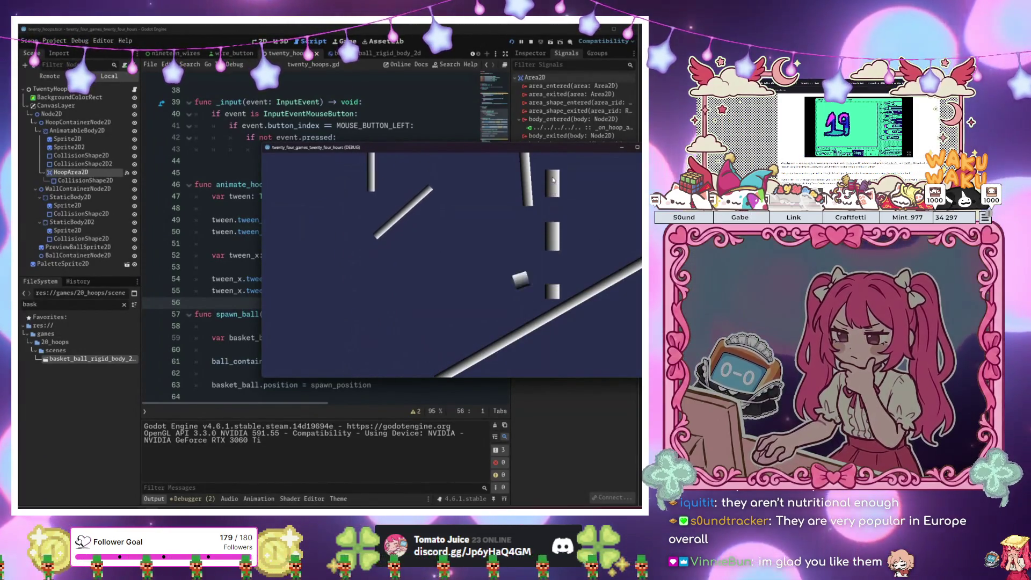
{"action": "left_click", "coordinate": [553, 180]}
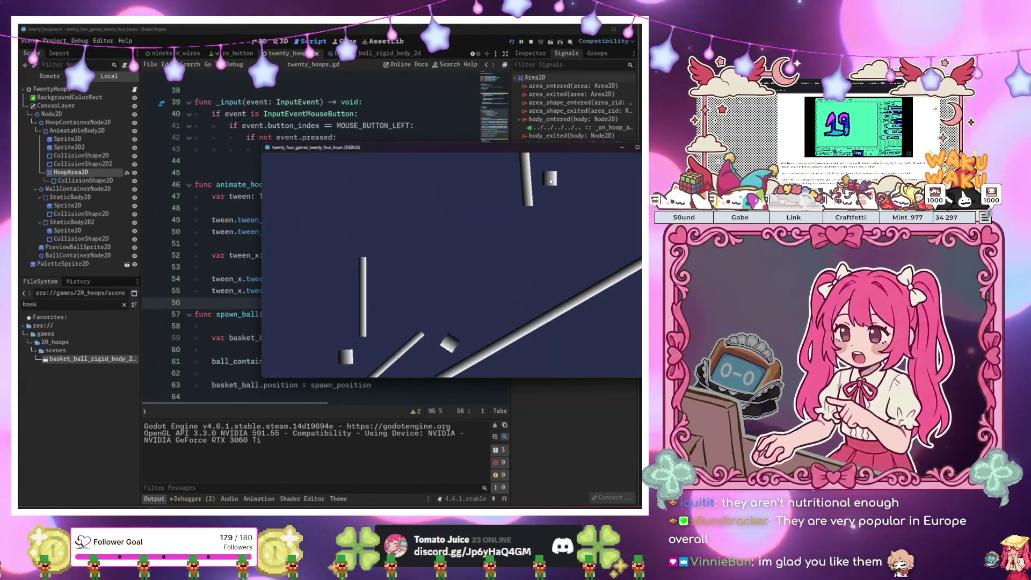
{"action": "left_click", "coordinate": [551, 180]}
{"action": "left_click", "coordinate": [552, 180]}
{"action": "left_click", "coordinate": [553, 179]}
{"action": "left_click", "coordinate": [553, 179]}
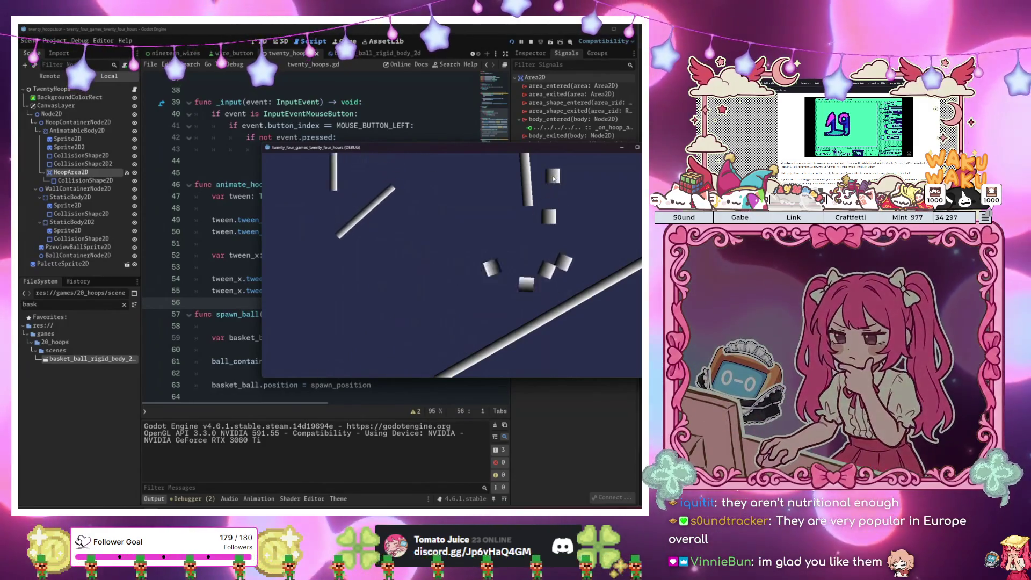
{"action": "left_click", "coordinate": [552, 179]}
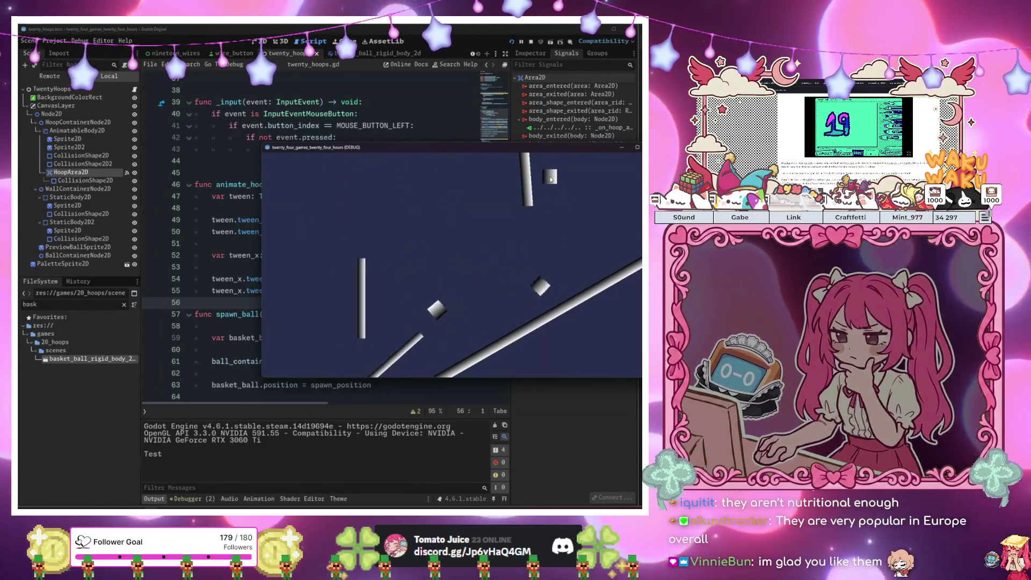
{"action": "key", "text": "F8"}
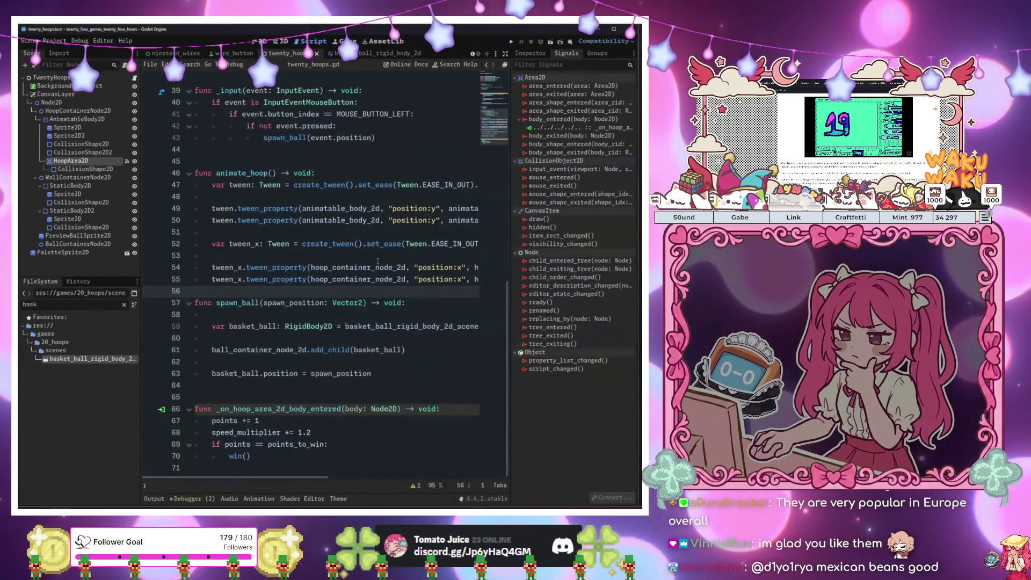
Change line 68 so speed_multiplier increases by 0.5 instead of 1.2, then save and run
{"action": "left_click", "coordinate": [330, 432]}
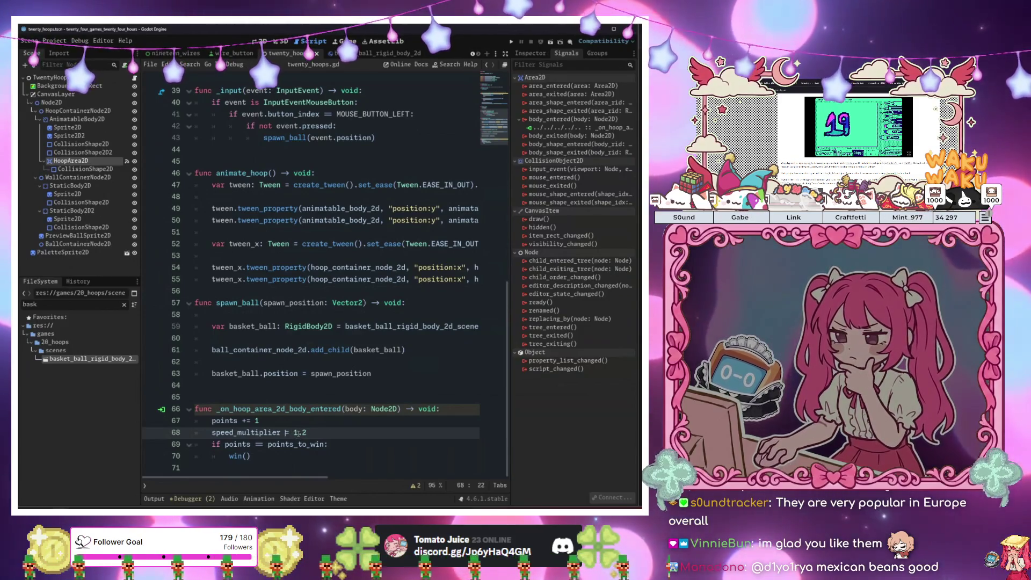
{"action": "type", "text": "/"}
{"action": "scroll", "coordinate": [299, 433], "scroll_direction": "up", "scroll_amount": 1}
{"action": "type", "text": "+"}
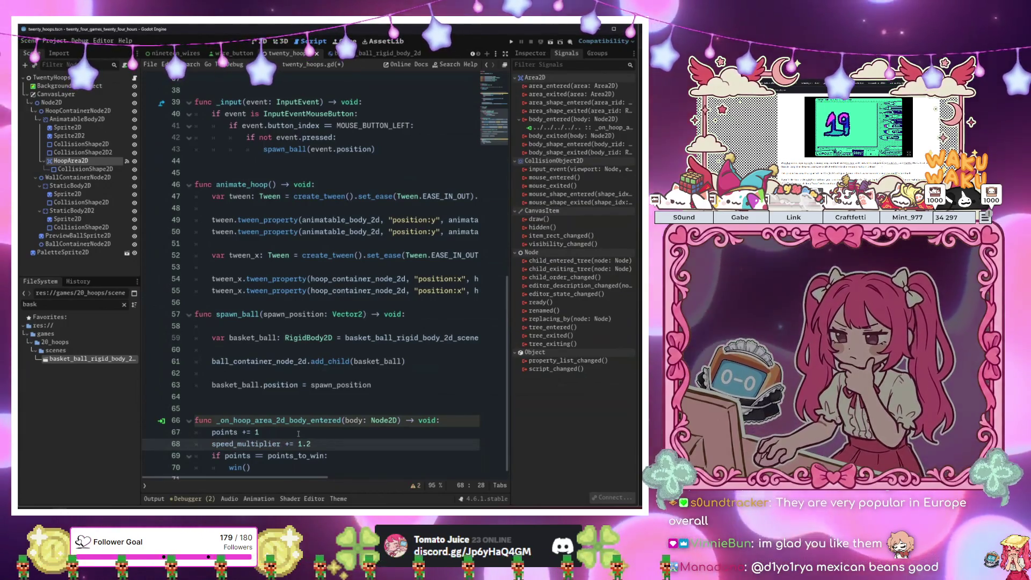
{"action": "key", "text": "BackSpace"}
{"action": "key", "text": "BackSpace"}
{"action": "key", "text": "BackSpace"}
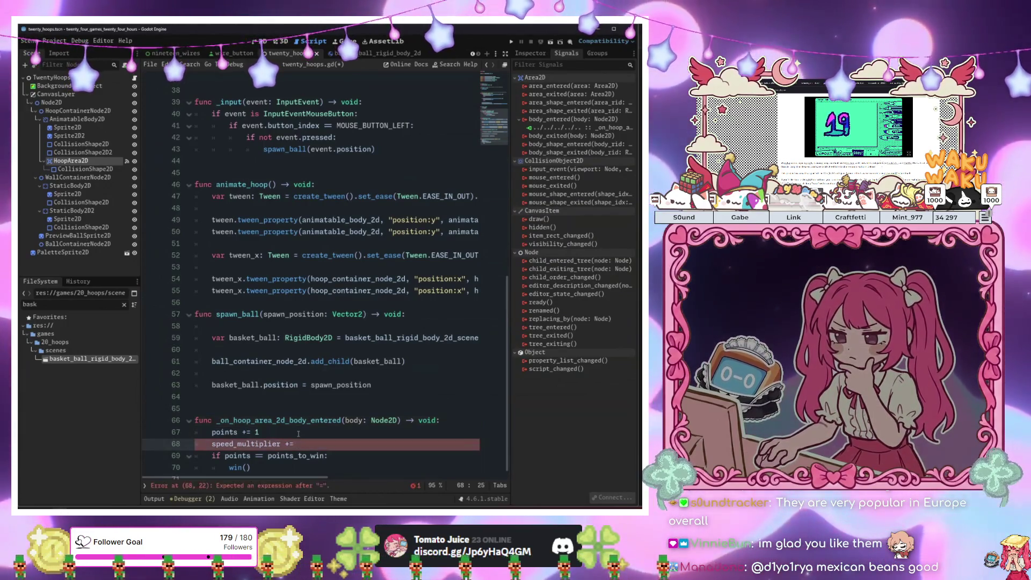
{"action": "type", "text": ".5"}
{"action": "key", "text": "Left"}
{"action": "key", "text": "Left"}
{"action": "type", "text": "0"}
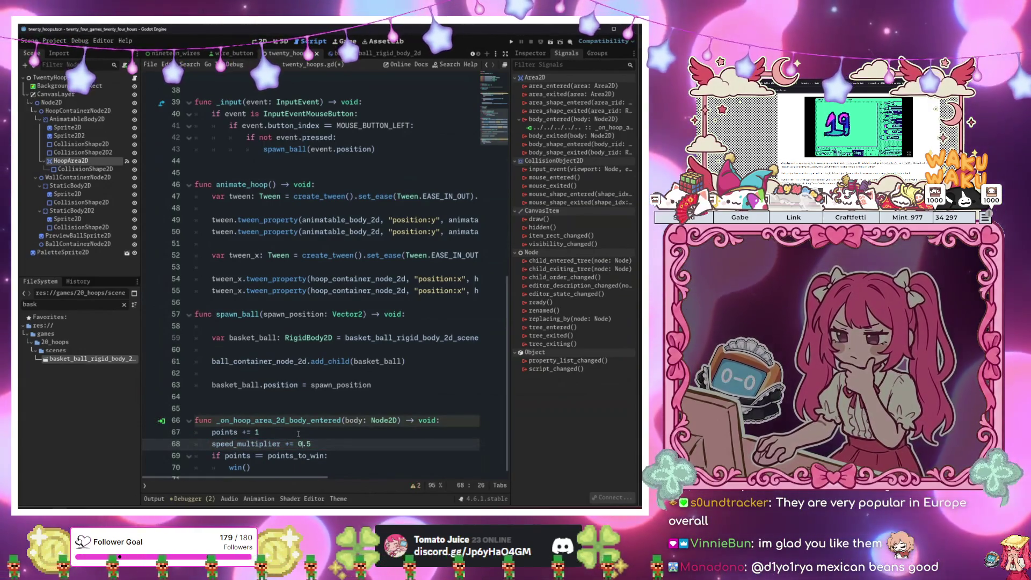
{"action": "key", "text": "F5"}
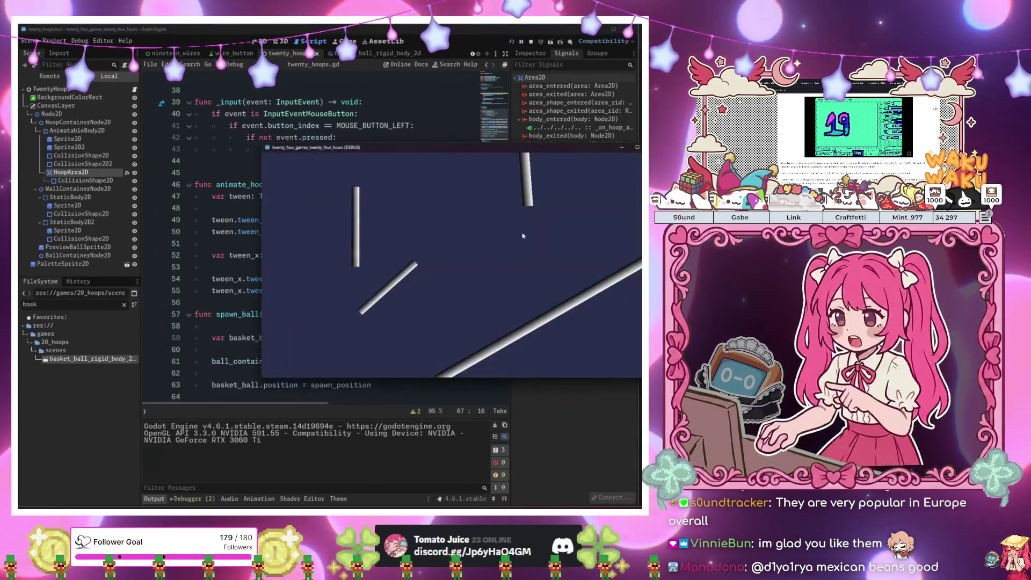
Drop about a dozen test balls at the hoop in the running game
{"action": "left_click", "coordinate": [555, 177]}
{"action": "left_click", "coordinate": [555, 176]}
{"action": "left_click", "coordinate": [556, 177]}
{"action": "left_click", "coordinate": [555, 176]}
{"action": "left_click", "coordinate": [556, 176]}
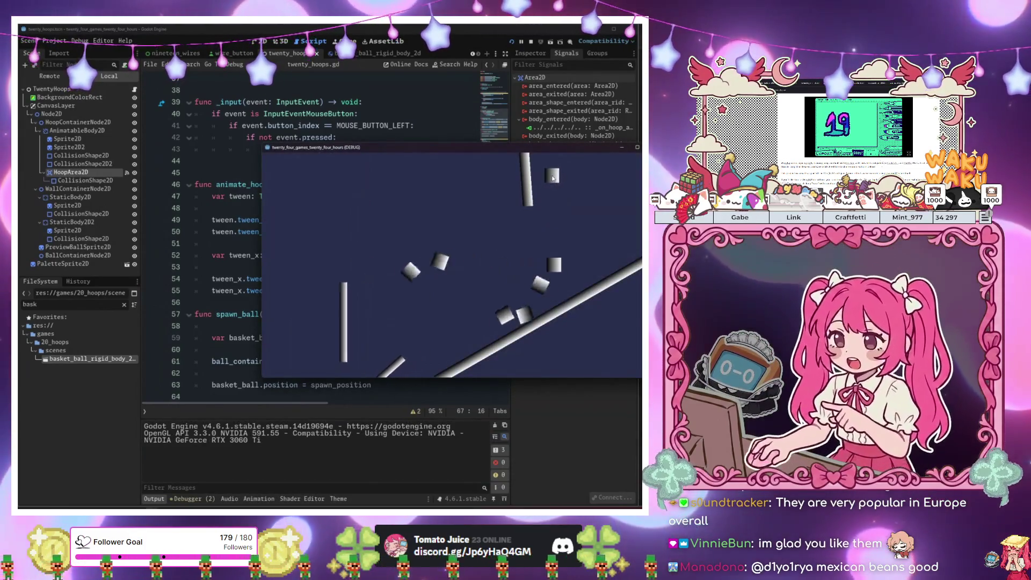
{"action": "left_click", "coordinate": [547, 182]}
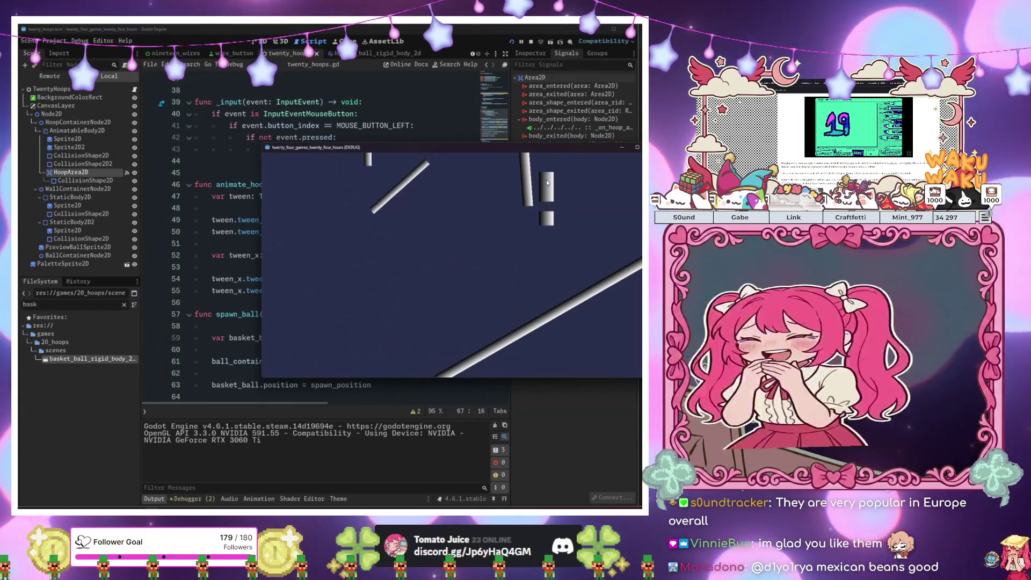
{"action": "left_click", "coordinate": [547, 182]}
{"action": "left_click", "coordinate": [547, 181]}
{"action": "left_click", "coordinate": [547, 181]}
{"action": "left_click", "coordinate": [547, 181]}
{"action": "left_click", "coordinate": [547, 182]}
{"action": "left_click", "coordinate": [547, 181]}
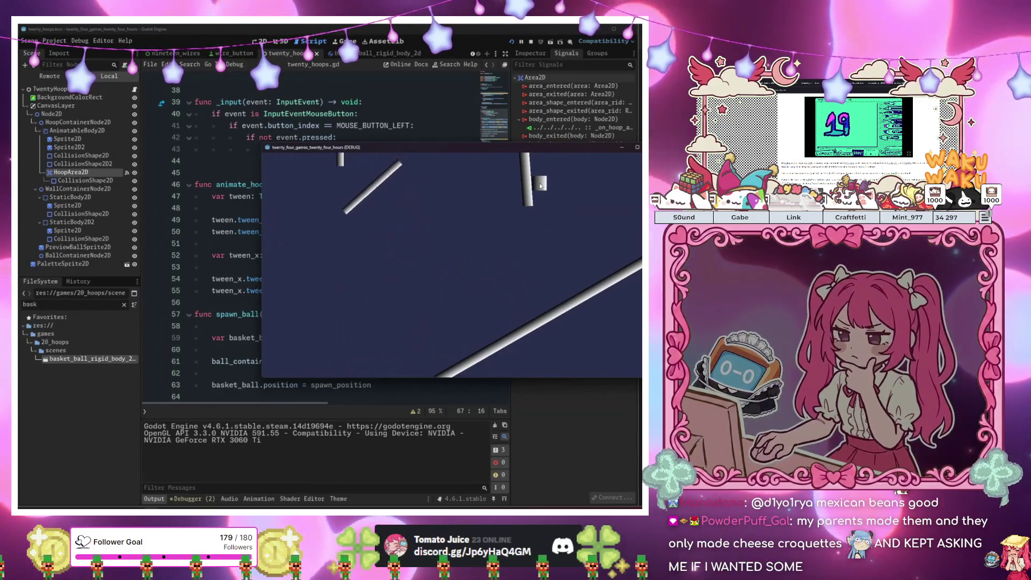
{"action": "left_click", "coordinate": [548, 185]}
{"action": "left_click", "coordinate": [548, 186]}
{"action": "left_click", "coordinate": [547, 186]}
{"action": "left_click", "coordinate": [547, 186]}
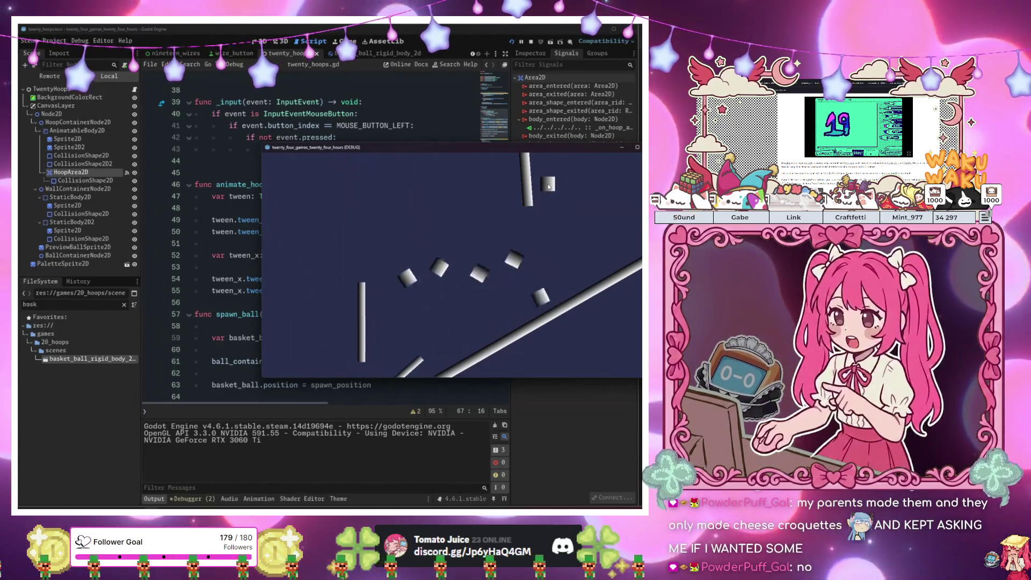
{"action": "left_click", "coordinate": [547, 185]}
Move the game window aside and check the speed_multiplier line 68 in the script
{"action": "mouse_move", "coordinate": [506, 150]}
{"action": "left_mouse_down"}
{"action": "mouse_move", "coordinate": [555, 252]}
{"action": "mouse_move", "coordinate": [619, 202]}
{"action": "mouse_move", "coordinate": [612, 141]}
{"action": "mouse_move", "coordinate": [591, 532]}
{"action": "mouse_move", "coordinate": [574, 515]}
{"action": "mouse_move", "coordinate": [559, 438]}
{"action": "mouse_move", "coordinate": [461, 445]}
{"action": "left_mouse_up"}
{"action": "scroll", "coordinate": [367, 350], "scroll_direction": "down", "scroll_amount": 3}
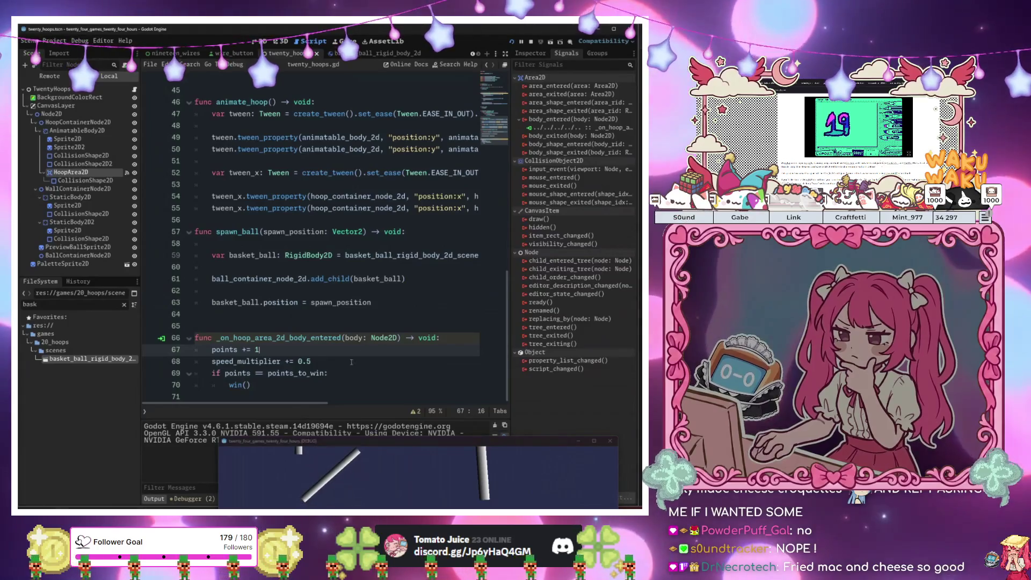
{"action": "left_click", "coordinate": [340, 365]}
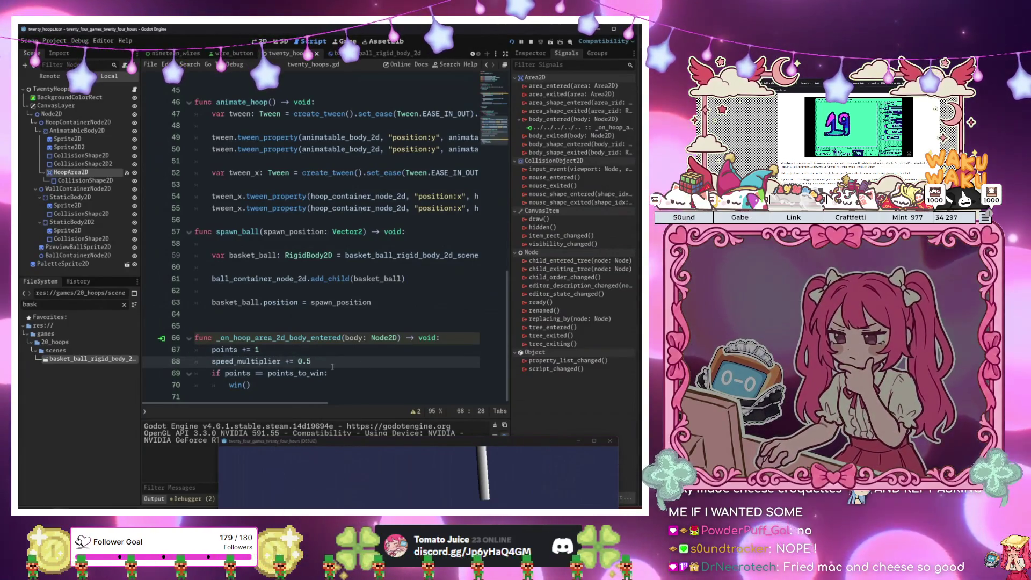
{"action": "scroll", "coordinate": [332, 367], "scroll_direction": "up", "scroll_amount": 5}
{"action": "left_click_drag", "start_coordinate": [212, 279], "coordinate": [483, 279]}
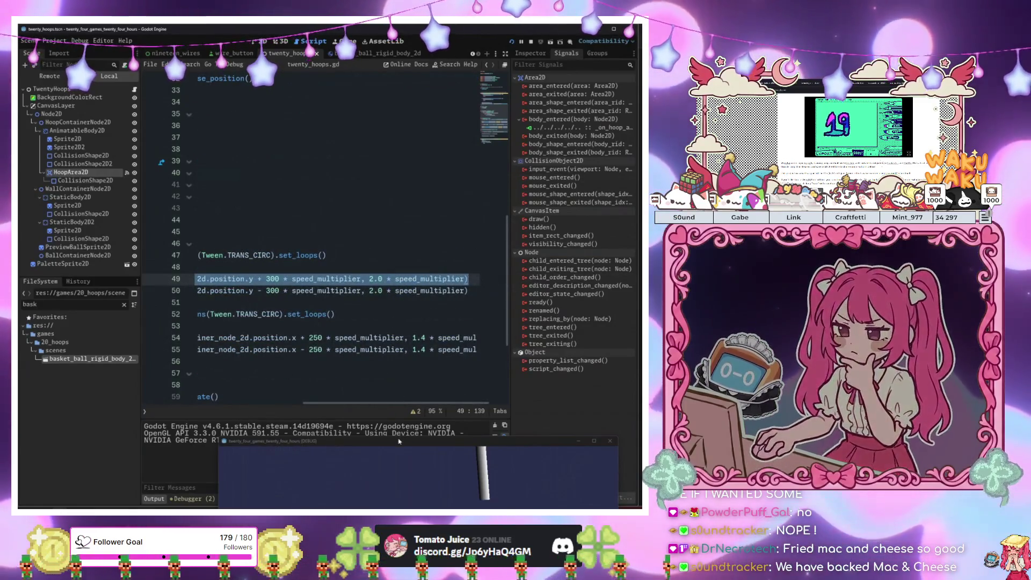
Inspect the vertical and horizontal tween_property lines 50–55 that scale by speed_multiplier
{"action": "left_click", "coordinate": [374, 350]}
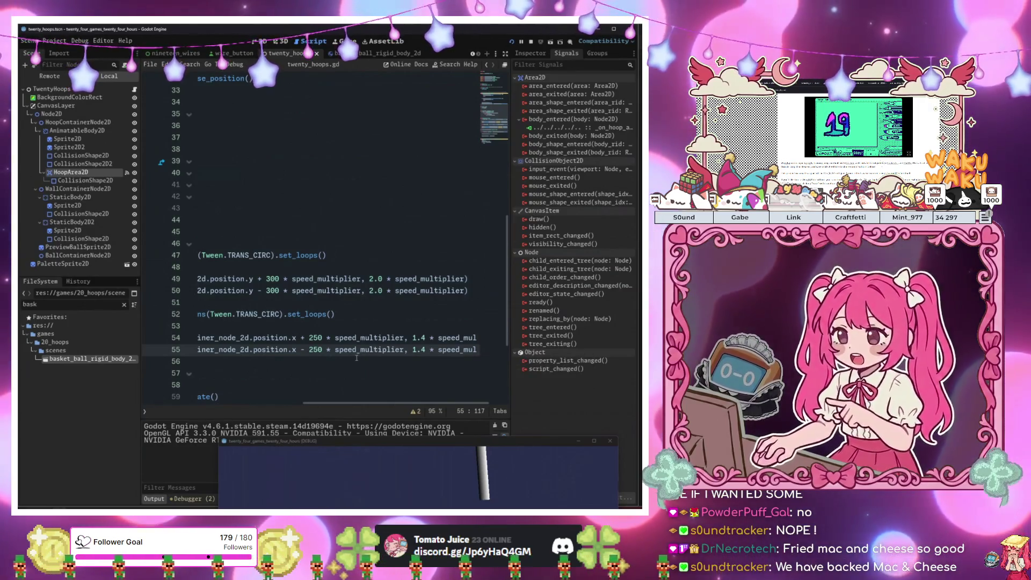
{"action": "left_click_drag", "start_coordinate": [353, 444], "coordinate": [457, 353]}
{"action": "scroll", "coordinate": [322, 291], "scroll_direction": "left", "scroll_amount": 5}
{"action": "left_click_drag", "start_coordinate": [315, 290], "coordinate": [199, 293]}
{"action": "left_click", "coordinate": [204, 299]}
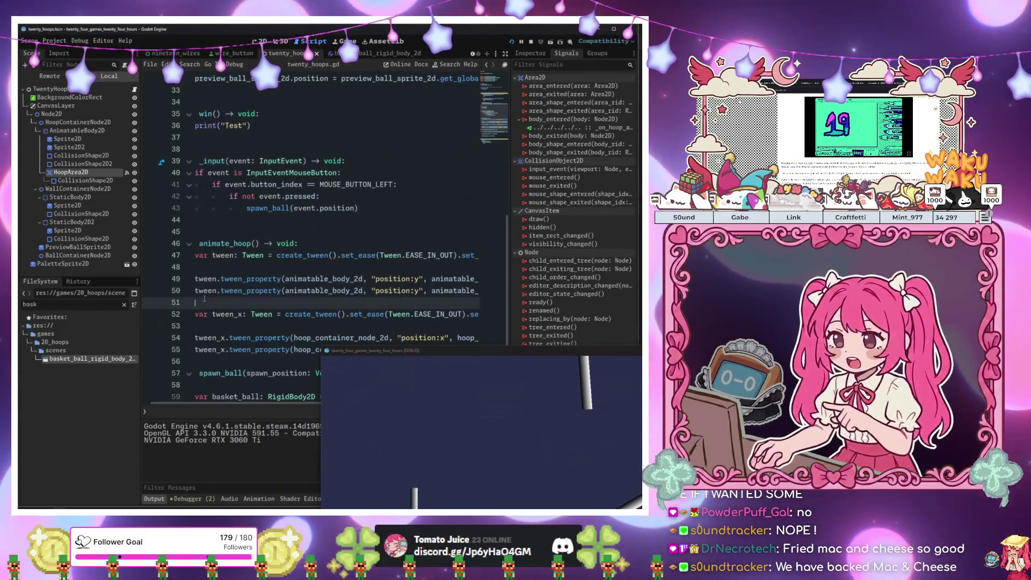
{"action": "left_click_drag", "start_coordinate": [295, 286], "coordinate": [193, 279]}
{"action": "left_click", "coordinate": [307, 290]}
{"action": "scroll", "coordinate": [308, 290], "scroll_direction": "down", "scroll_amount": 2}
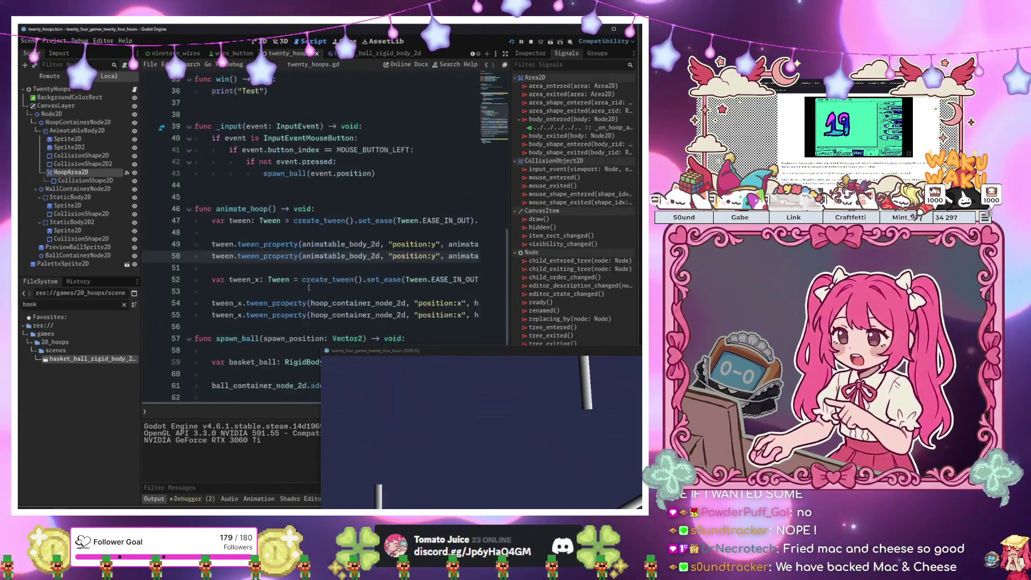
{"action": "mouse_move", "coordinate": [379, 353]}
{"action": "left_mouse_down"}
{"action": "mouse_move", "coordinate": [386, 226]}
{"action": "mouse_move", "coordinate": [356, 320]}
{"action": "mouse_move", "coordinate": [355, 365]}
{"action": "mouse_move", "coordinate": [359, 242]}
{"action": "mouse_move", "coordinate": [345, 224]}
{"action": "left_mouse_up"}
{"action": "scroll", "coordinate": [355, 300], "scroll_direction": "down", "scroll_amount": 2}
Drop seven more balls on the right side of the running game
{"action": "left_click", "coordinate": [599, 252]}
{"action": "left_click", "coordinate": [599, 253]}
{"action": "left_click", "coordinate": [598, 253]}
{"action": "left_click", "coordinate": [599, 256]}
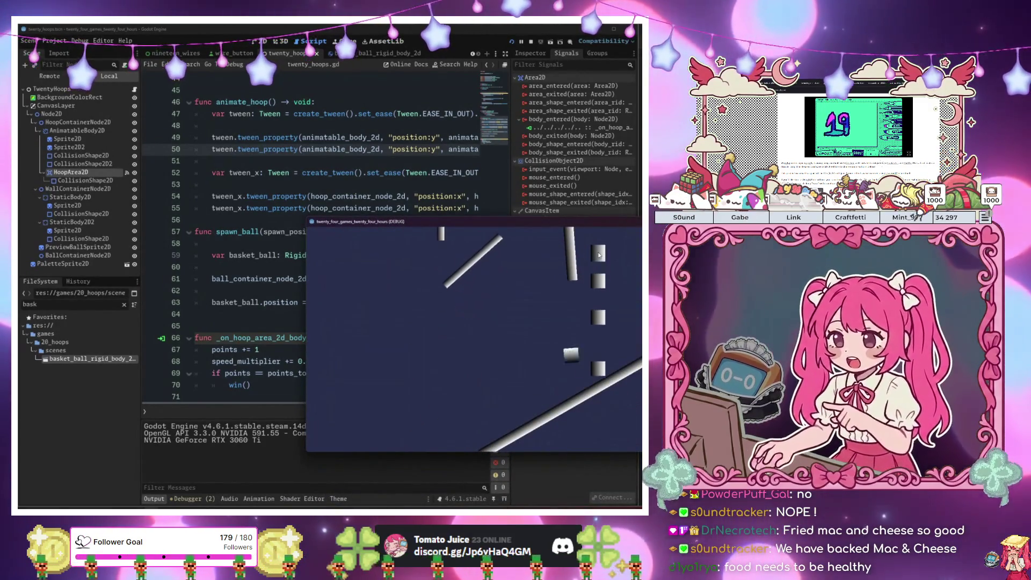
{"action": "left_click", "coordinate": [598, 256]}
{"action": "left_click", "coordinate": [598, 255]}
{"action": "left_click", "coordinate": [598, 256]}
{"action": "left_click", "coordinate": [599, 256]}
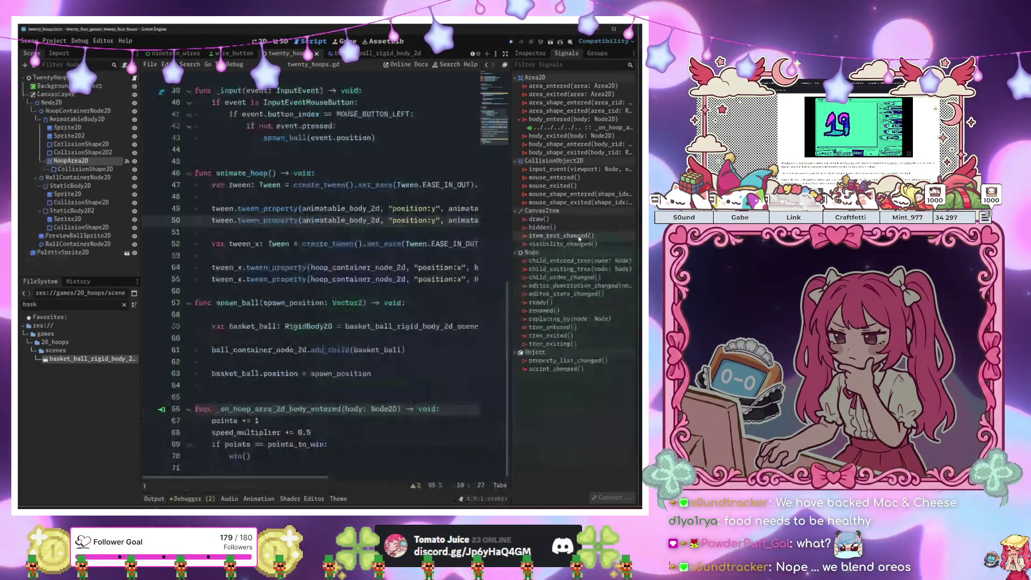
Review the tween lines 50, 52 and 54 and the speed_multiplier line 68
{"action": "mouse_move", "coordinate": [421, 220]}
{"action": "left_mouse_down"}
{"action": "mouse_move", "coordinate": [501, 220]}
{"action": "mouse_move", "coordinate": [480, 220]}
{"action": "left_mouse_up"}
{"action": "left_click", "coordinate": [322, 244]}
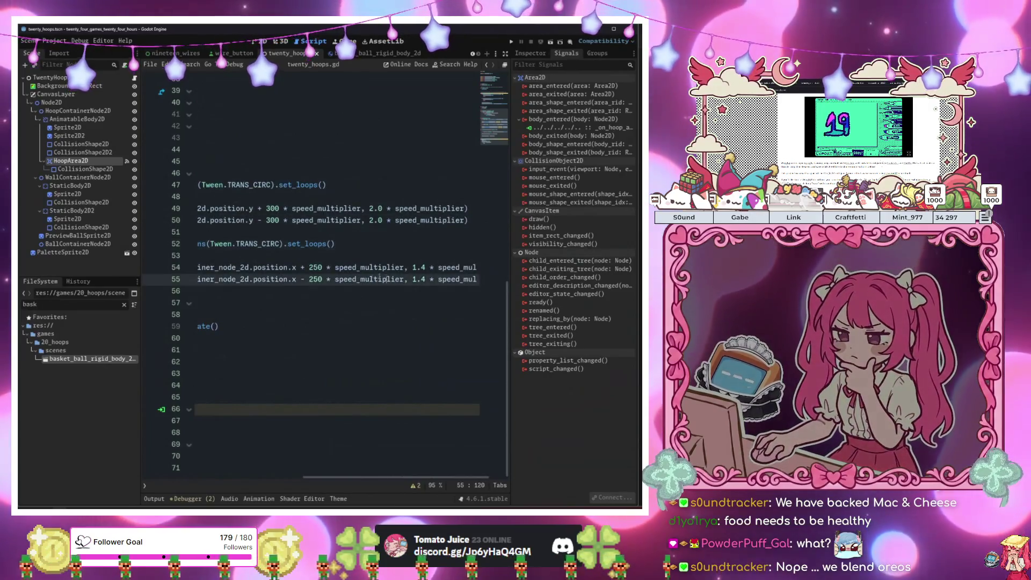
{"action": "left_click_drag", "start_coordinate": [448, 267], "coordinate": [160, 270]}
{"action": "left_click", "coordinate": [296, 267]}
{"action": "left_click", "coordinate": [388, 220]}
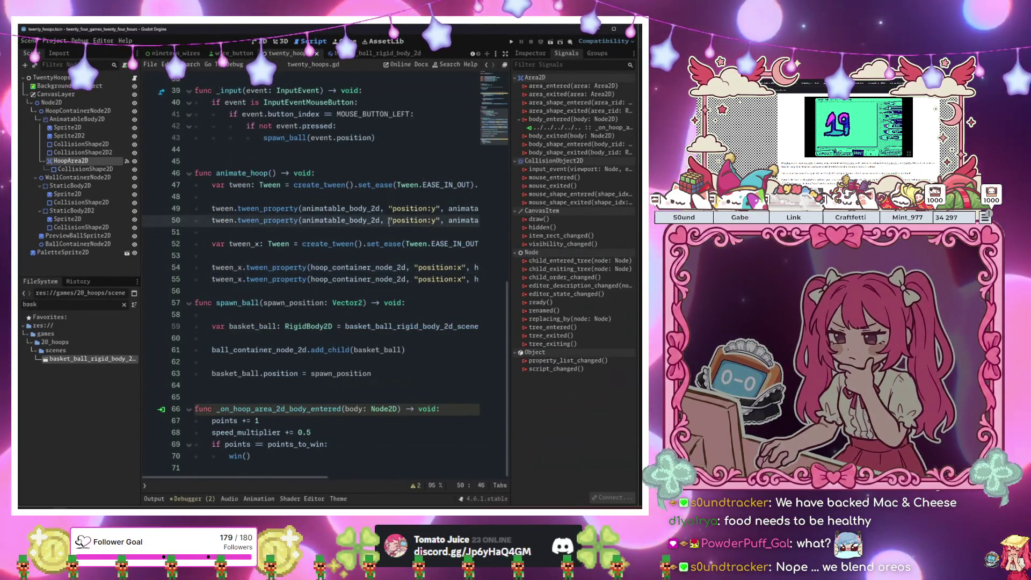
{"action": "left_click", "coordinate": [333, 418]}
{"action": "left_click", "coordinate": [337, 428]}
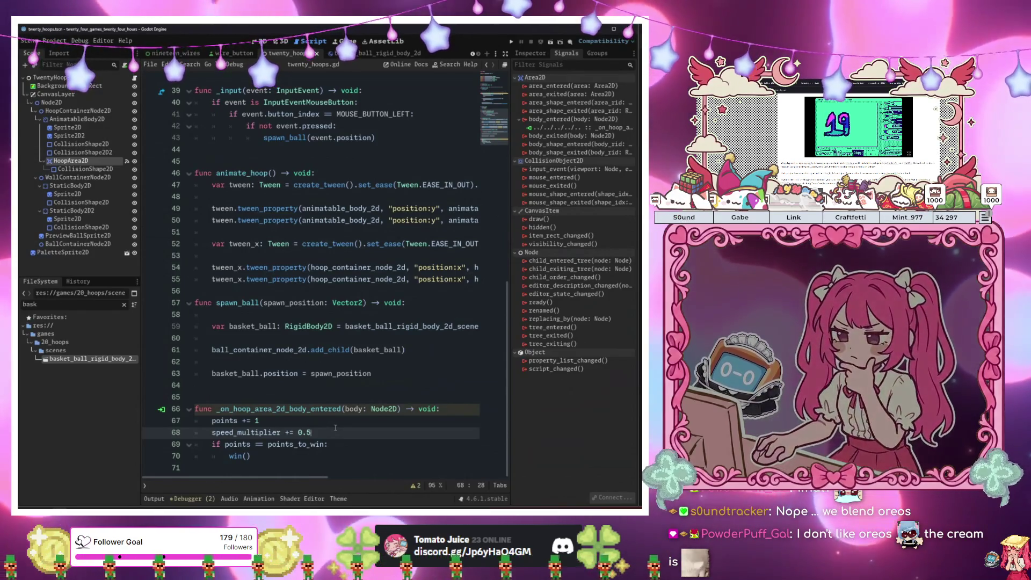
{"action": "left_click", "coordinate": [352, 244]}
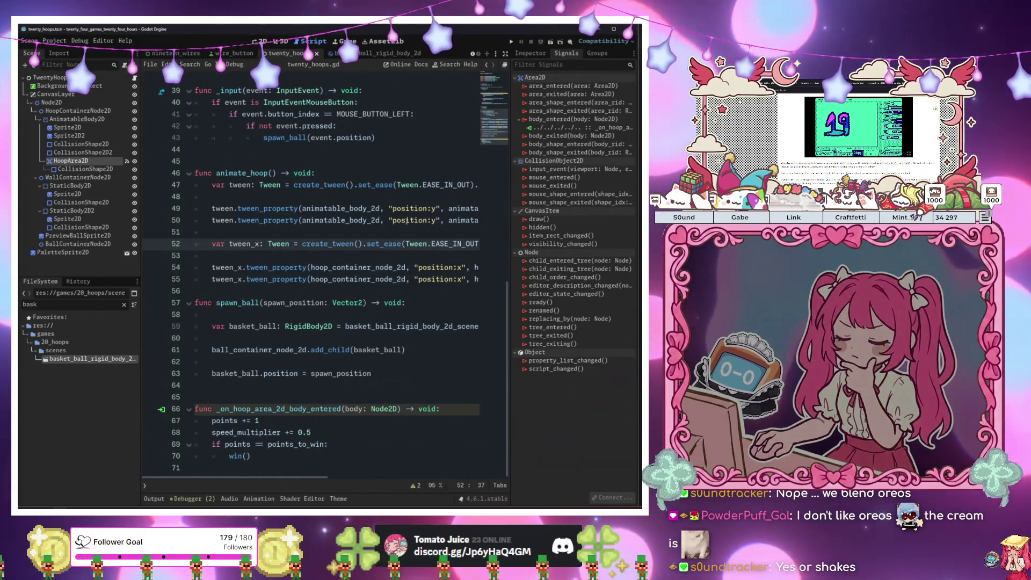
Delete .set_loops() from the end of the tween_x creation on line 52
{"action": "key", "text": "shift+Up"}
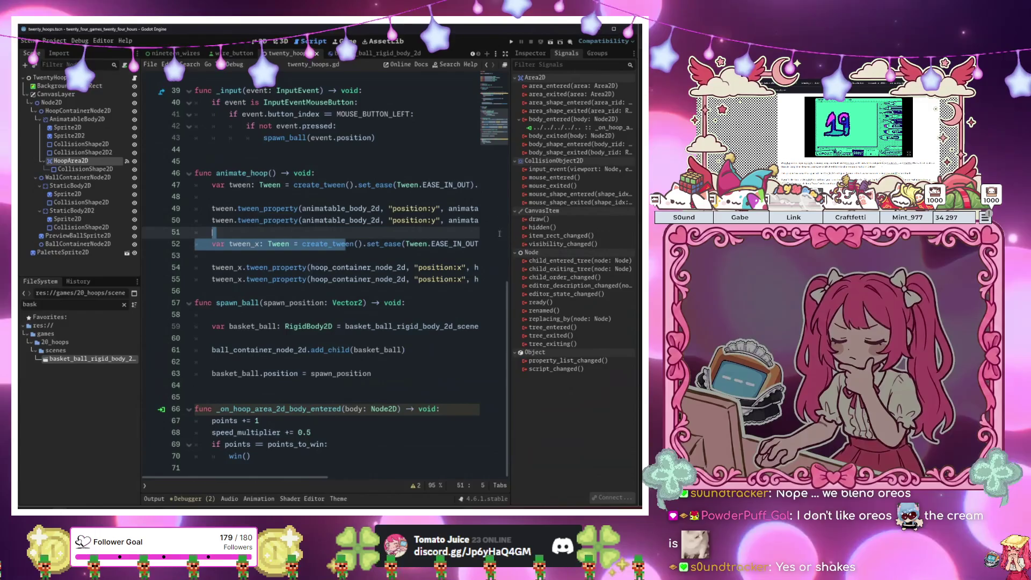
{"action": "key", "text": "shift+Down"}
{"action": "key", "text": "shift+End"}
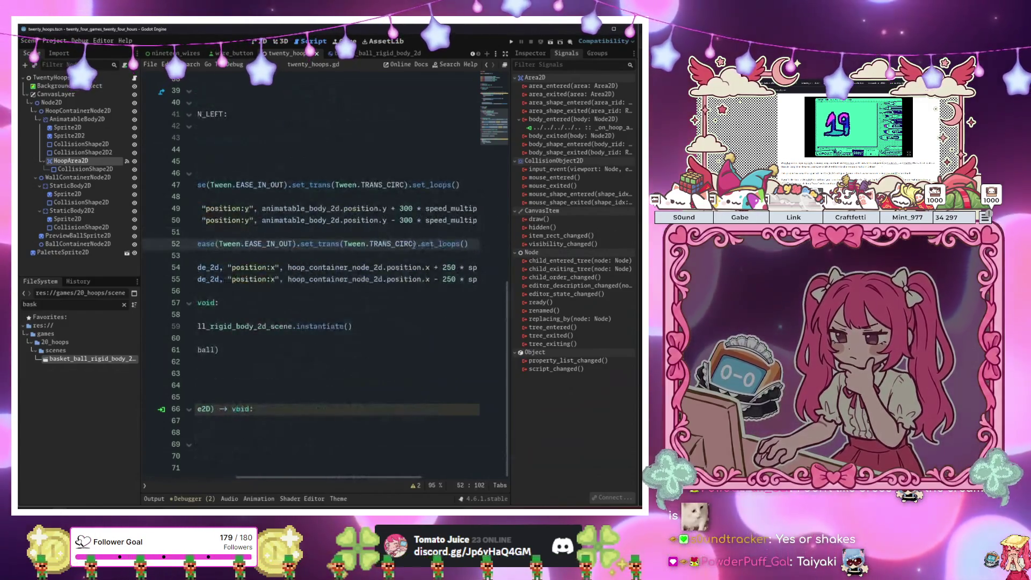
{"action": "key", "text": "BackSpace"}
{"action": "left_click", "coordinate": [468, 184]}
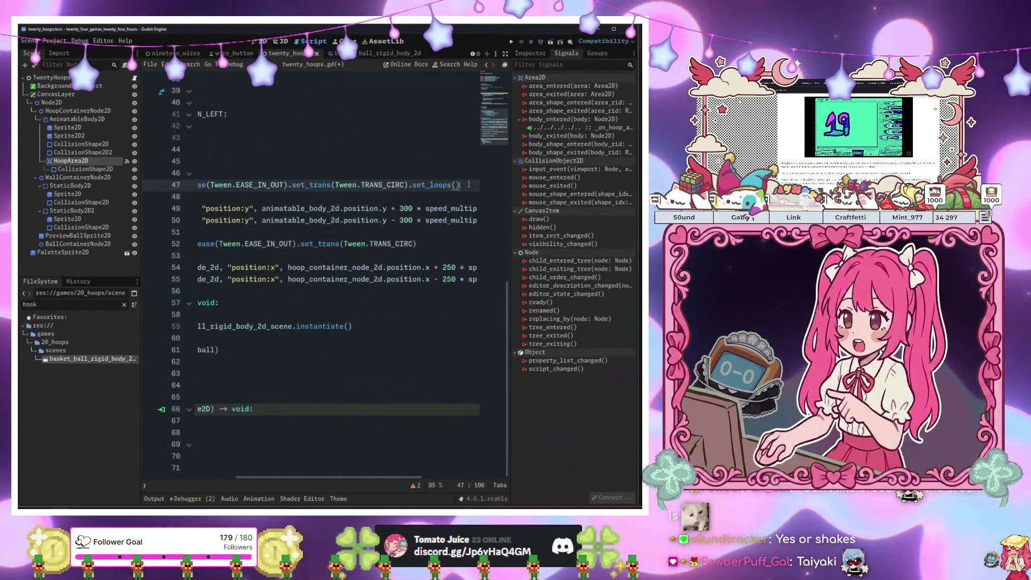
{"action": "left_click", "coordinate": [331, 172]}
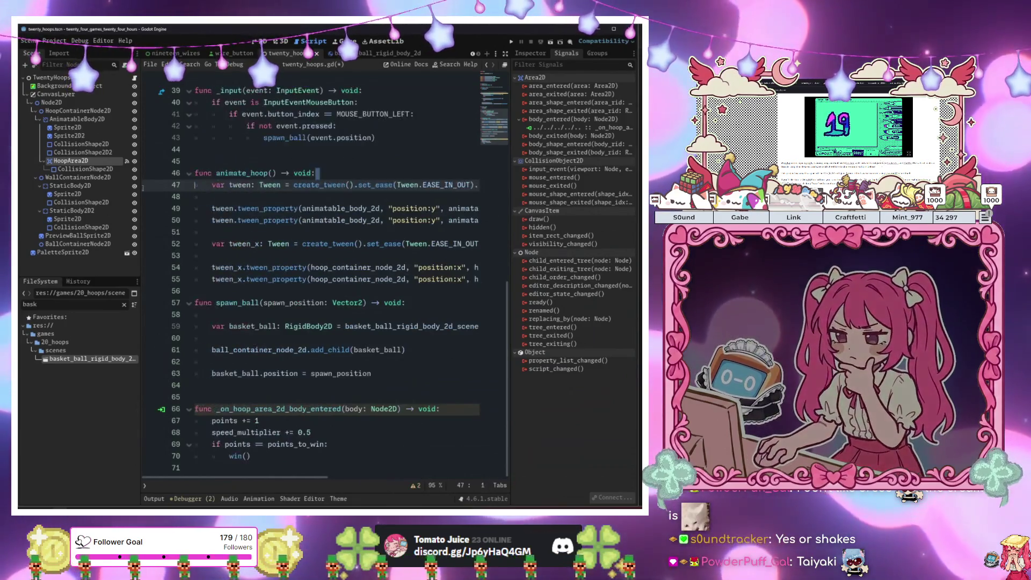
Insert 'while true:' under the animate_hoop header and indent tween lines 50–58 beneath it
{"action": "key", "text": "Return"}
{"action": "key", "text": "Return"}
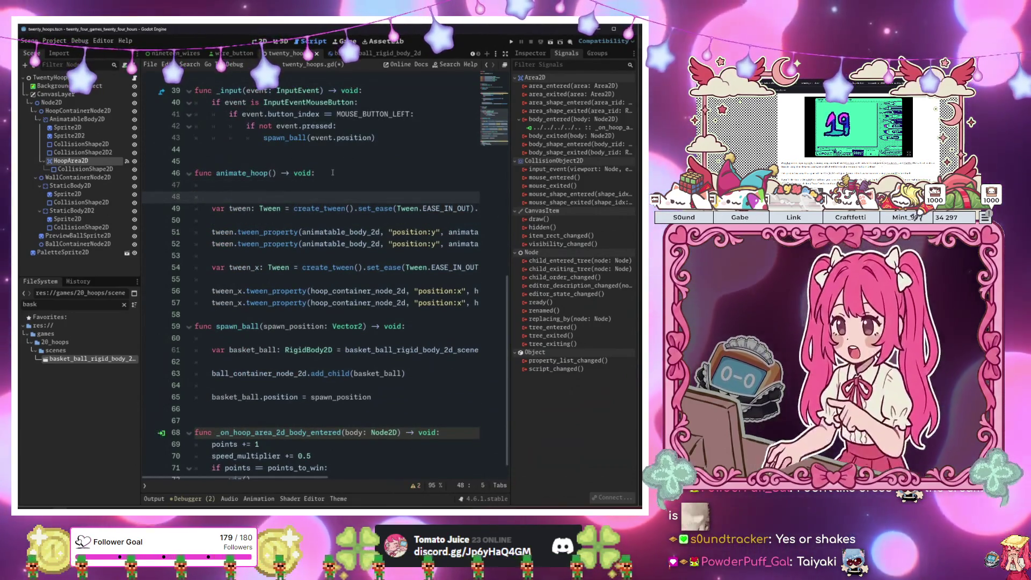
{"action": "type", "text": "wh"}
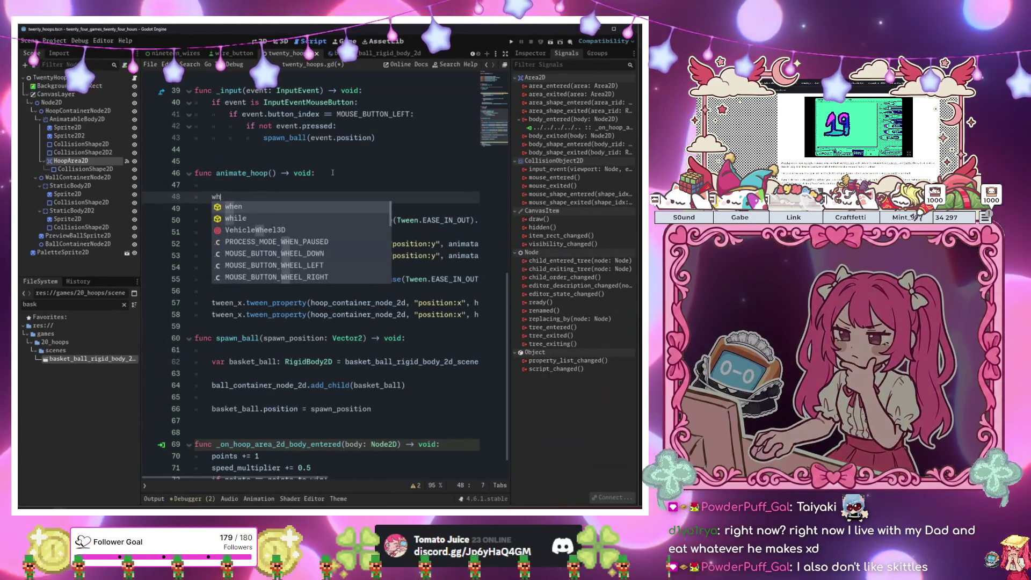
{"action": "type", "text": "ile "}
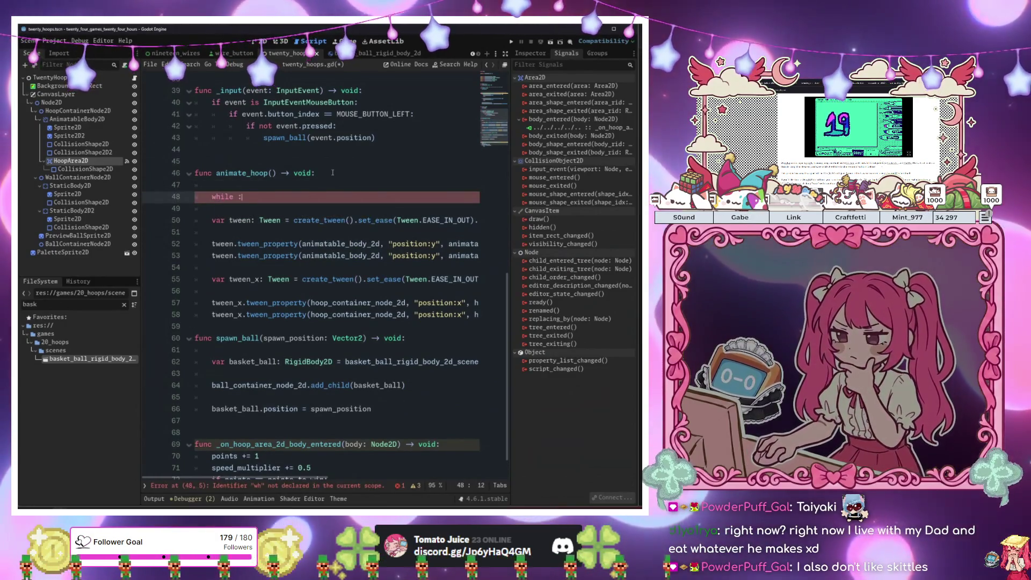
{"action": "type", "text": "tr"}
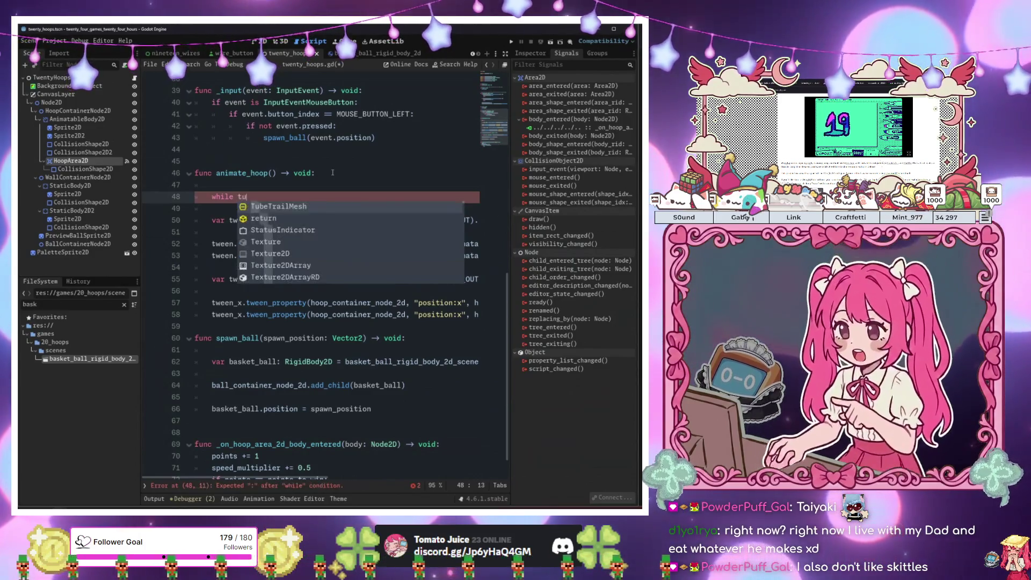
{"action": "type", "text": "ue("}
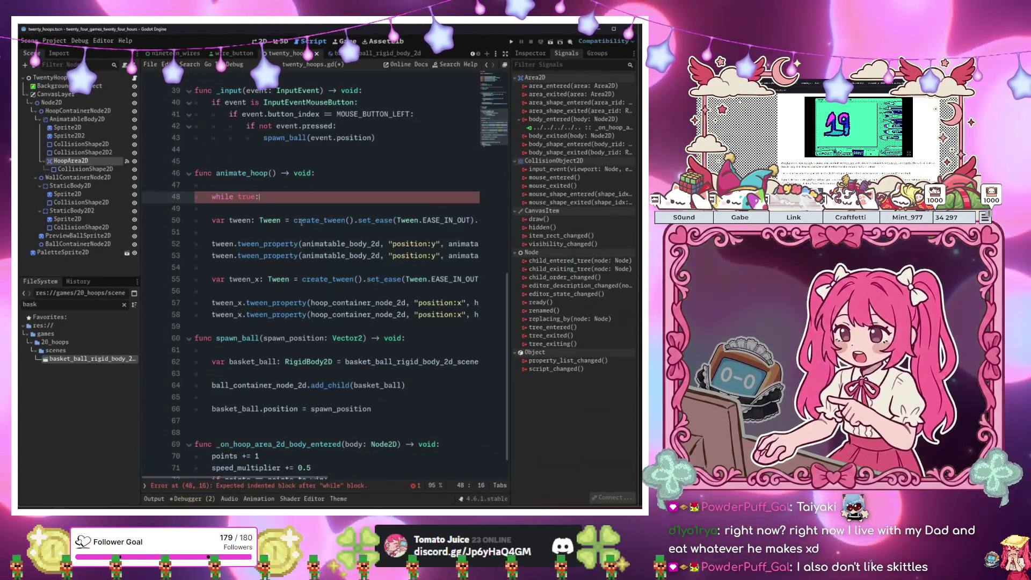
{"action": "left_click_drag", "start_coordinate": [302, 222], "coordinate": [309, 325]}
{"action": "key", "text": "Tab"}
{"action": "left_click", "coordinate": [308, 328]}
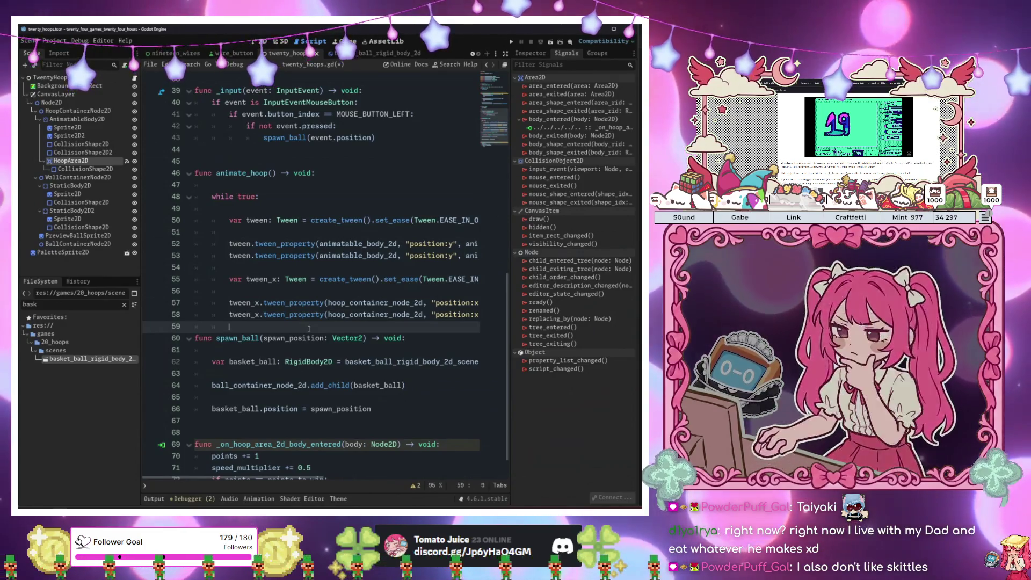
Add 'await tween.finished' as the last line inside the while loop
{"action": "key", "text": "Return"}
{"action": "key", "text": "Return"}
{"action": "key", "text": "Up"}
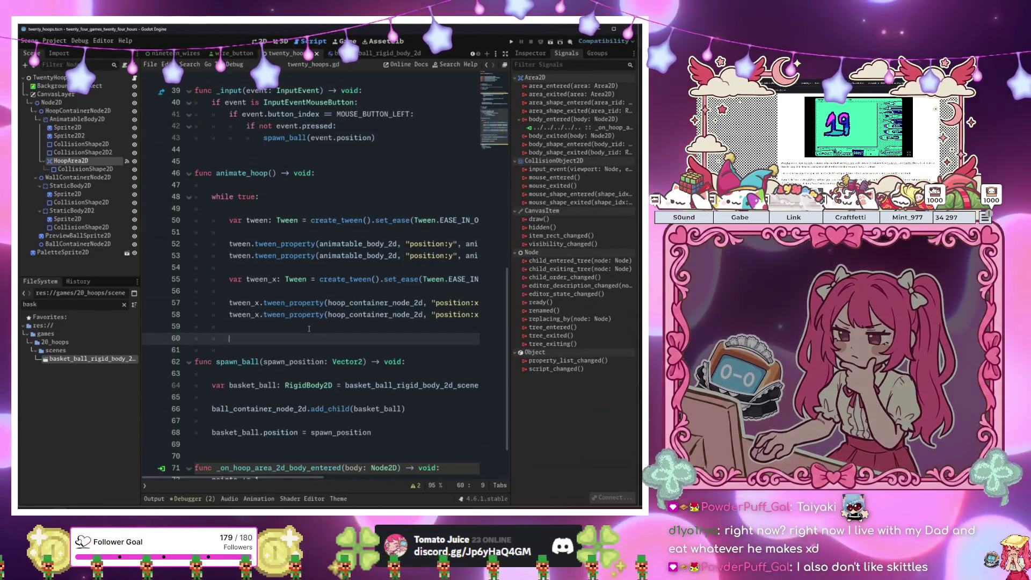
{"action": "type", "text": "t"}
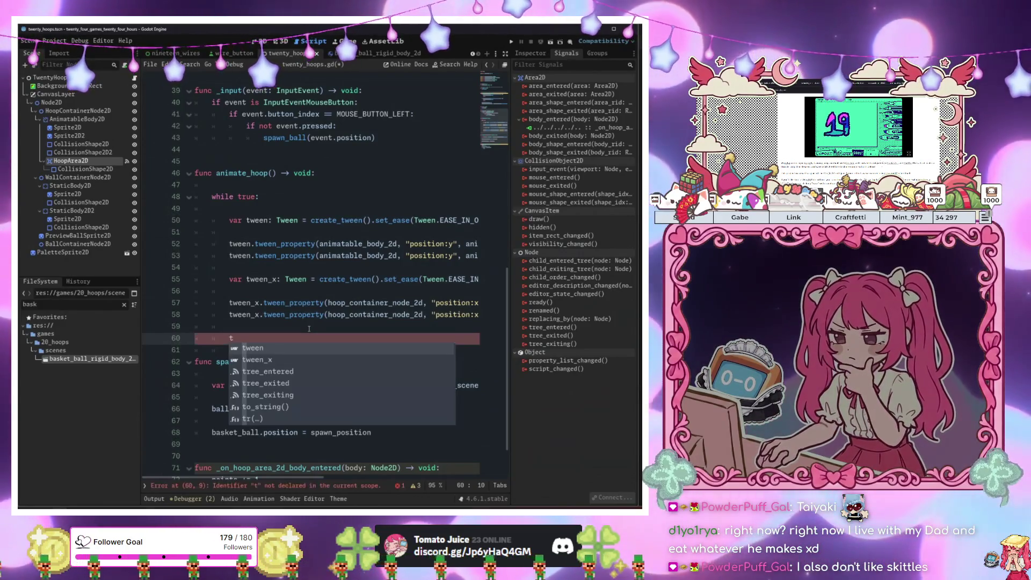
{"action": "key", "text": "Return"}
{"action": "type", "text": "."}
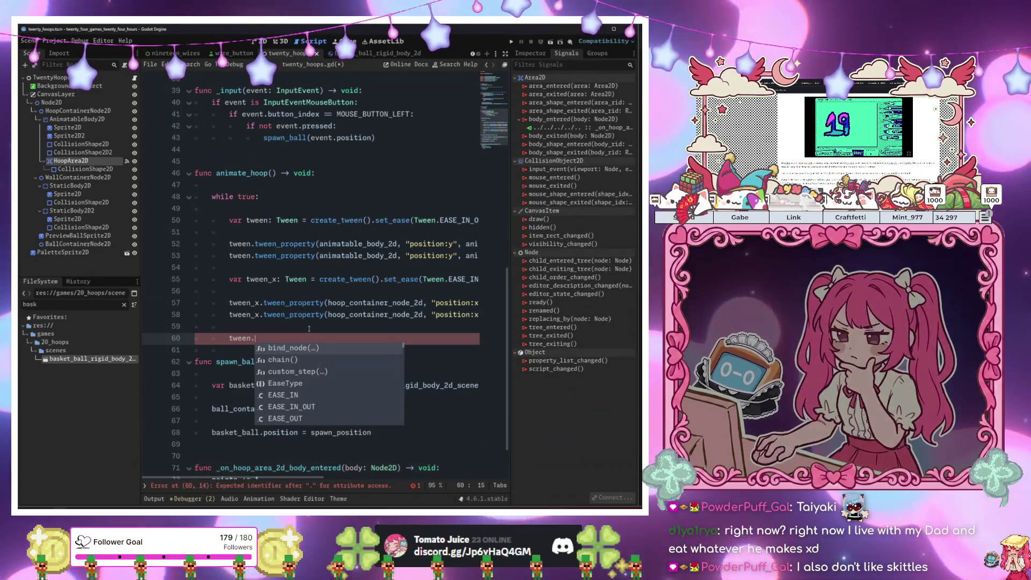
{"action": "key", "text": "BackSpace"}
{"action": "key", "text": "BackSpace"}
{"action": "key", "text": "BackSpace"}
{"action": "key", "text": "BackSpace"}
{"action": "type", "text": "await fi"}
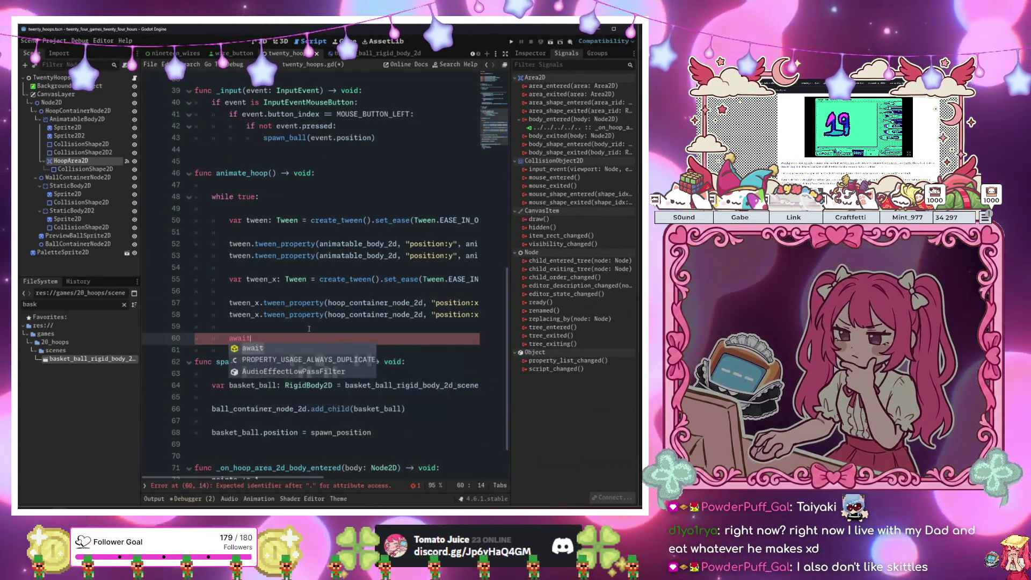
{"action": "key", "text": "BackSpace"}
{"action": "key", "text": "BackSpace"}
{"action": "key", "text": "BackSpace"}
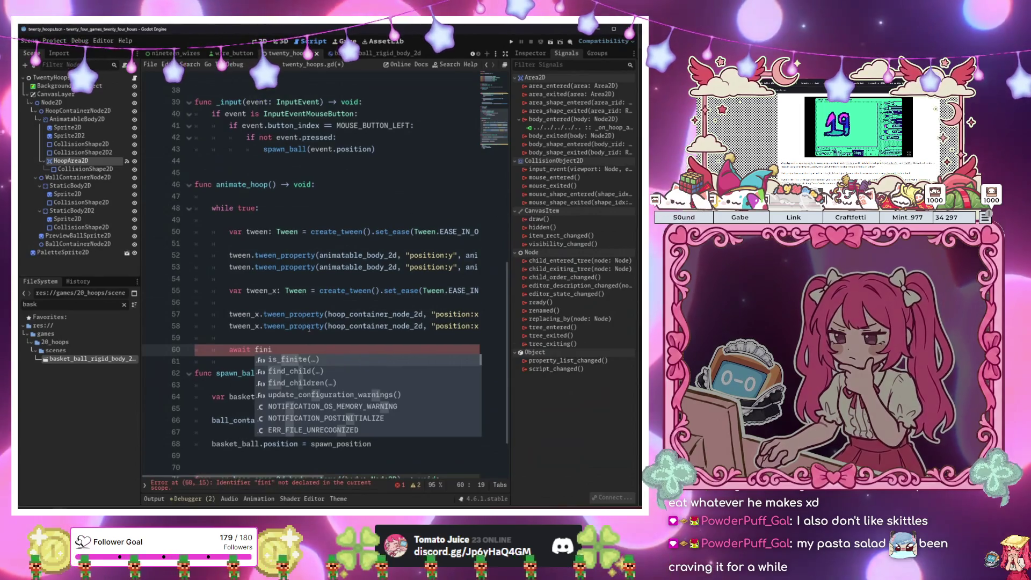
{"action": "type", "text": "tw"}
{"action": "key", "text": "Return"}
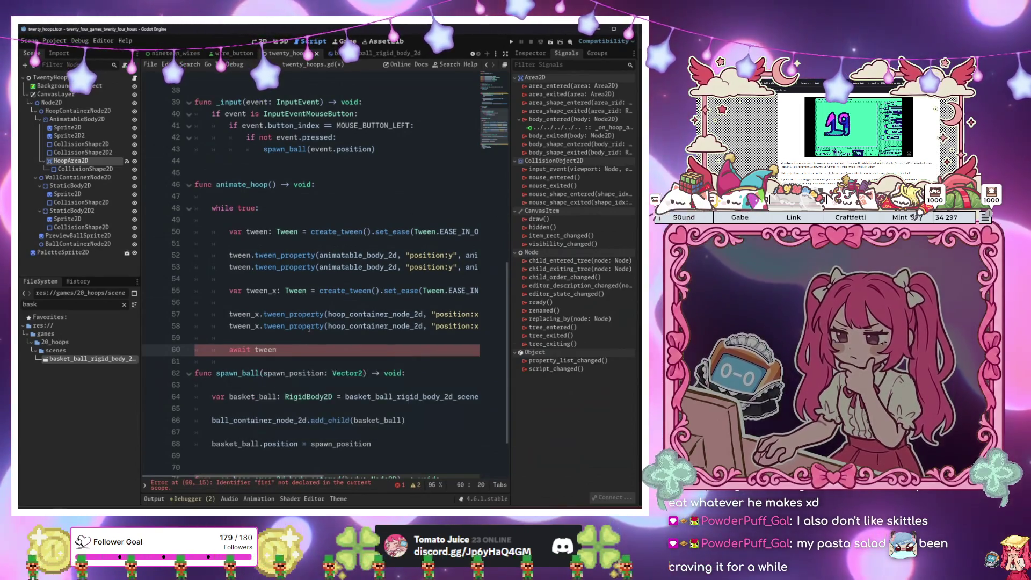
{"action": "type", "text": ".f"}
{"action": "key", "text": "Return"}
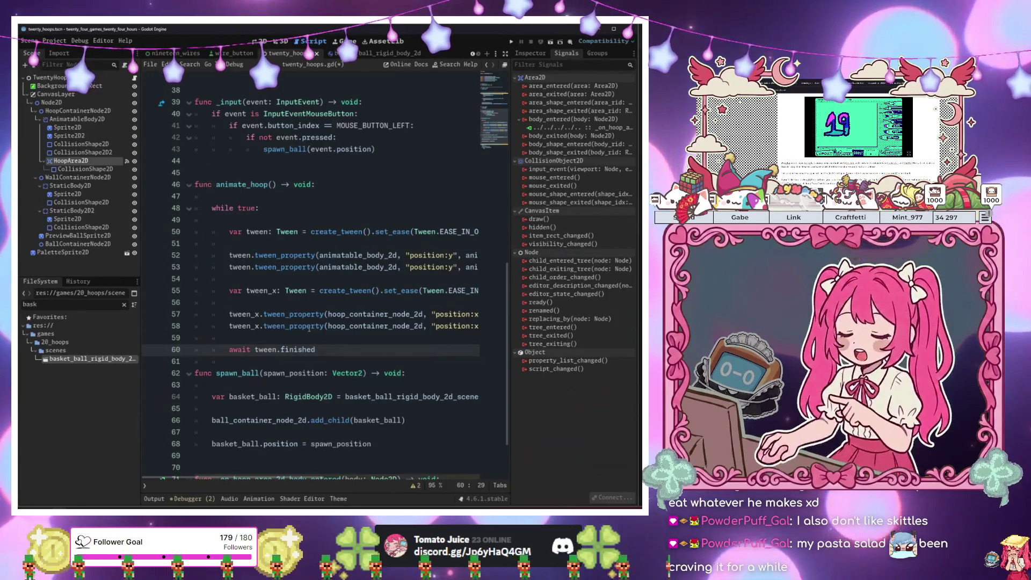
{"action": "left_click", "coordinate": [309, 326]}
Save and run the game, then spawn a first batch of balls toward the hoop
{"action": "key", "text": "F5"}
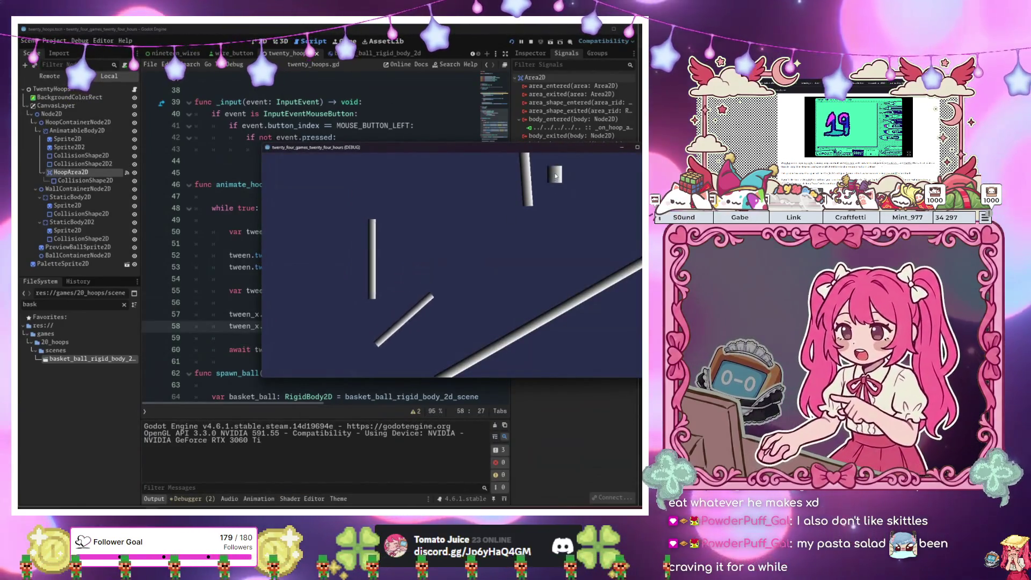
{"action": "left_click", "coordinate": [555, 176]}
{"action": "left_click", "coordinate": [548, 176]}
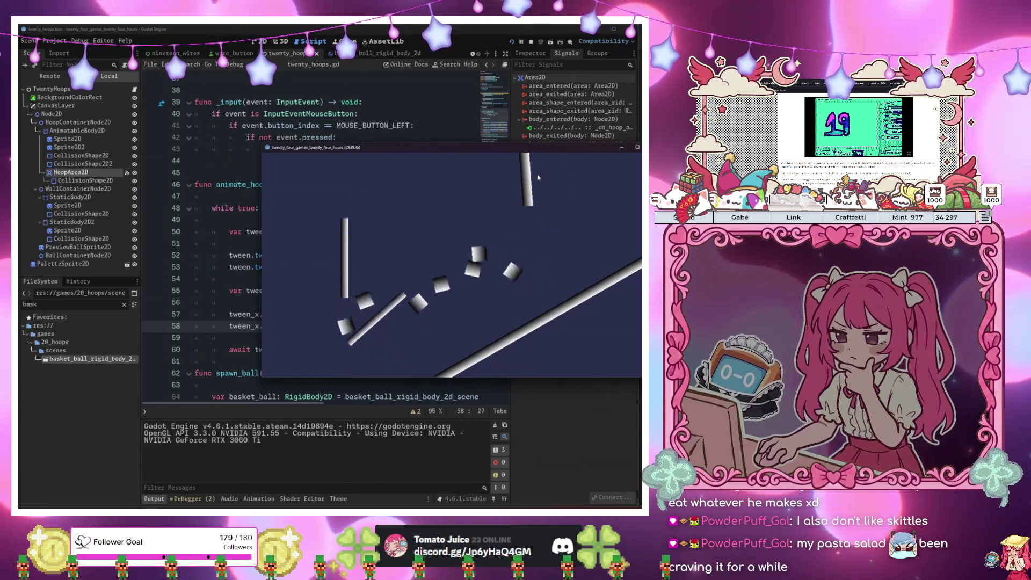
{"action": "left_click", "coordinate": [556, 169]}
{"action": "left_click", "coordinate": [556, 169]}
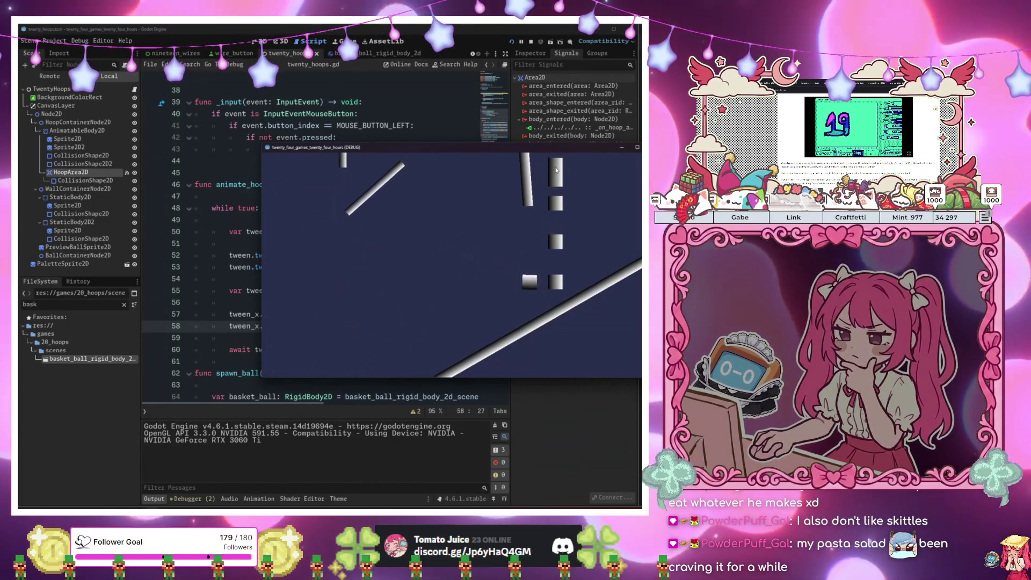
{"action": "left_click", "coordinate": [555, 169]}
{"action": "left_click", "coordinate": [556, 169]}
{"action": "left_click", "coordinate": [556, 170]}
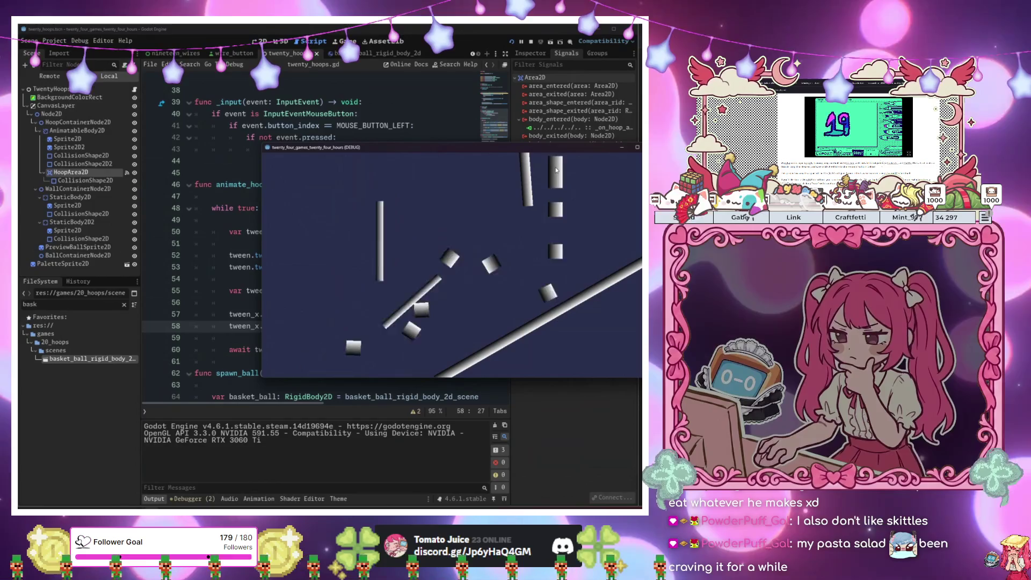
{"action": "left_click", "coordinate": [567, 178]}
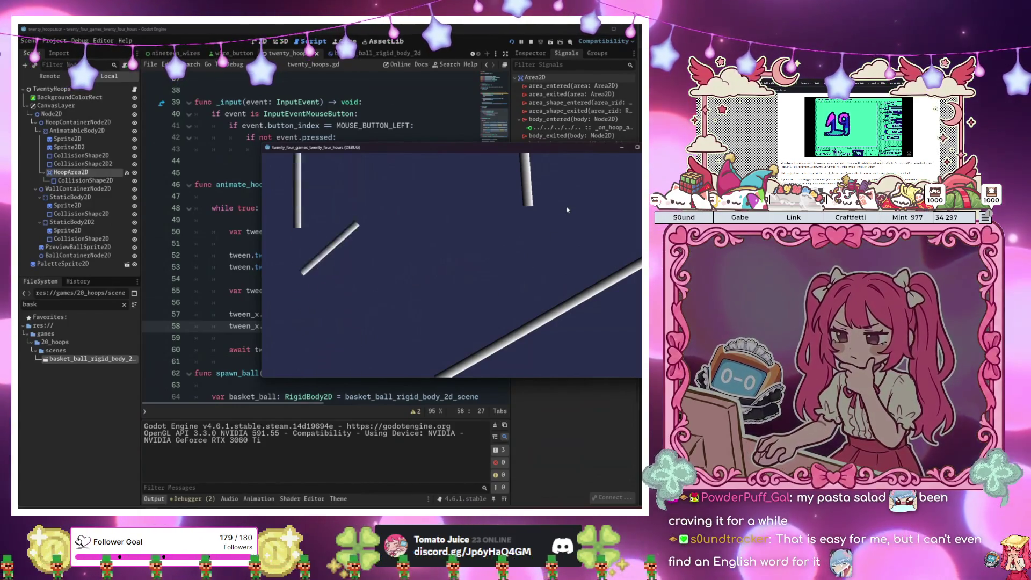
Keep spawning balls above the hoop until the win condition prints 'Test'
{"action": "left_click", "coordinate": [556, 190]}
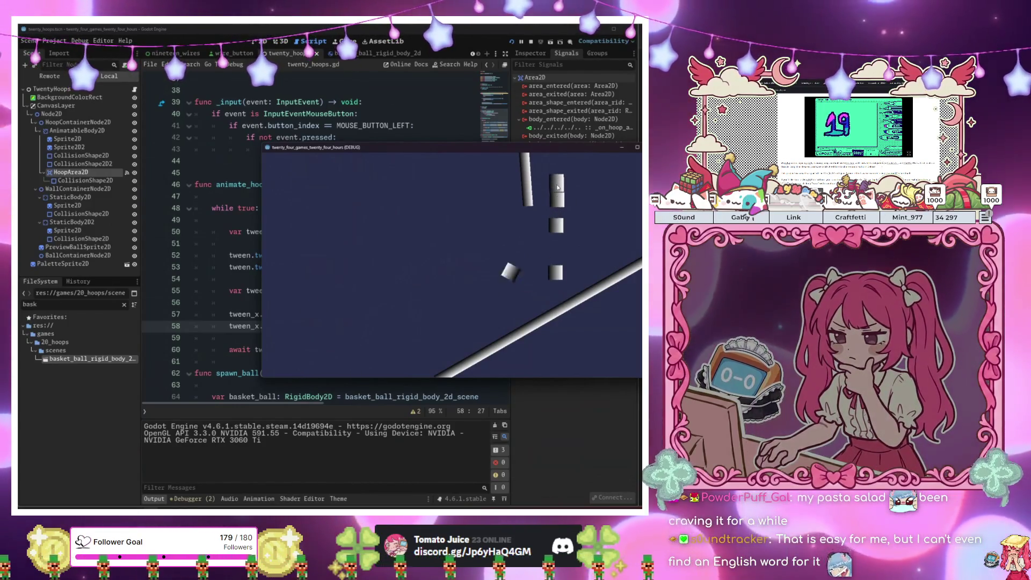
{"action": "left_click", "coordinate": [557, 190]}
{"action": "left_click", "coordinate": [557, 189]}
{"action": "left_click", "coordinate": [557, 188]}
{"action": "left_click", "coordinate": [558, 187]}
{"action": "left_click", "coordinate": [558, 187]}
{"action": "left_click", "coordinate": [557, 186]}
{"action": "left_click", "coordinate": [557, 187]}
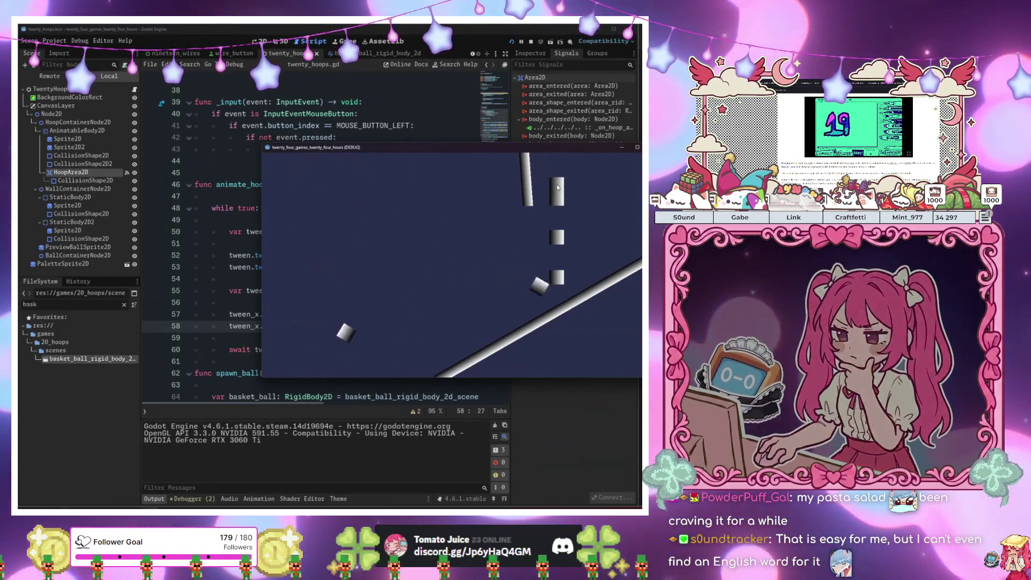
{"action": "left_click", "coordinate": [556, 187]}
{"action": "left_click", "coordinate": [558, 186]}
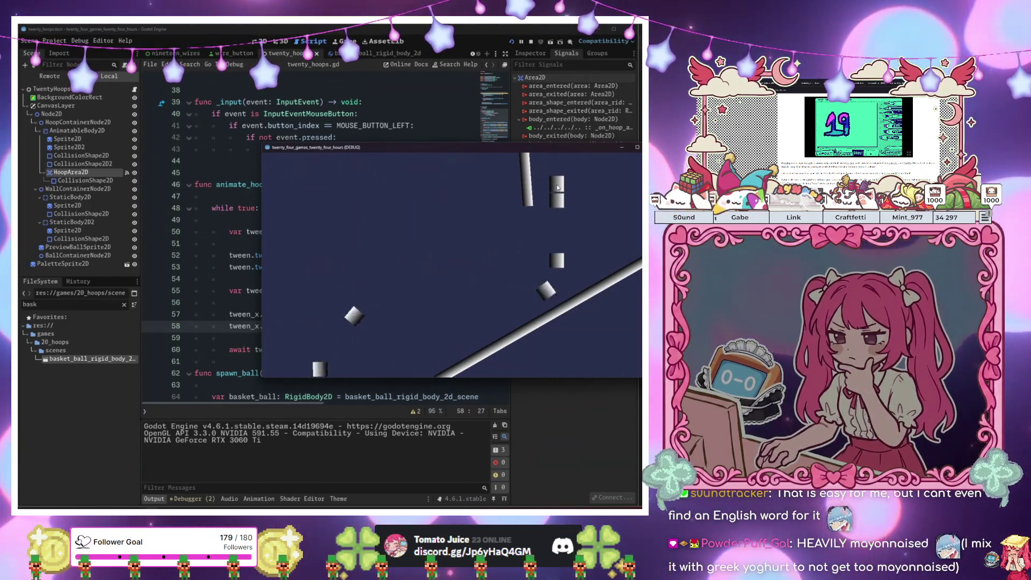
{"action": "left_click", "coordinate": [557, 187]}
{"action": "left_click", "coordinate": [557, 187]}
{"action": "left_click", "coordinate": [557, 186]}
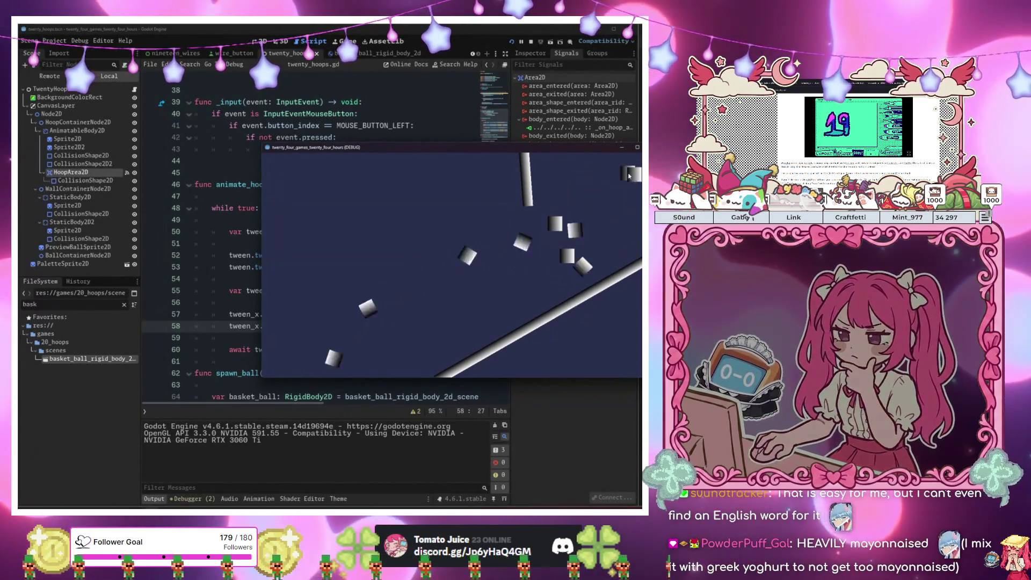
{"action": "left_click", "coordinate": [598, 180]}
{"action": "left_click", "coordinate": [575, 180]}
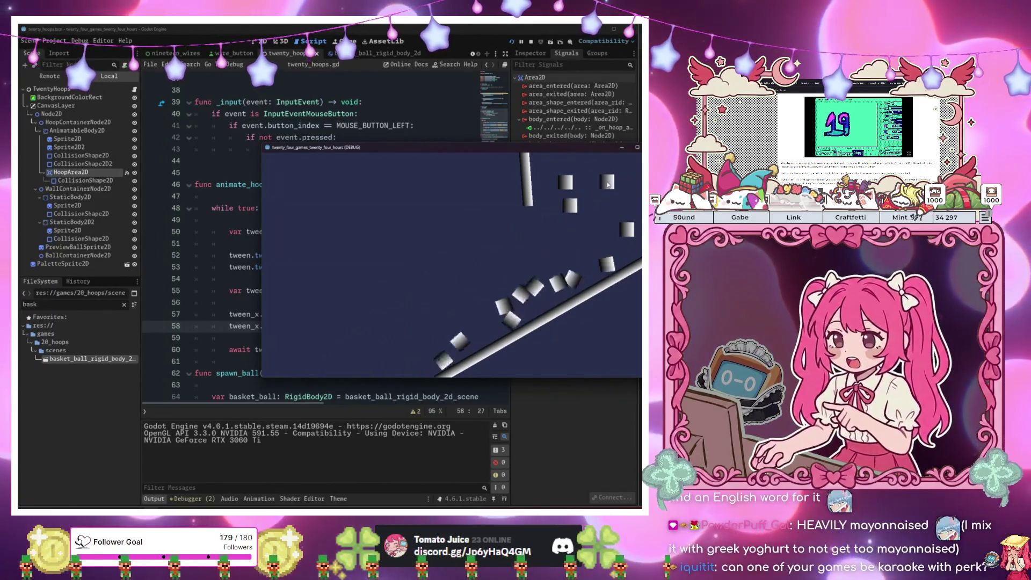
{"action": "left_click", "coordinate": [562, 183]}
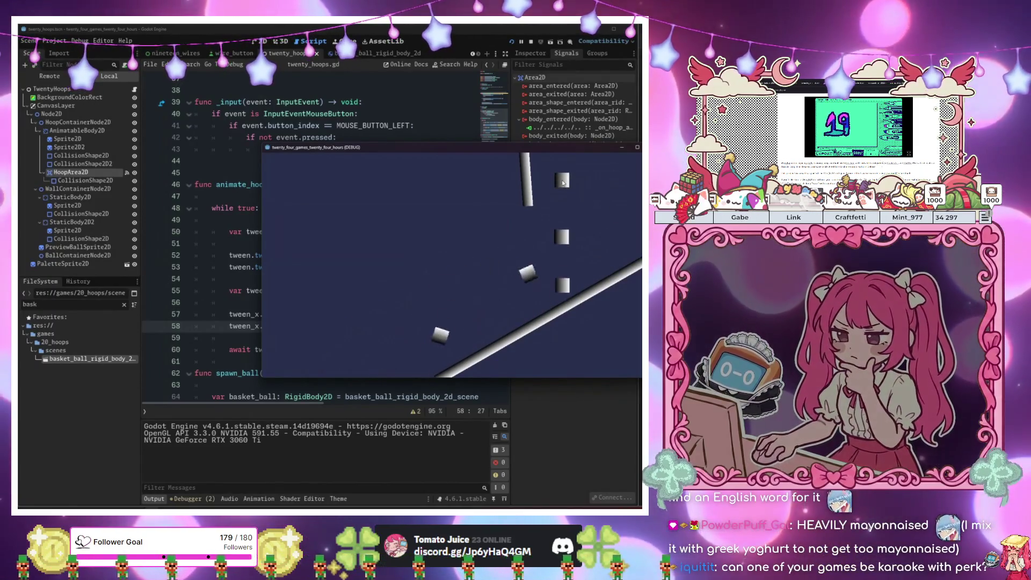
{"action": "left_click", "coordinate": [563, 183]}
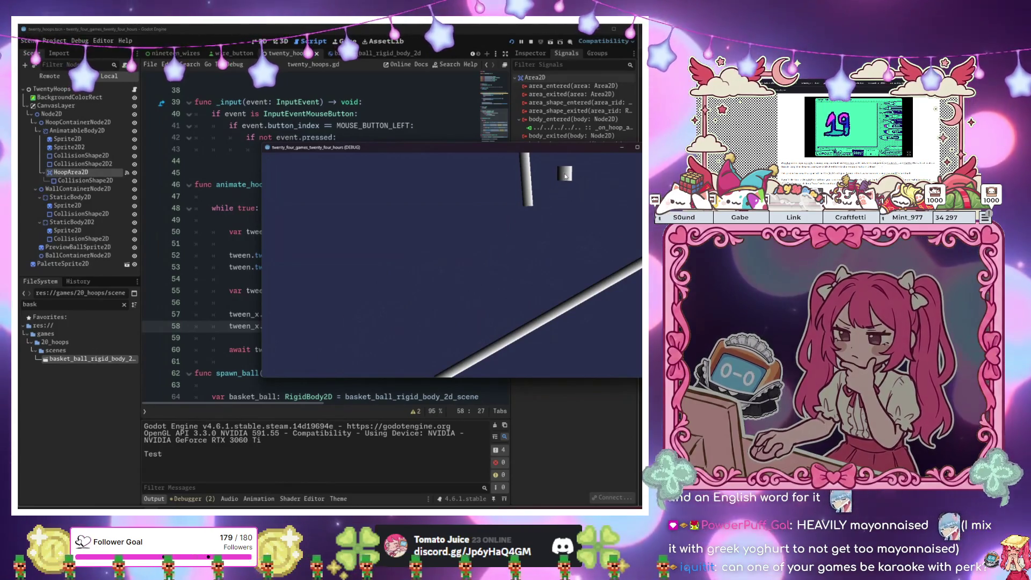
Remove '* speed_multiplier' from the 2.0 tween durations on lines 52 and 53
{"action": "mouse_move", "coordinate": [576, 152]}
{"action": "left_mouse_down"}
{"action": "mouse_move", "coordinate": [370, 352]}
{"action": "mouse_move", "coordinate": [365, 378]}
{"action": "left_mouse_up"}
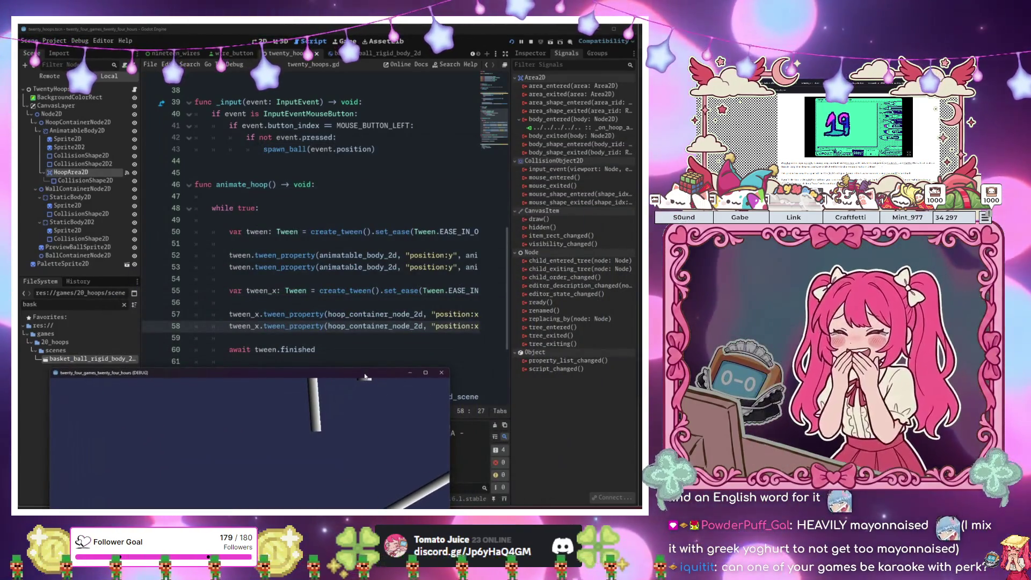
{"action": "left_click_drag", "start_coordinate": [376, 281], "coordinate": [422, 272]}
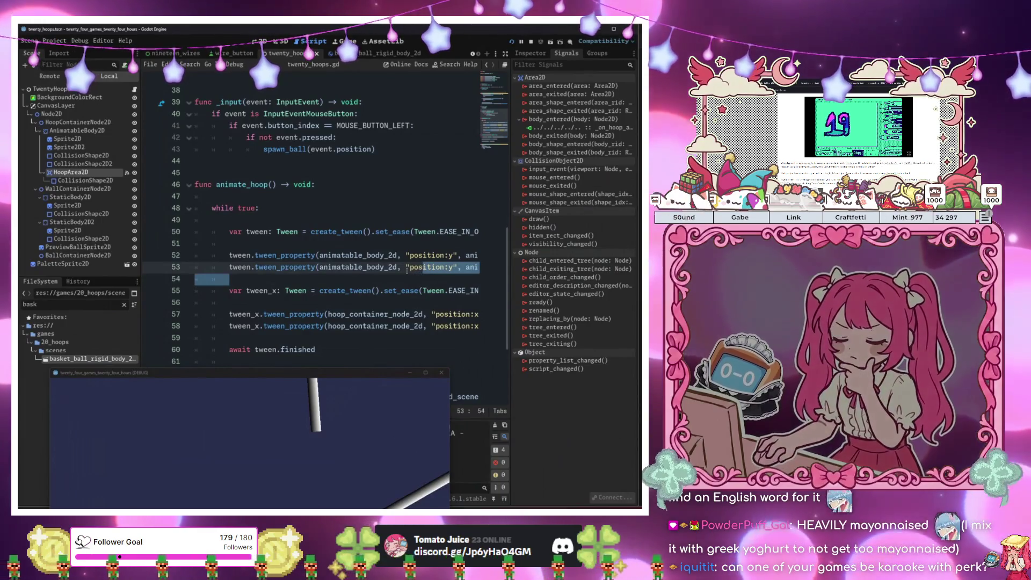
{"action": "key", "text": "End"}
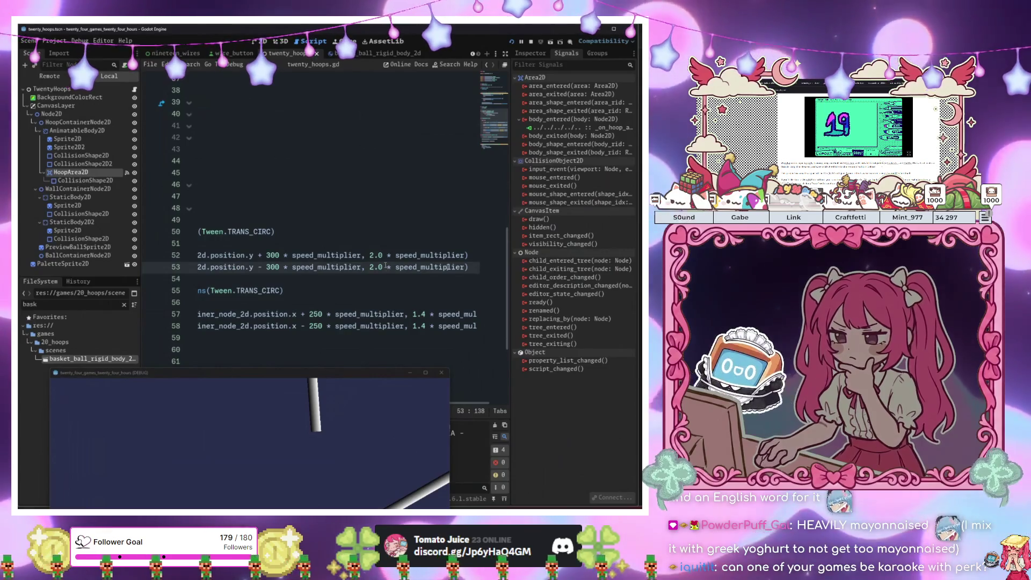
{"action": "left_click_drag", "start_coordinate": [461, 267], "coordinate": [391, 255]}
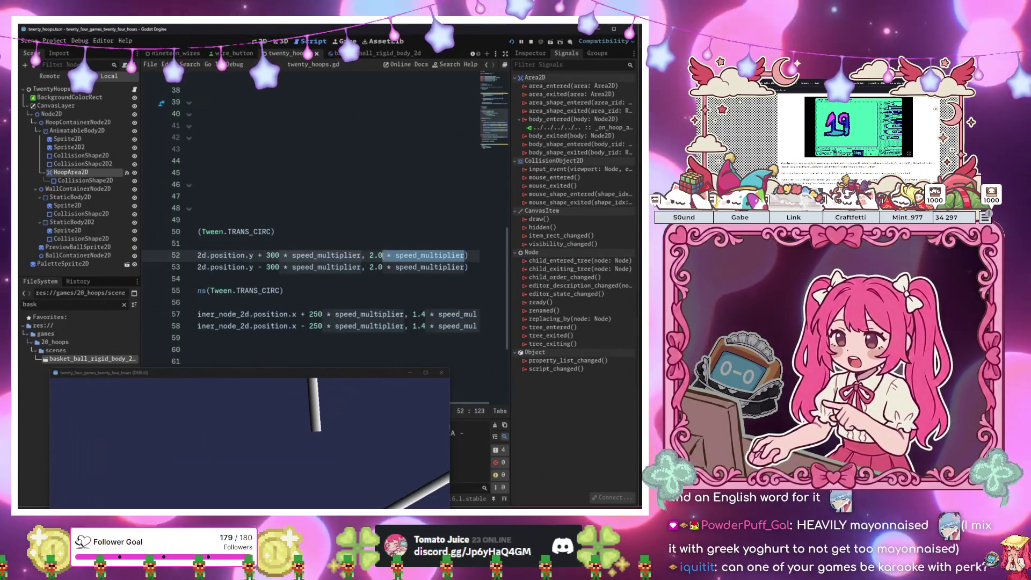
{"action": "key", "text": "BackSpace"}
{"action": "left_click_drag", "start_coordinate": [387, 267], "coordinate": [466, 267]}
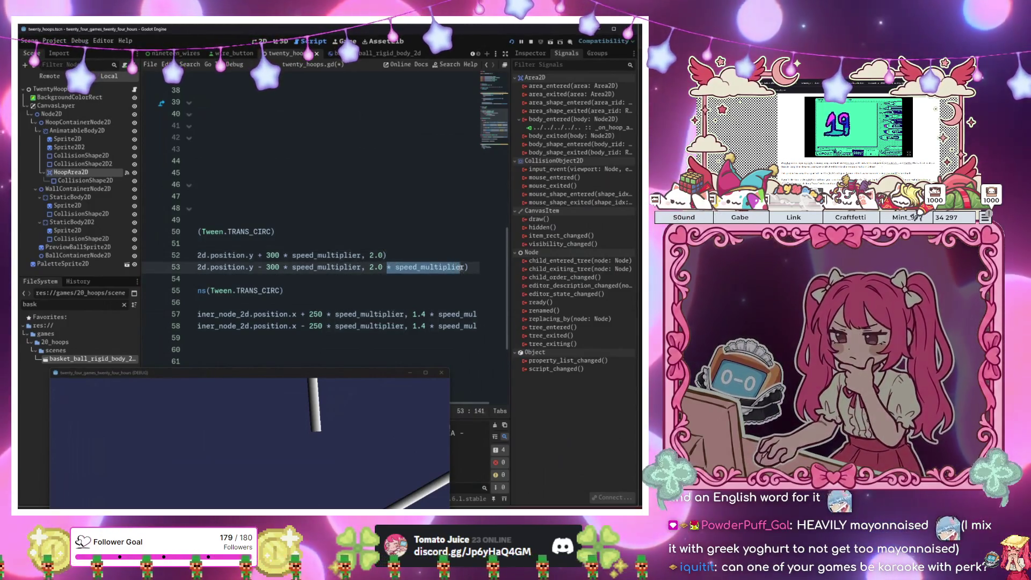
{"action": "key", "text": "BackSpace"}
Remove '* speed_multiplier' from the 1.4 durations on lines 57 and 58, then save and run
{"action": "left_click_drag", "start_coordinate": [428, 313], "coordinate": [479, 314]}
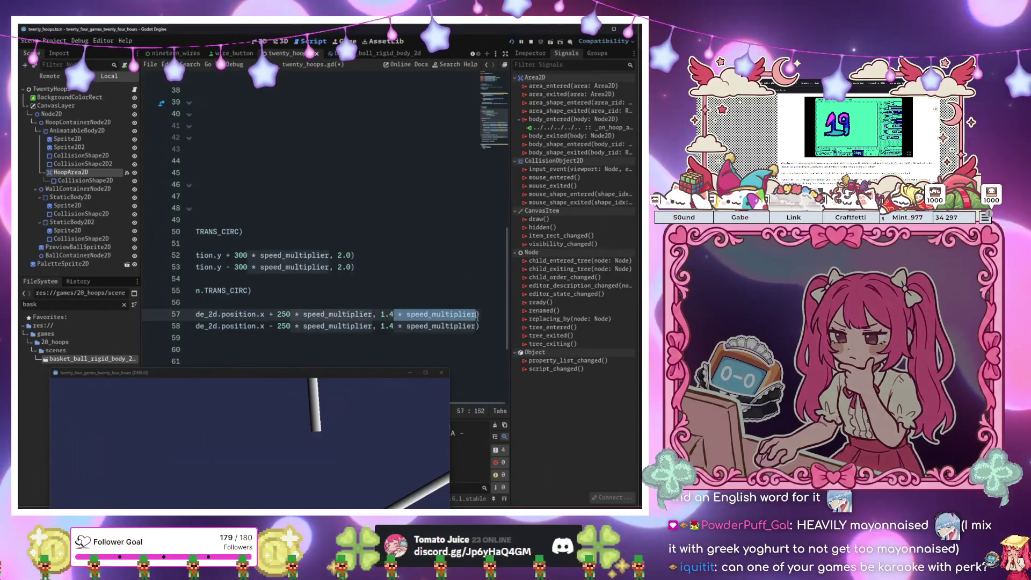
{"action": "key", "text": "BackSpace"}
{"action": "left_click_drag", "start_coordinate": [394, 326], "coordinate": [477, 326]}
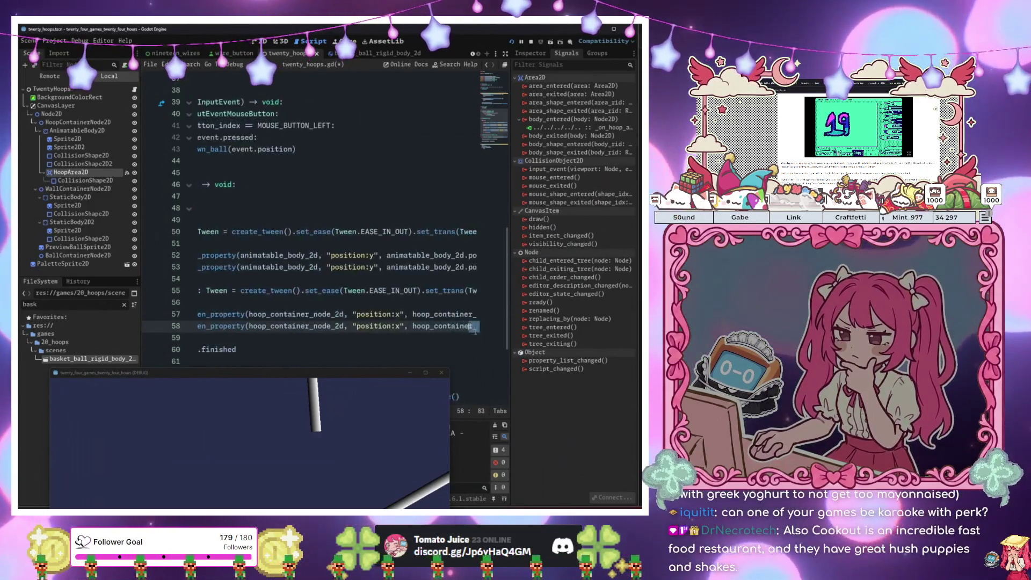
{"action": "key", "text": "BackSpace"}
{"action": "left_click", "coordinate": [452, 314]}
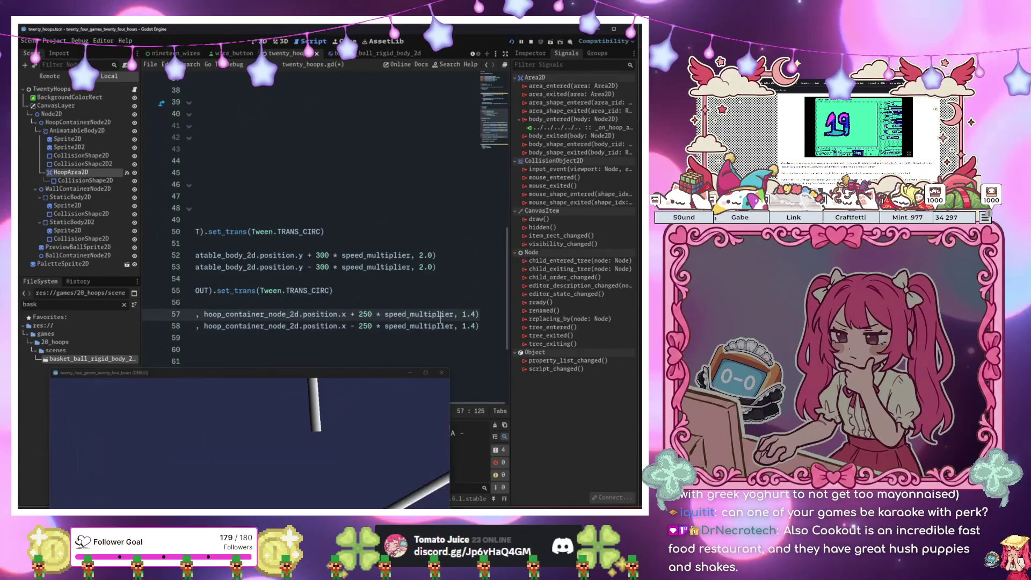
{"action": "key", "text": "F5"}
Throw eight balls at the fixed-speed hoops, then stop the game with F8
{"action": "left_click", "coordinate": [549, 188]}
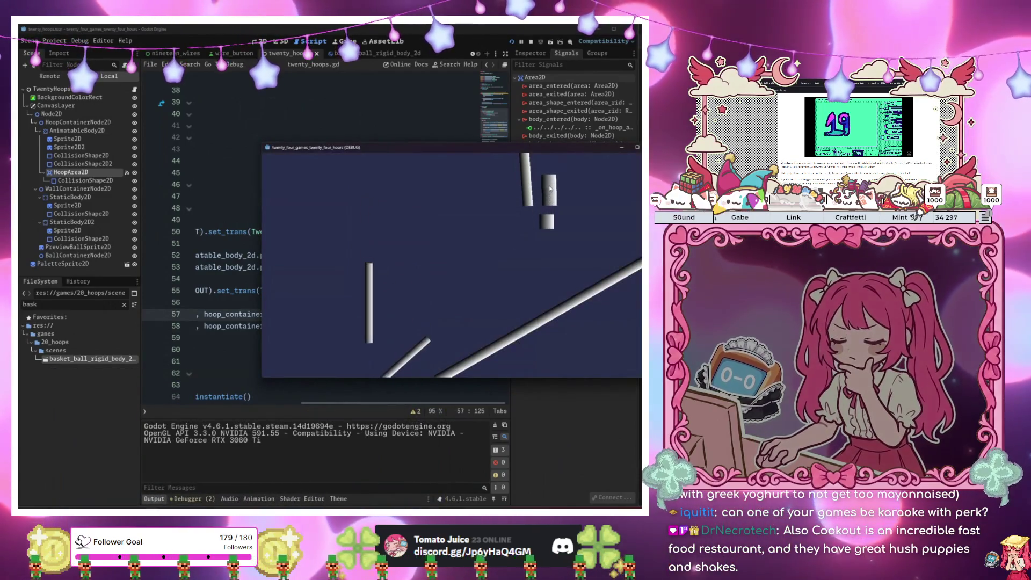
{"action": "left_click", "coordinate": [549, 187]}
{"action": "left_click", "coordinate": [549, 188]}
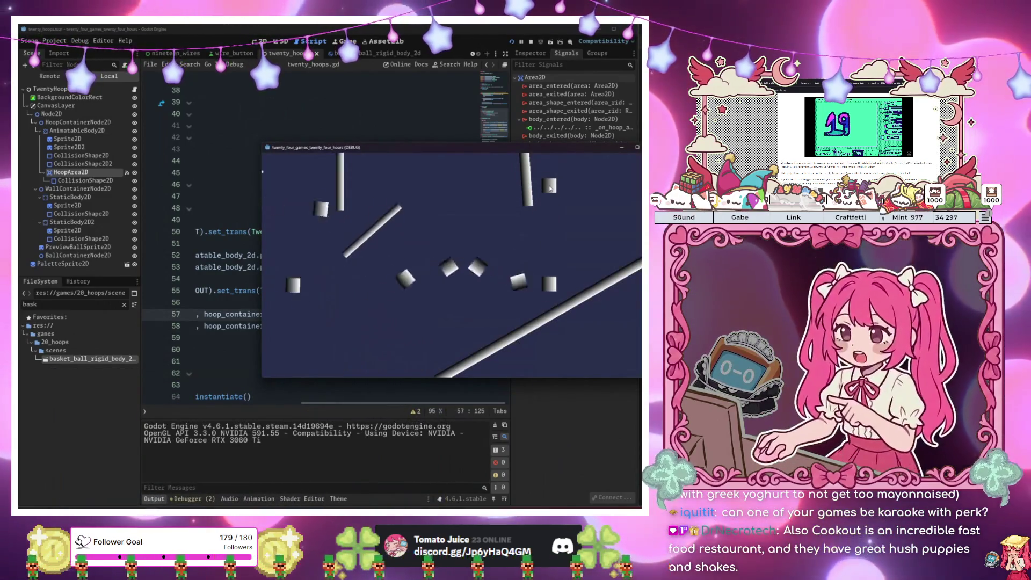
{"action": "left_click", "coordinate": [551, 189]}
{"action": "left_click", "coordinate": [550, 189]}
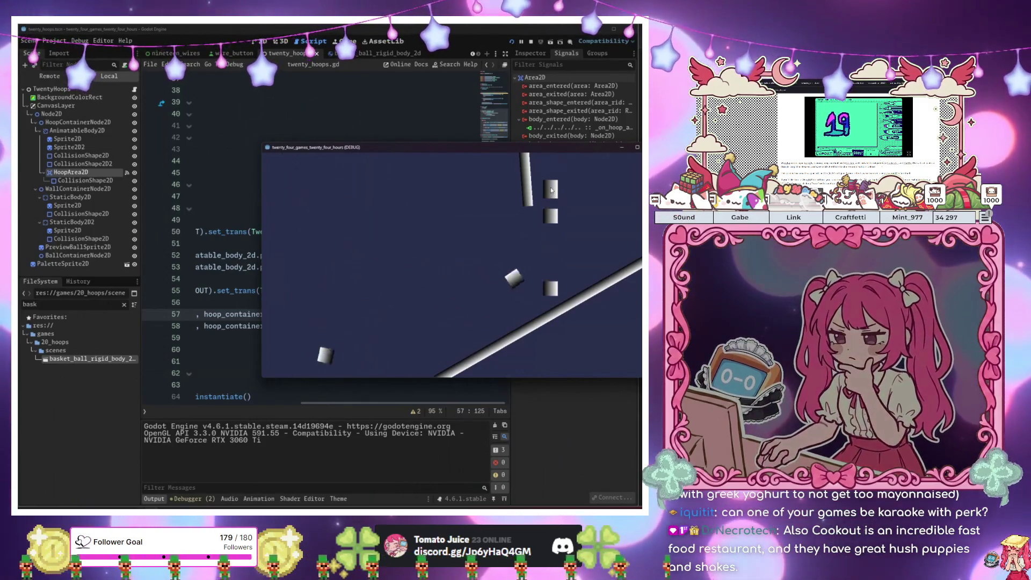
{"action": "left_click", "coordinate": [550, 189]}
{"action": "left_click", "coordinate": [550, 189]}
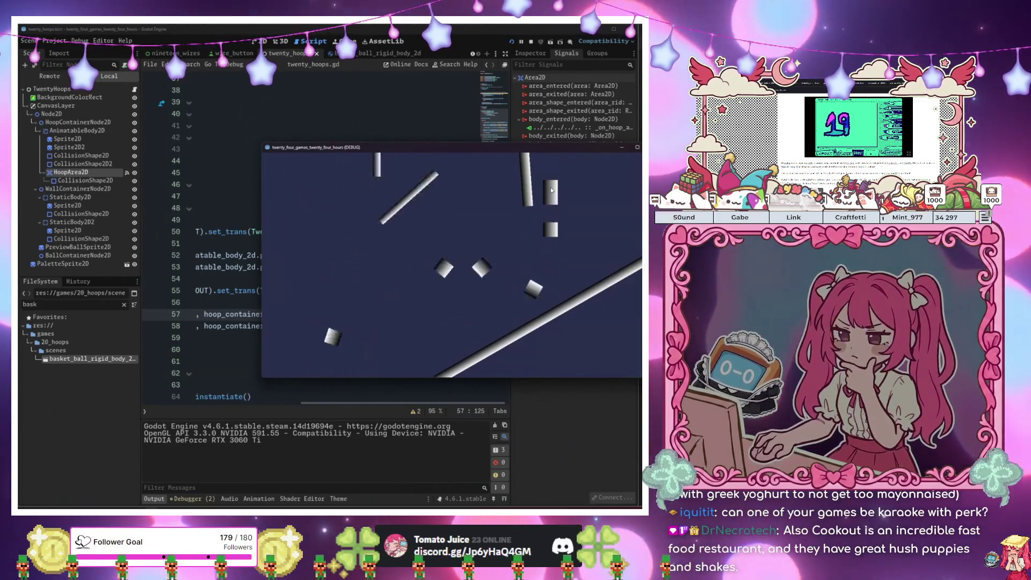
{"action": "left_click", "coordinate": [550, 189]}
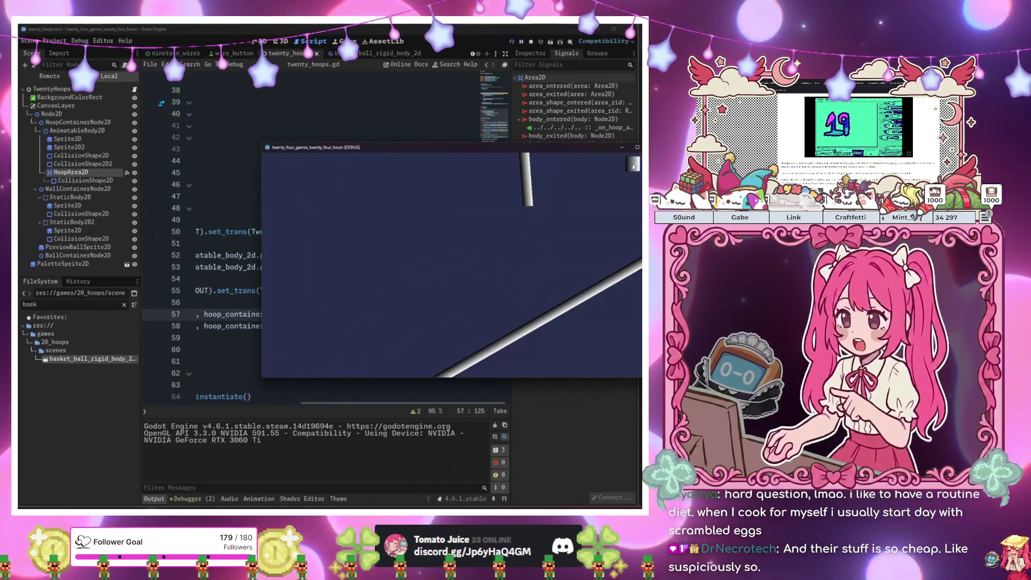
{"action": "key", "text": "F8"}
Review the ball instantiation and hoop tween lines 52–58, then run the scene with F6
{"action": "scroll", "coordinate": [322, 269], "scroll_direction": "down", "scroll_amount": 2}
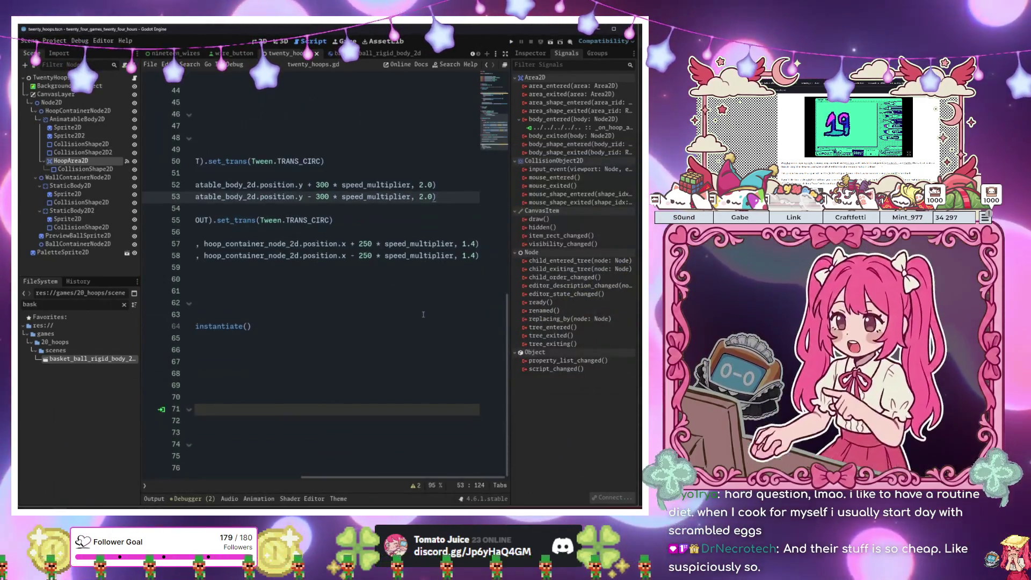
{"action": "left_click", "coordinate": [282, 360]}
{"action": "left_click", "coordinate": [354, 326]}
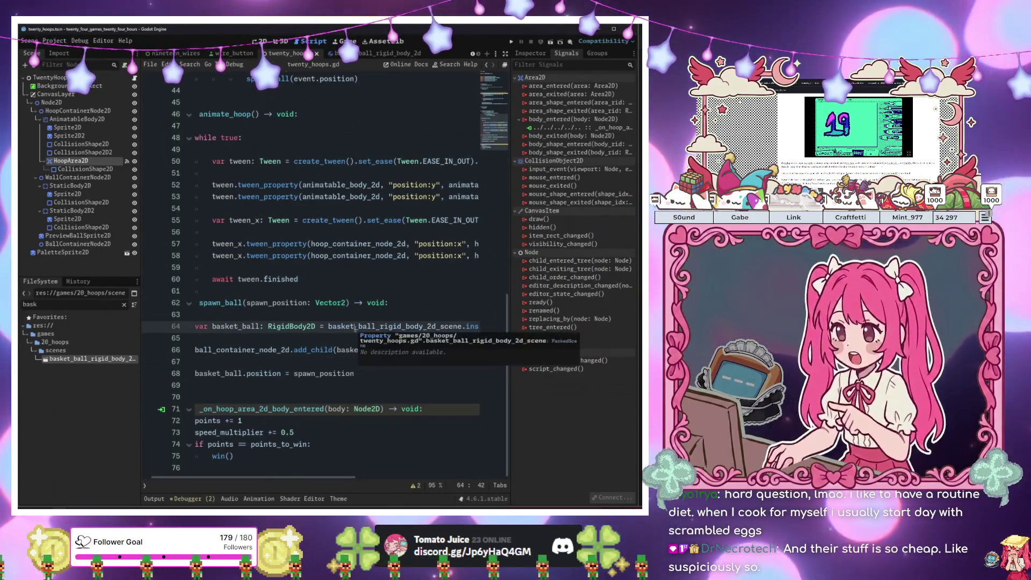
{"action": "mouse_move", "coordinate": [390, 196]}
{"action": "left_mouse_down"}
{"action": "mouse_move", "coordinate": [485, 192]}
{"action": "mouse_move", "coordinate": [386, 197]}
{"action": "left_mouse_up"}
{"action": "left_click", "coordinate": [385, 197]}
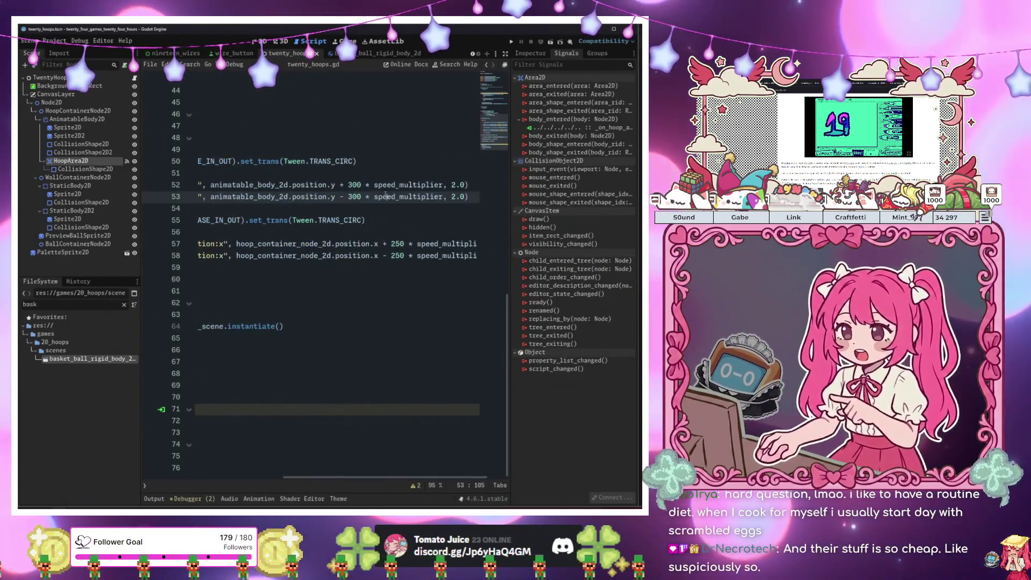
{"action": "left_click", "coordinate": [349, 184]}
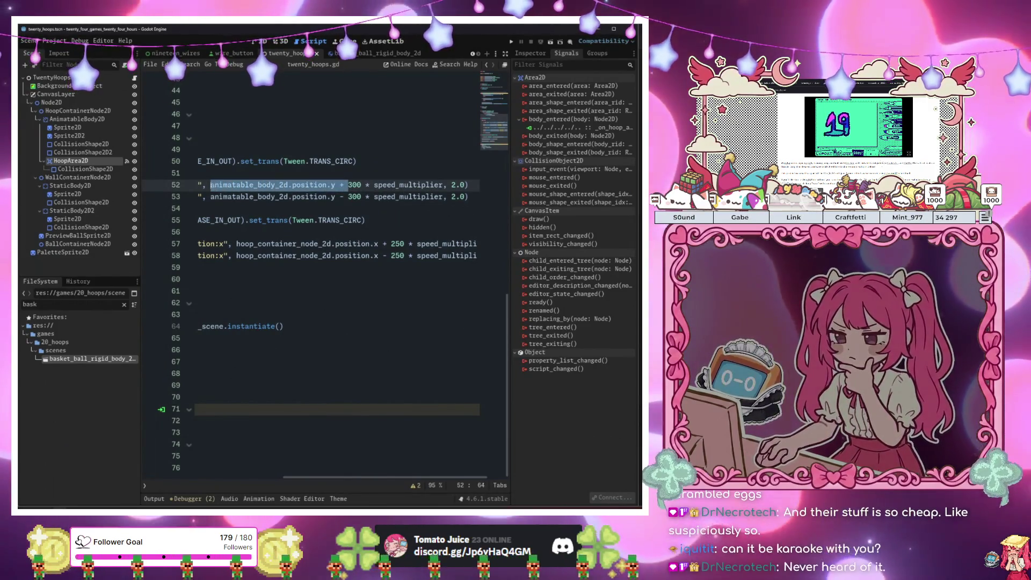
{"action": "left_click", "coordinate": [337, 244]}
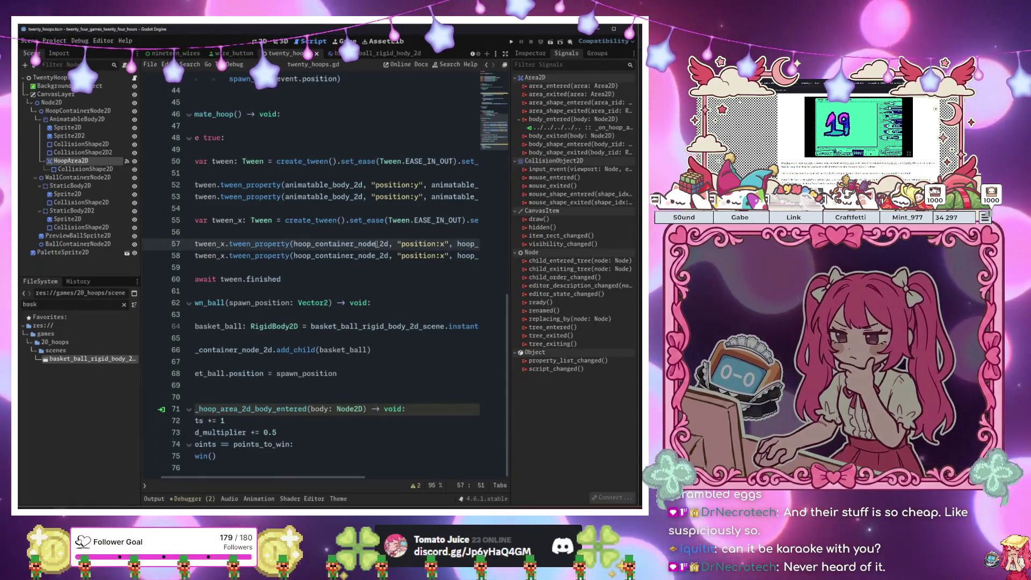
{"action": "key", "text": "shift+Down"}
{"action": "key", "text": "shift+End"}
{"action": "key", "text": "End"}
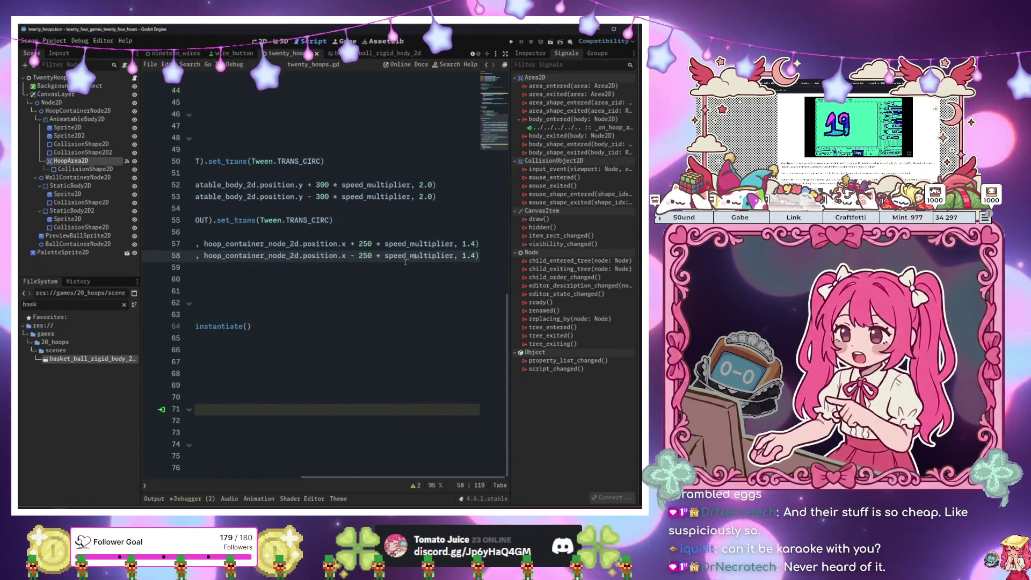
{"action": "key", "text": "F6"}
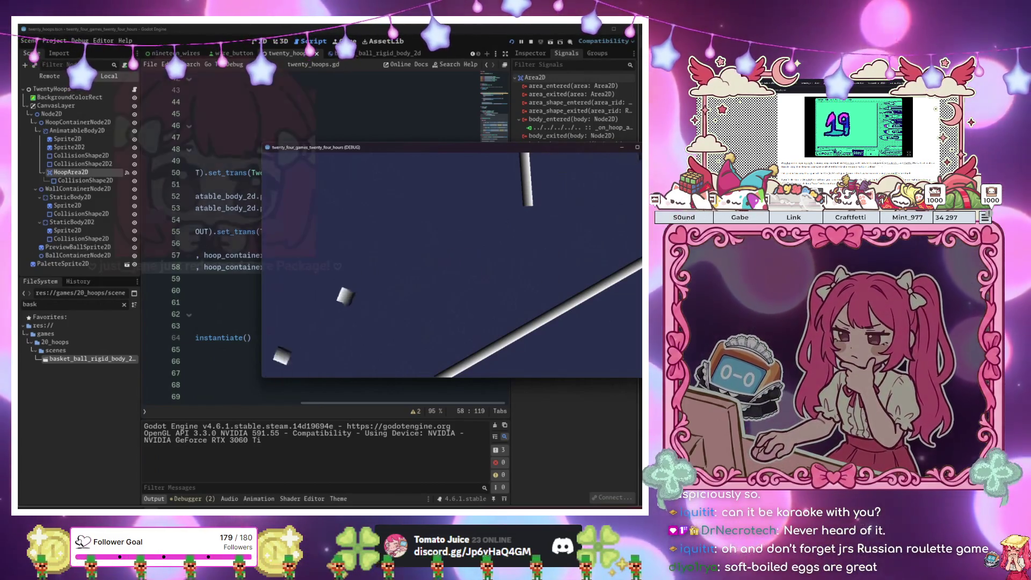
Stop the running hoop game with F8
{"action": "key", "text": "F8"}
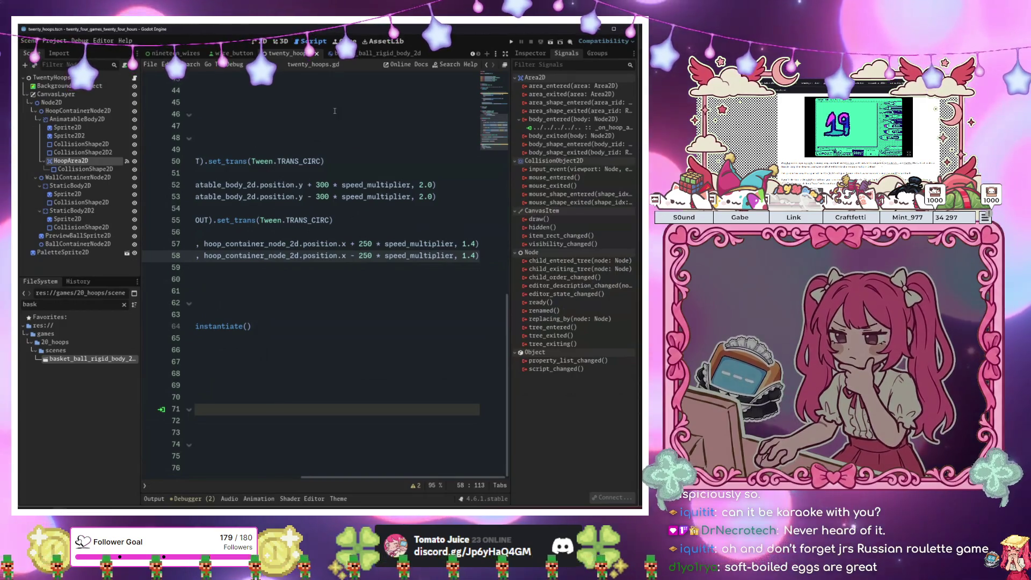
Change line 73's speed_multiplier increment from 0.5 to 0.2, then save and run the game
{"action": "key", "text": "Up"}
{"action": "key", "text": "Up"}
{"action": "key", "text": "Up"}
{"action": "left_click", "coordinate": [329, 438]}
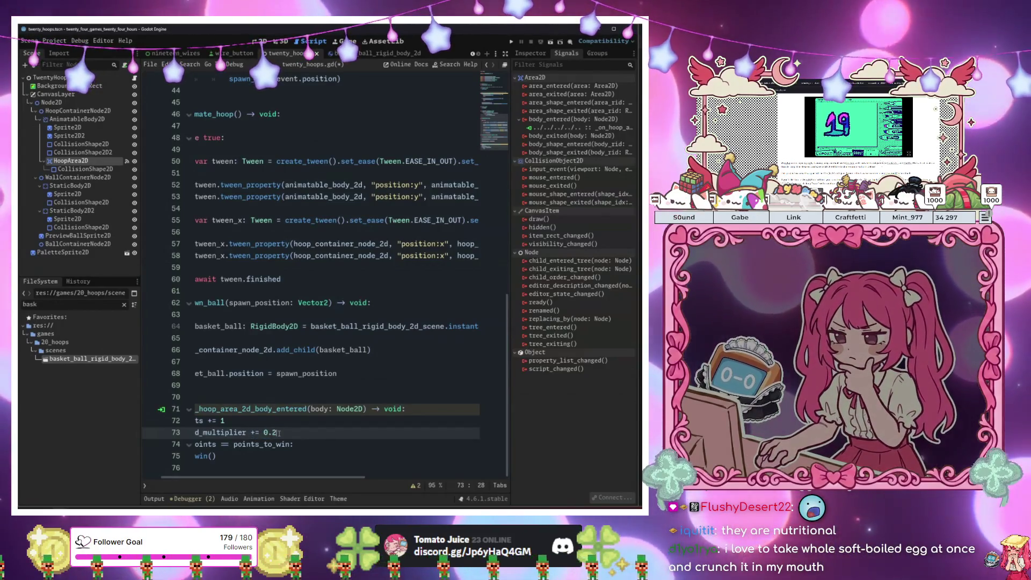
{"action": "key", "text": "F6"}
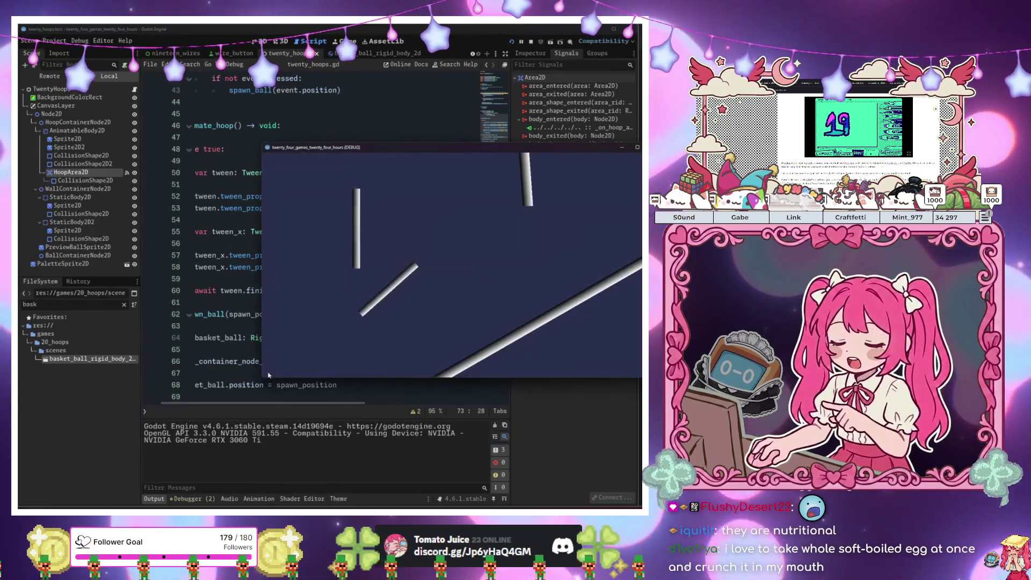
Throw ten balls at the hoops to test the 0.2 increment, then stop the game
{"action": "left_click", "coordinate": [551, 199]}
{"action": "left_click", "coordinate": [552, 200]}
{"action": "left_click", "coordinate": [553, 199]}
{"action": "left_click", "coordinate": [554, 199]}
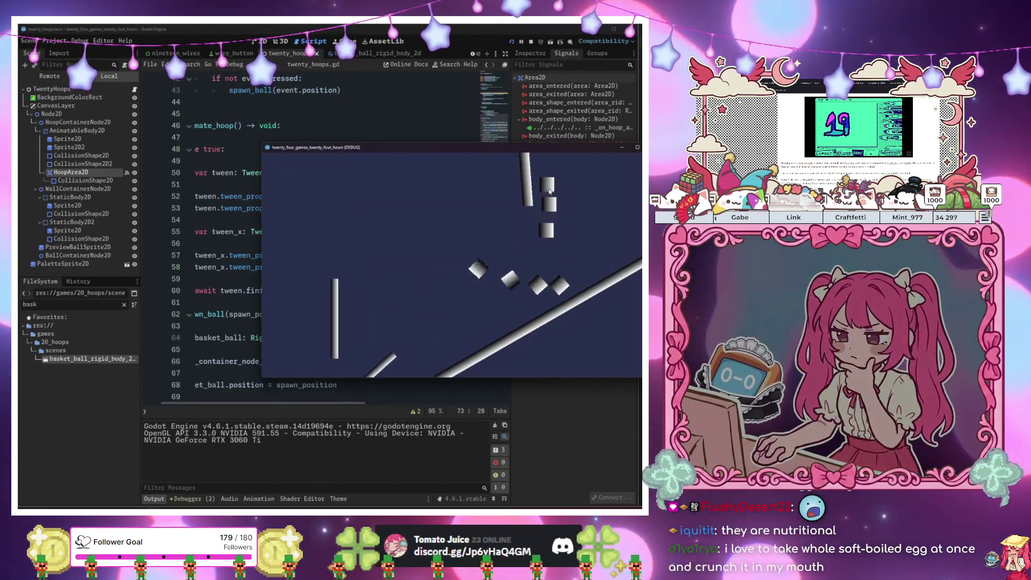
{"action": "left_click", "coordinate": [556, 199]}
{"action": "left_click", "coordinate": [555, 198]}
{"action": "left_click", "coordinate": [555, 199]}
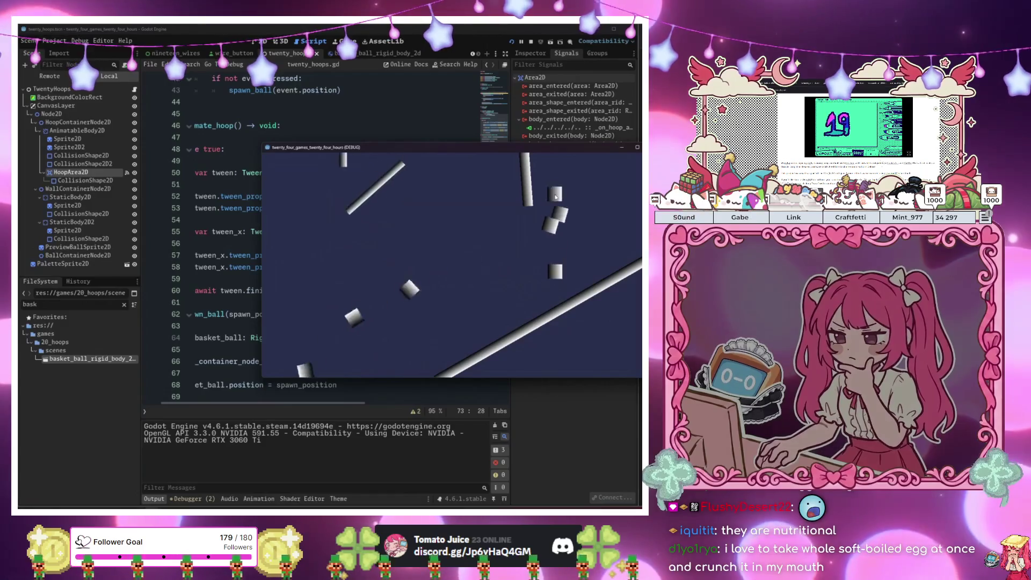
{"action": "left_click", "coordinate": [556, 199]}
{"action": "left_click", "coordinate": [555, 199]}
{"action": "left_click", "coordinate": [553, 206]}
{"action": "left_click", "coordinate": [552, 212]}
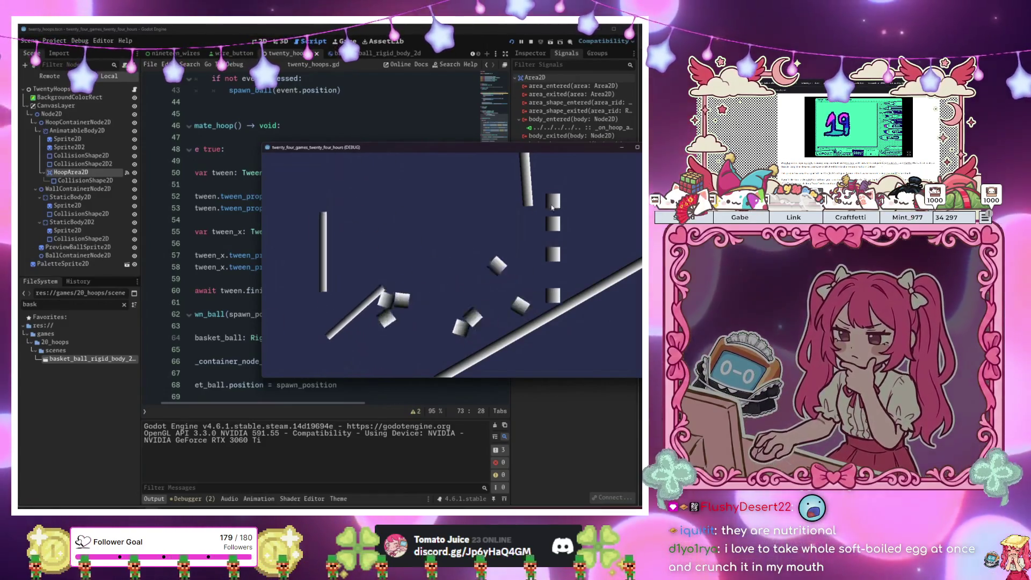
{"action": "left_click", "coordinate": [554, 218]}
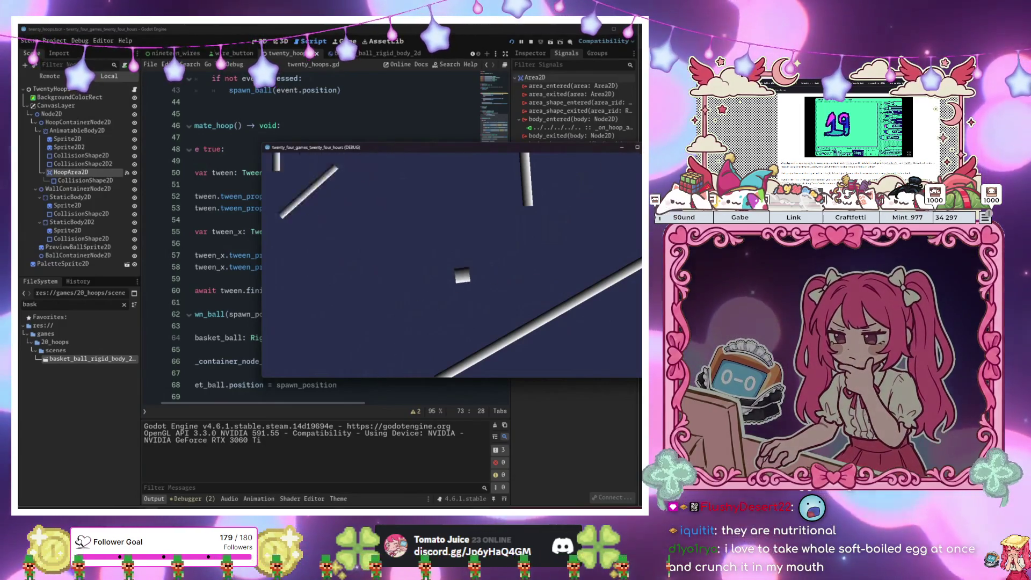
{"action": "key", "text": "F8"}
Relaunch the game, throw four more balls, and stop it again
{"action": "left_click", "coordinate": [328, 231]}
{"action": "key", "text": "F6"}
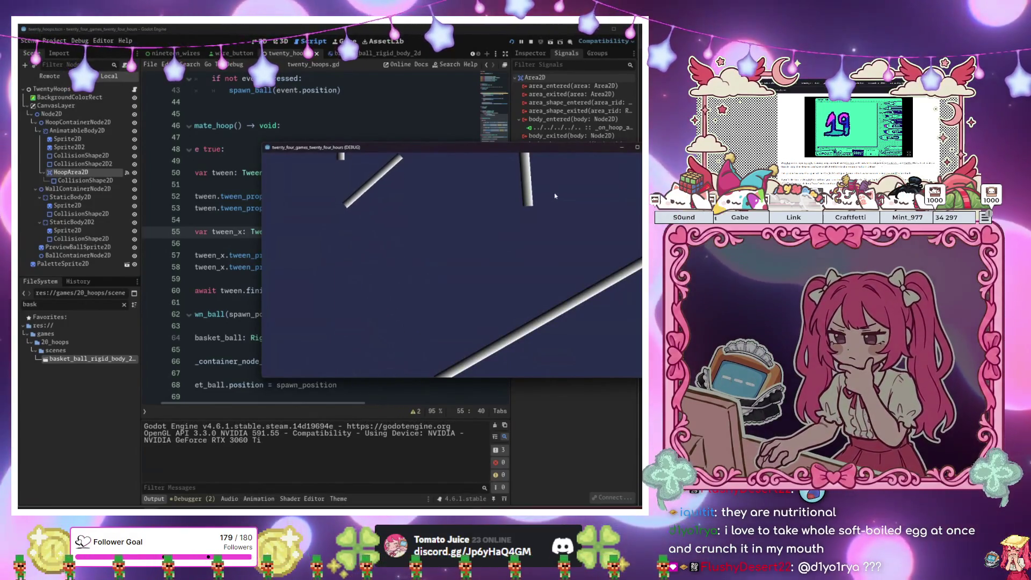
{"action": "left_click", "coordinate": [554, 196]}
{"action": "left_click", "coordinate": [554, 196]}
{"action": "left_click", "coordinate": [555, 196]}
{"action": "left_click", "coordinate": [555, 196]}
{"action": "left_click", "coordinate": [555, 196]}
{"action": "left_click", "coordinate": [555, 196]}
{"action": "left_click", "coordinate": [554, 196]}
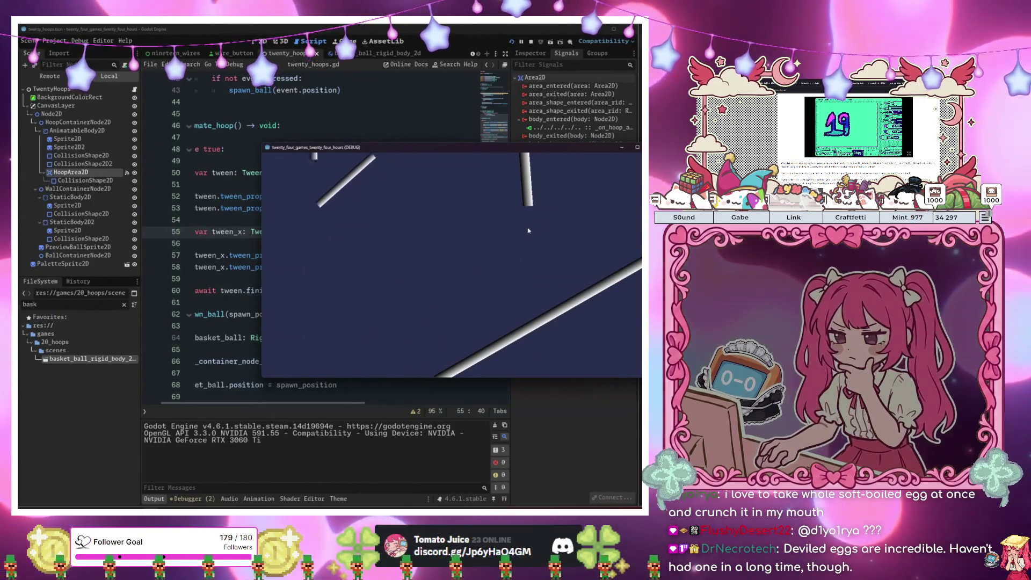
{"action": "key", "text": "F8"}
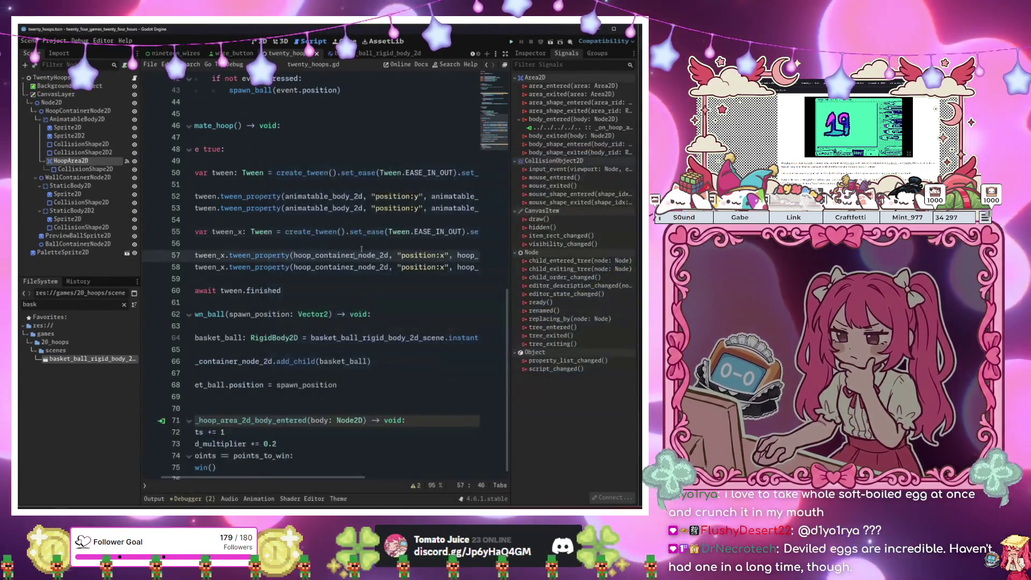
Remove the - 300 offset on line 53 and - 250 on line 58, then save and launch the game
{"action": "left_click", "coordinate": [377, 207]}
{"action": "left_click_drag", "start_coordinate": [376, 208], "coordinate": [453, 200]}
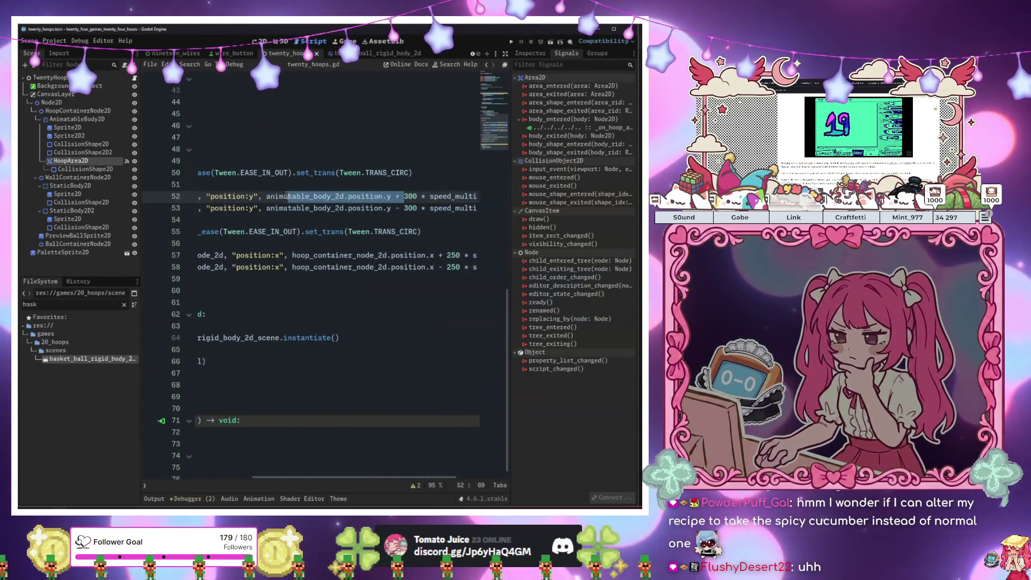
{"action": "left_click_drag", "start_coordinate": [288, 196], "coordinate": [266, 197]}
{"action": "key", "text": "BackSpace"}
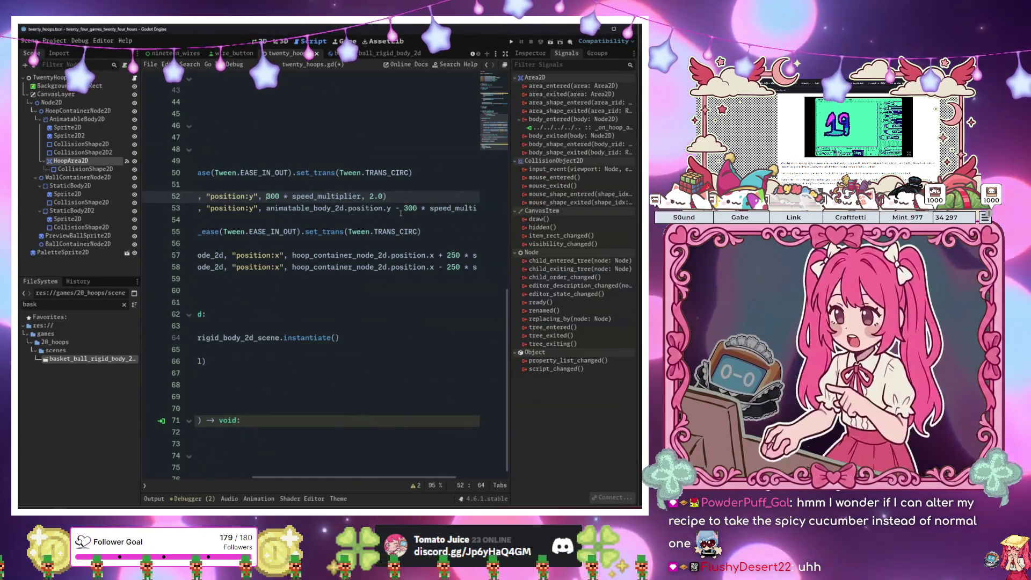
{"action": "left_click_drag", "start_coordinate": [401, 213], "coordinate": [321, 211]}
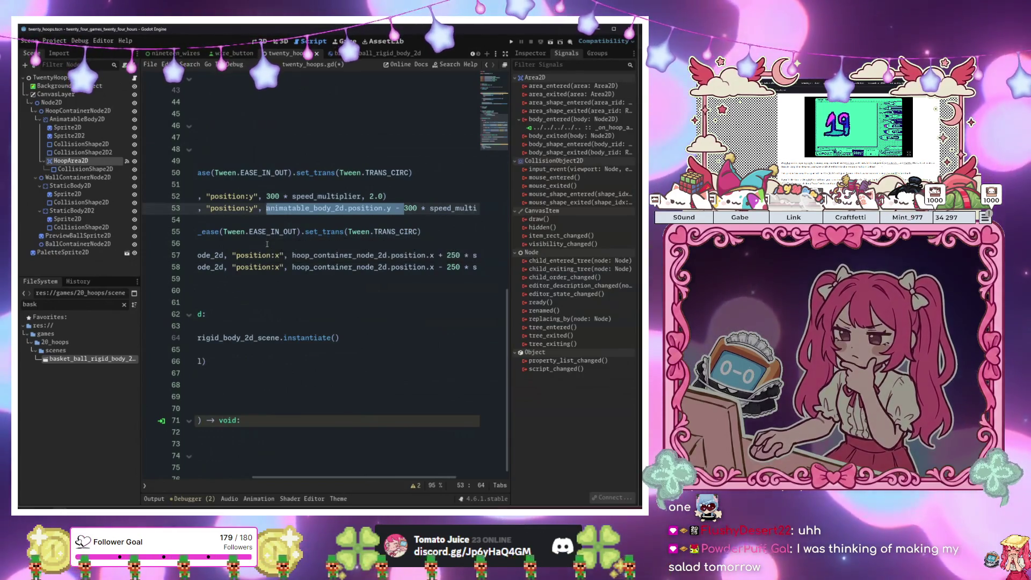
{"action": "key", "text": "BackSpace"}
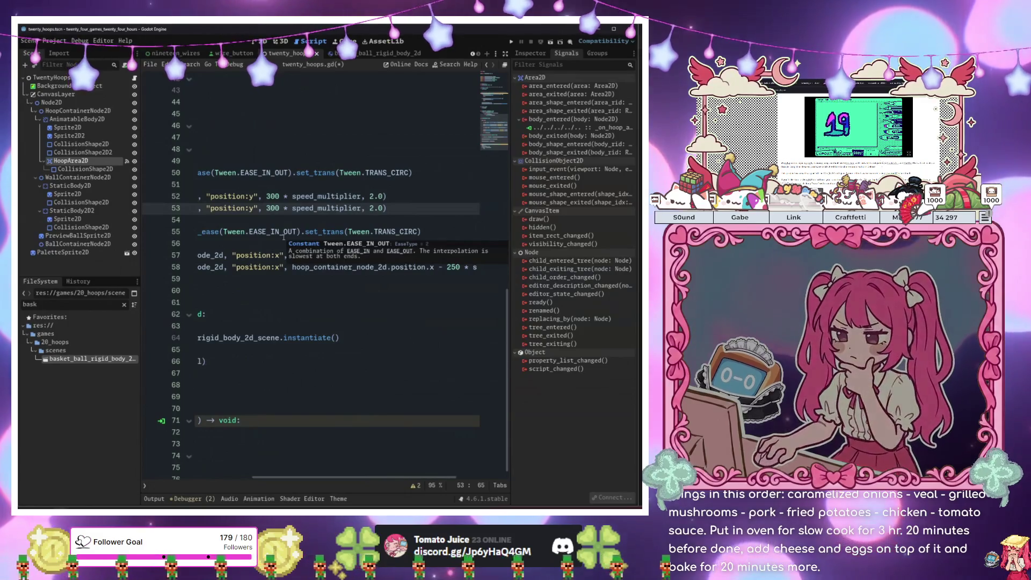
{"action": "key", "text": "ctrl+z"}
{"action": "key", "text": "ctrl+z"}
{"action": "key", "text": "Down"}
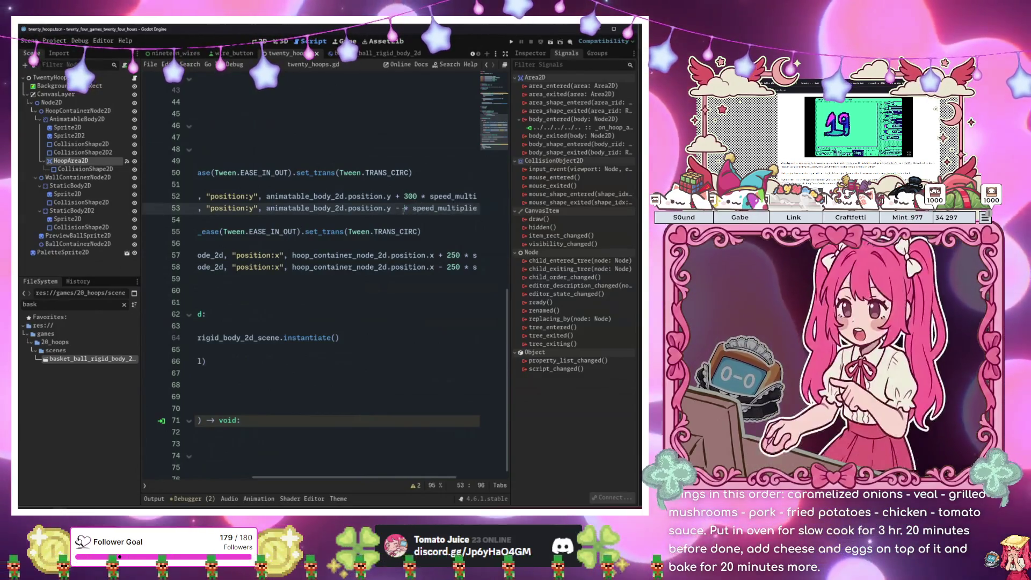
{"action": "left_click", "coordinate": [436, 267]}
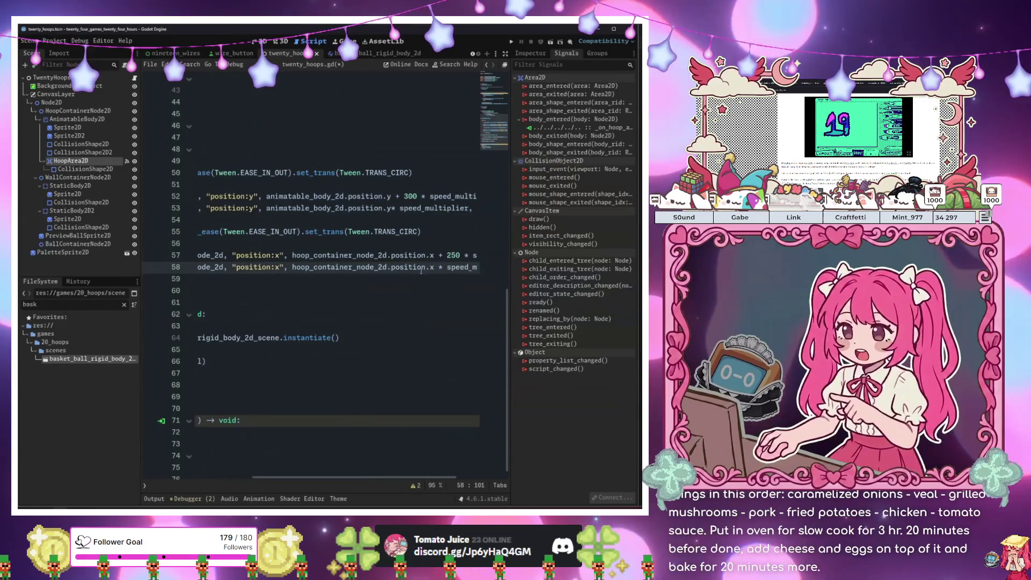
{"action": "key", "text": "F5"}
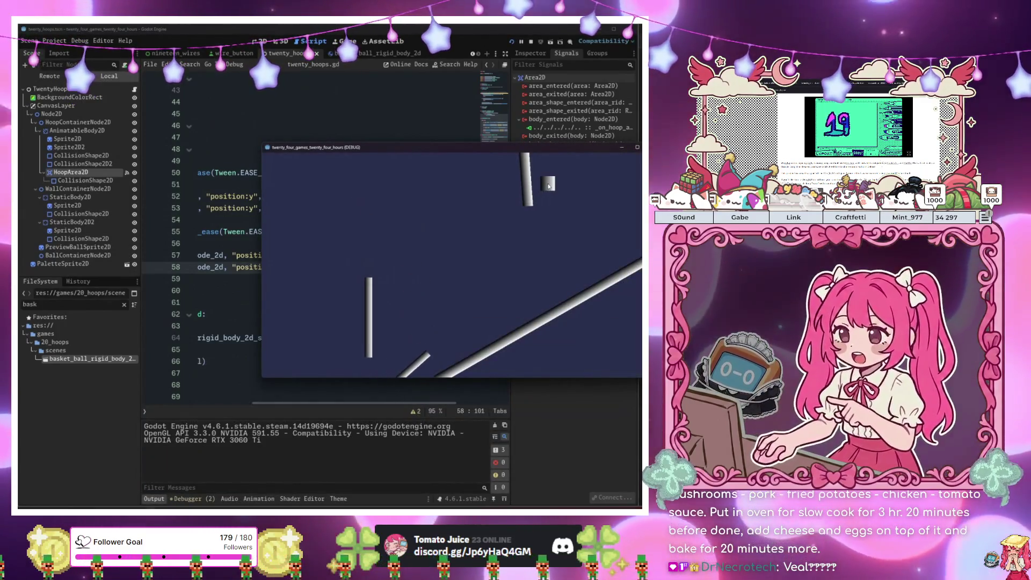
Drop eight test balls at the moving hoops, then stop the game with F8
{"action": "left_click", "coordinate": [555, 177]}
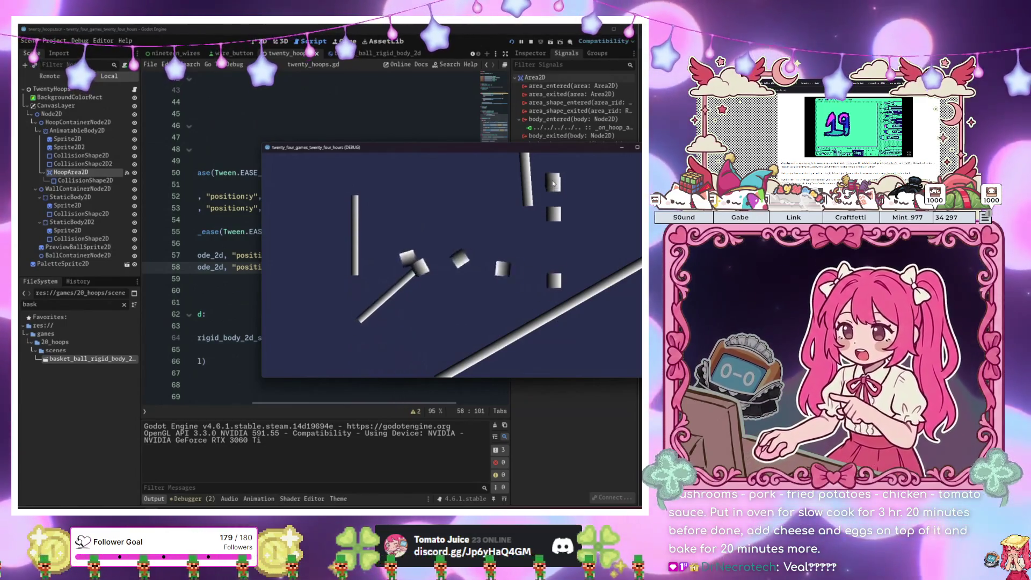
{"action": "left_click", "coordinate": [551, 186]}
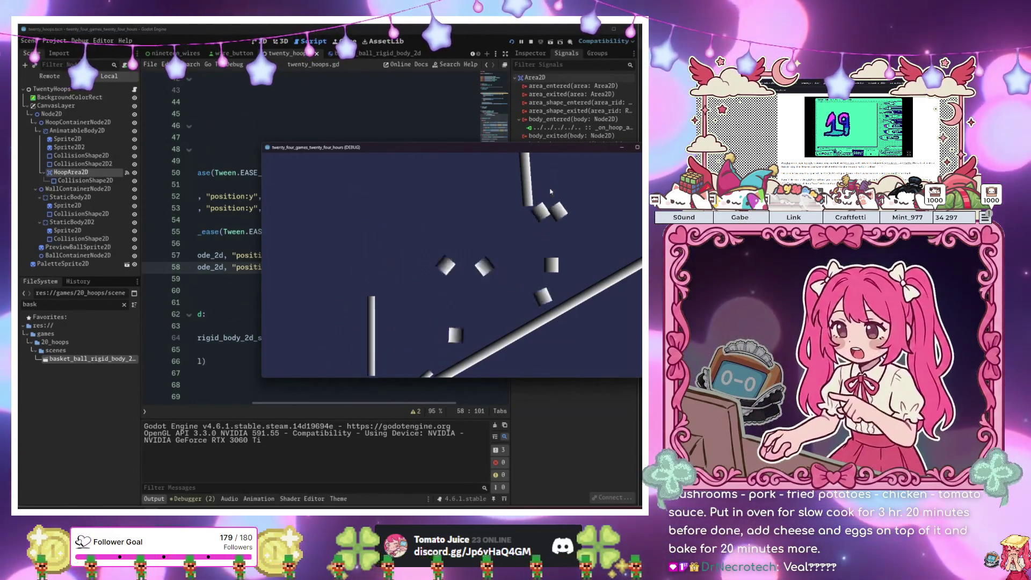
{"action": "left_click", "coordinate": [551, 189]}
{"action": "left_click", "coordinate": [550, 188]}
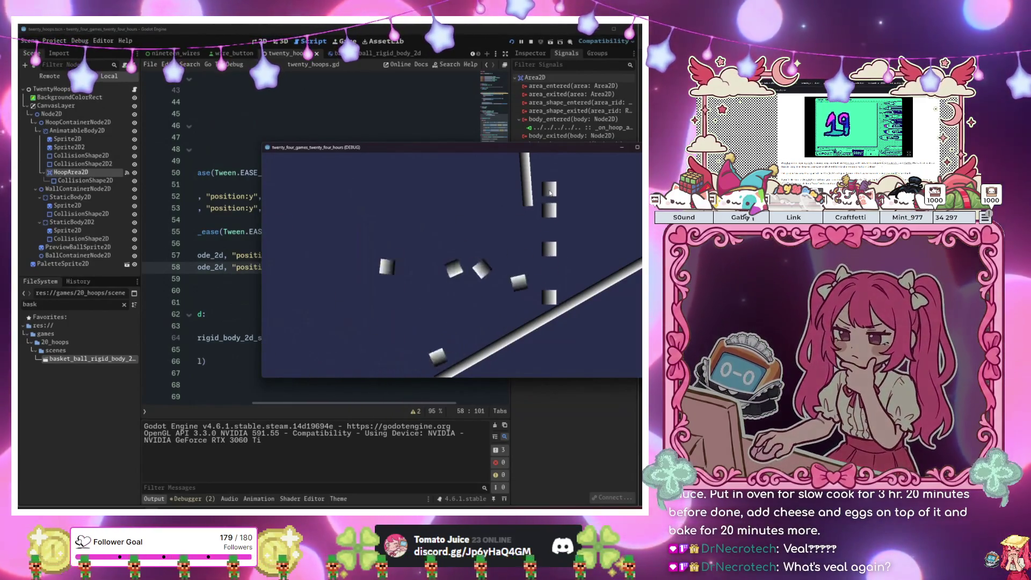
{"action": "left_click", "coordinate": [550, 192]}
{"action": "left_click", "coordinate": [550, 193]}
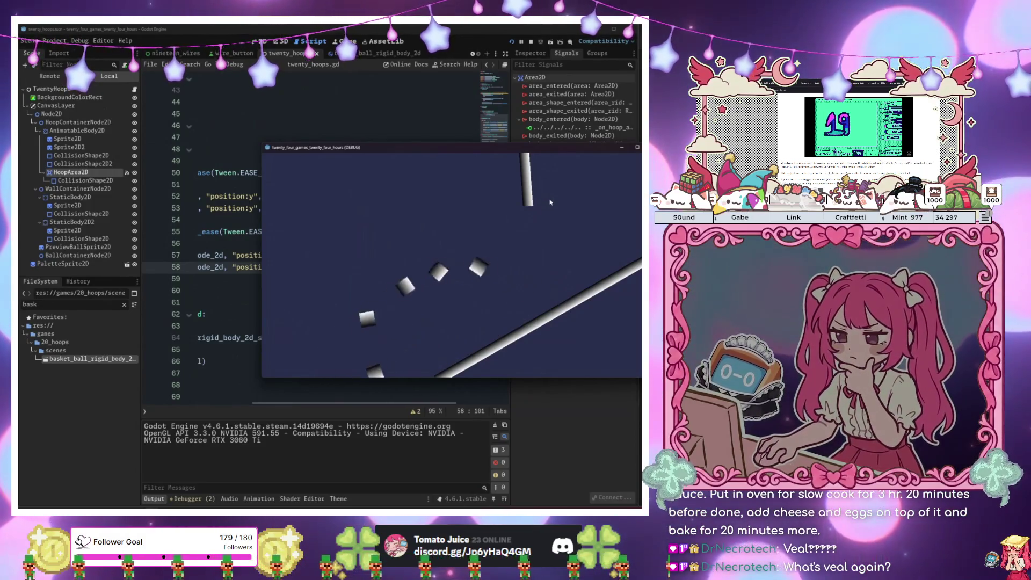
{"action": "left_click", "coordinate": [550, 201]}
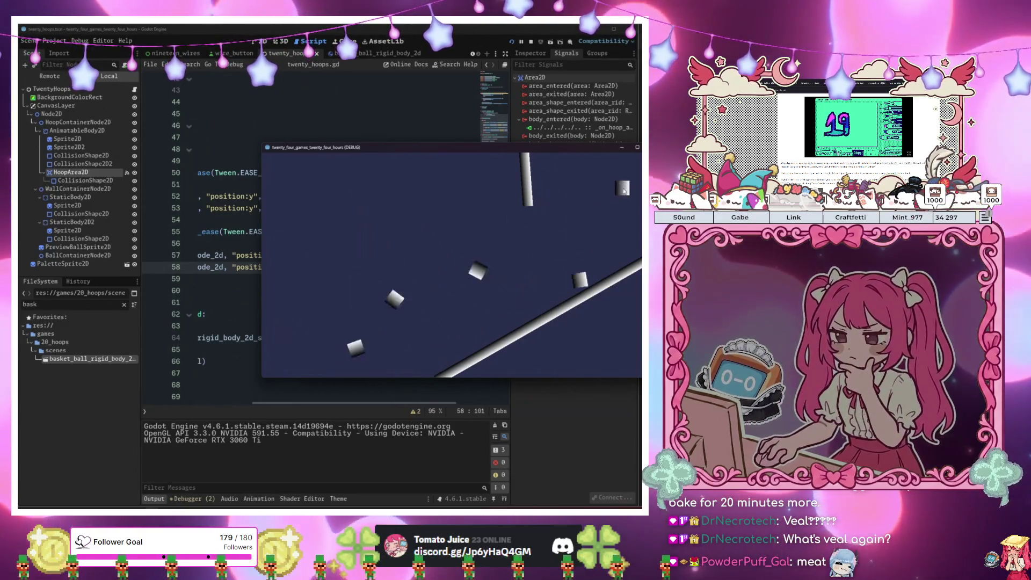
{"action": "left_click", "coordinate": [622, 191]}
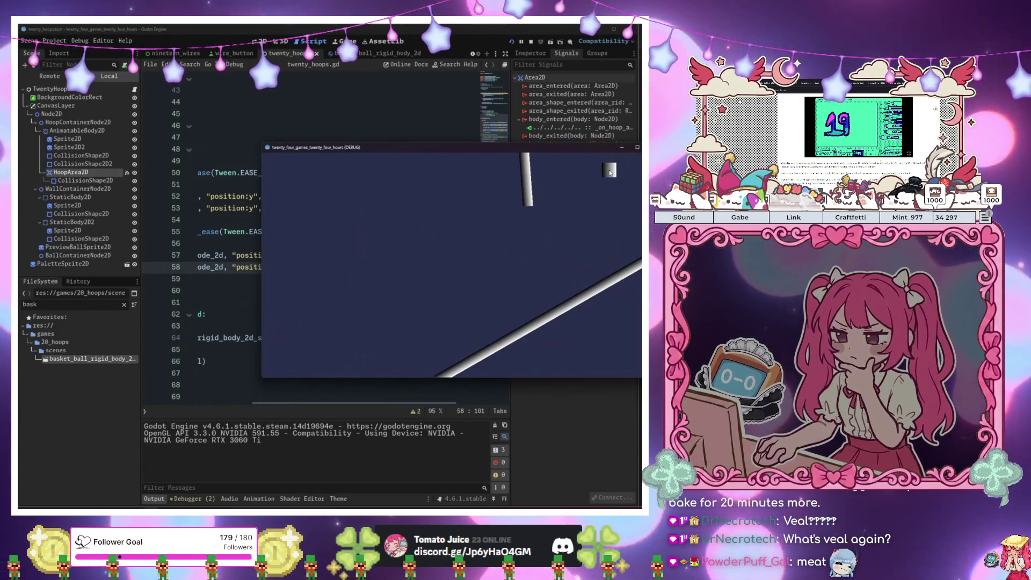
{"action": "key", "text": "F8"}
{"action": "left_click", "coordinate": [409, 255]}
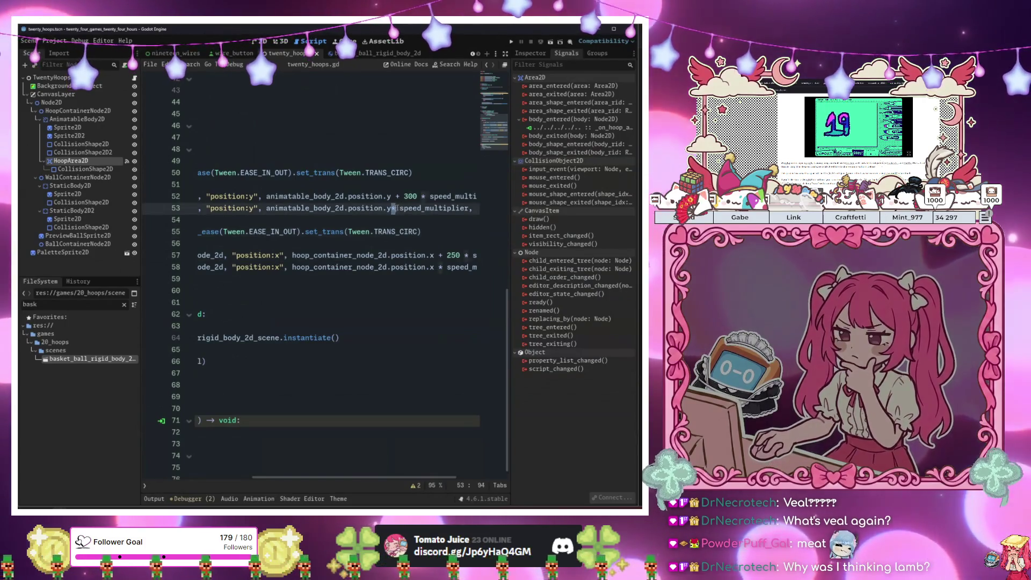
Undo the edits to restore the - 300 and - 250 hoop offsets on lines 53 and 58
{"action": "left_click_drag", "start_coordinate": [391, 209], "coordinate": [456, 208]}
{"action": "key", "text": "BackSpace"}
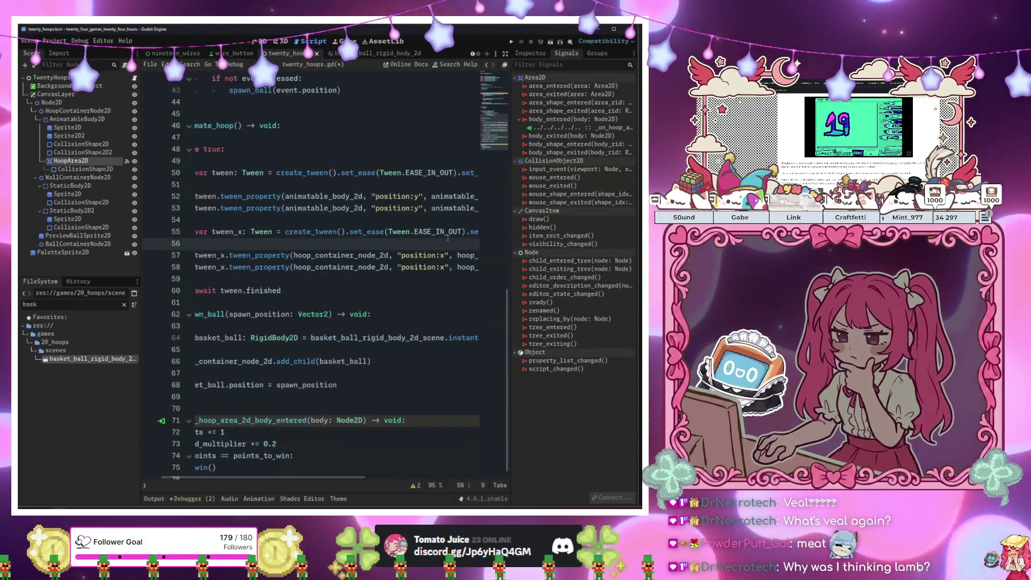
{"action": "left_click", "coordinate": [414, 220]}
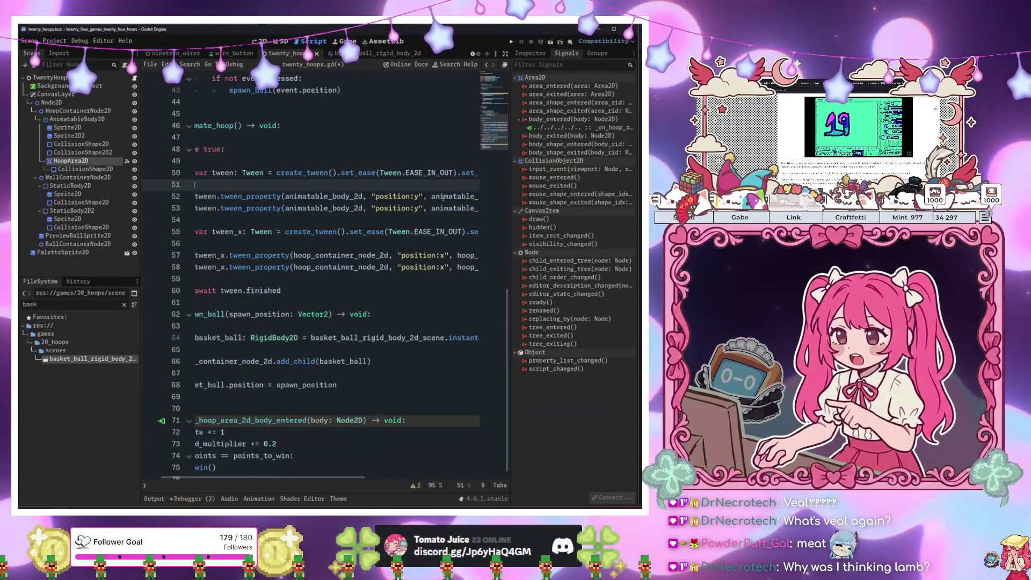
{"action": "left_click", "coordinate": [431, 195]}
{"action": "key", "text": "shift+End"}
{"action": "key", "text": "ctrl+z"}
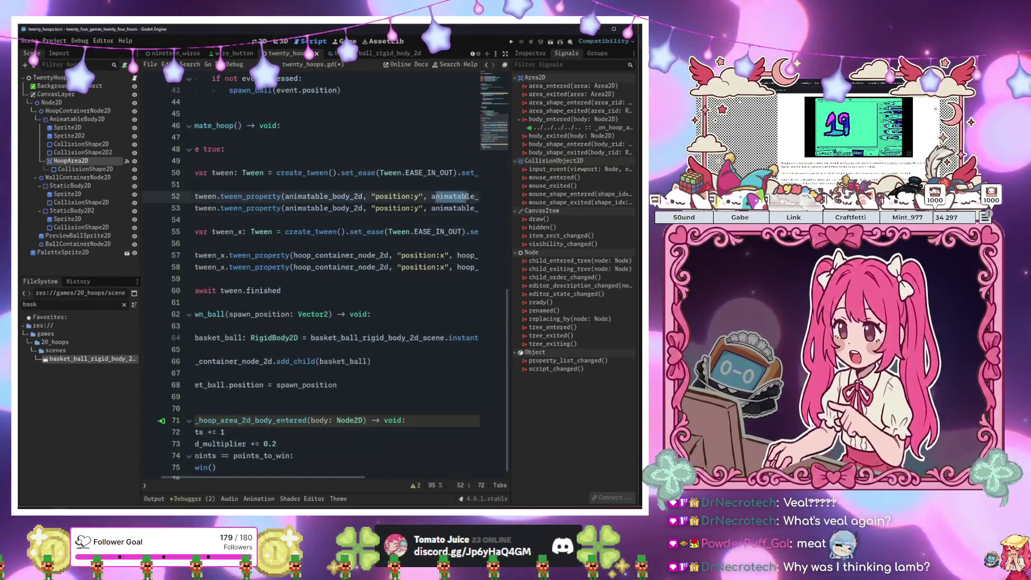
{"action": "key", "text": "ctrl+z"}
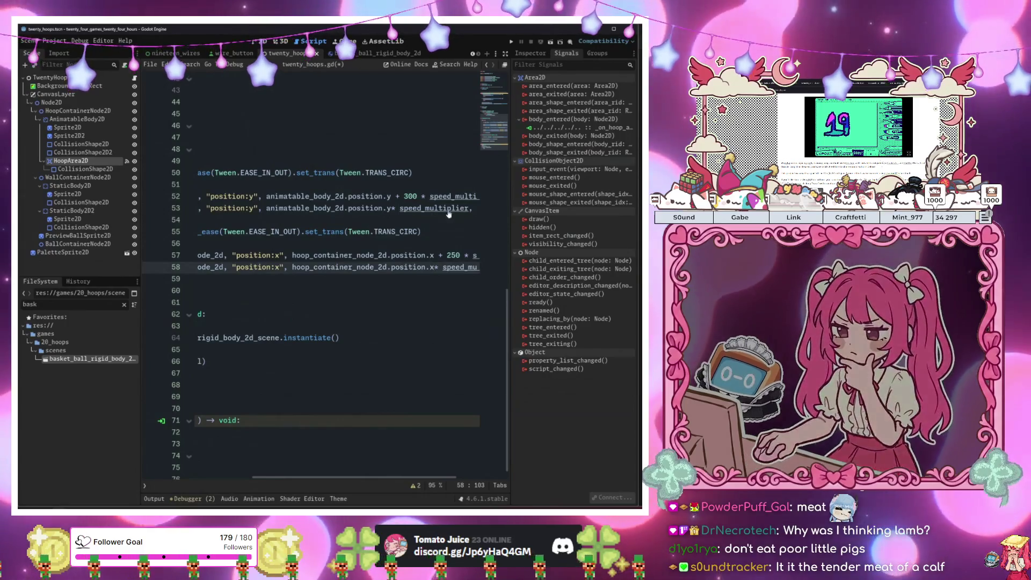
{"action": "key", "text": "ctrl+z"}
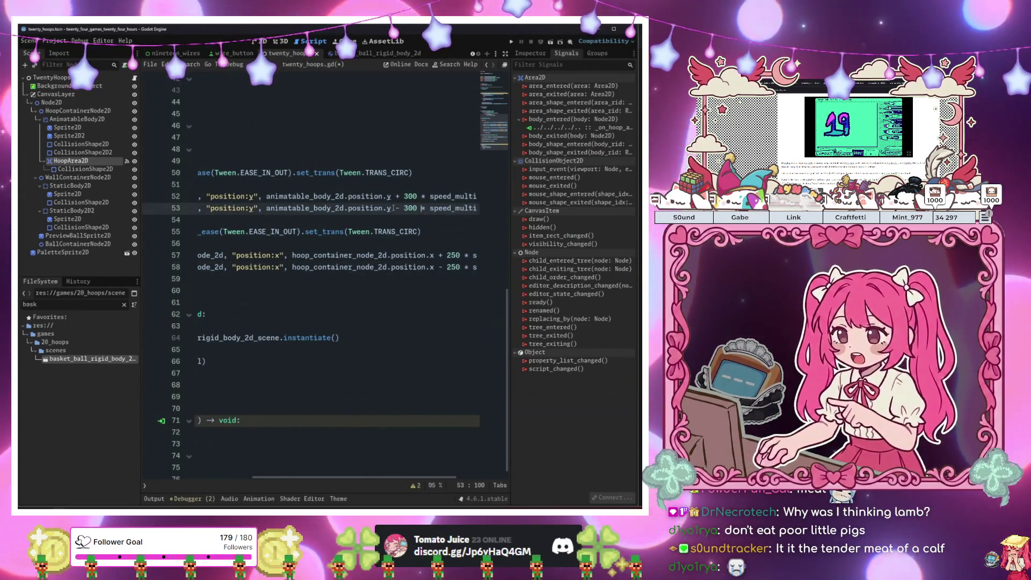
Delete all four '* speed_multiplier' factors via Ctrl+D multi-selection, then save and run the game
{"action": "mouse_move", "coordinate": [422, 196]}
{"action": "left_mouse_down"}
{"action": "mouse_move", "coordinate": [479, 197]}
{"action": "mouse_move", "coordinate": [444, 198]}
{"action": "left_mouse_up"}
{"action": "key", "text": "ctrl+d"}
{"action": "key", "text": "ctrl+d"}
{"action": "key", "text": "ctrl+d"}
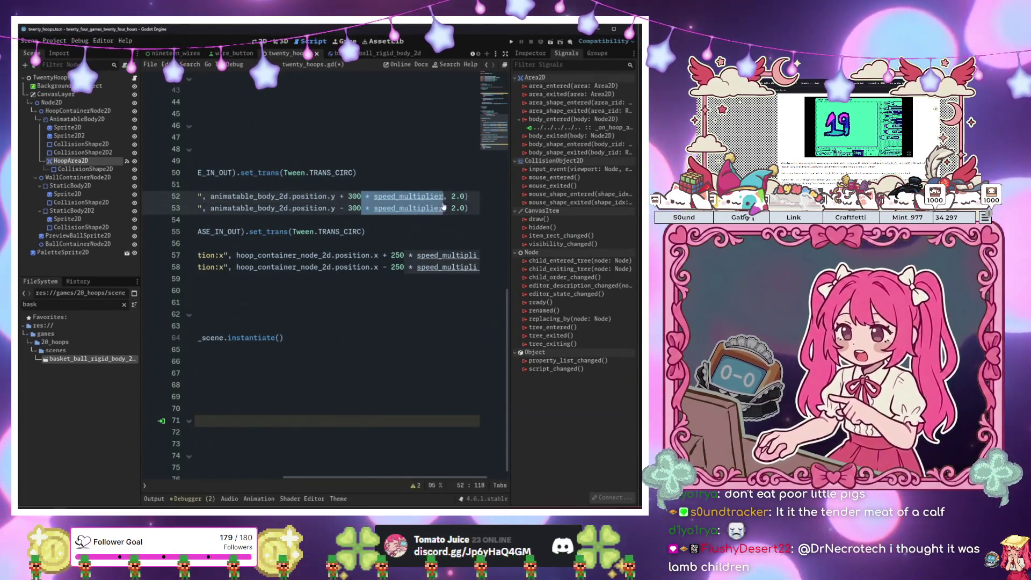
{"action": "key", "text": "BackSpace"}
{"action": "scroll", "coordinate": [440, 212], "scroll_direction": "left", "scroll_amount": 5}
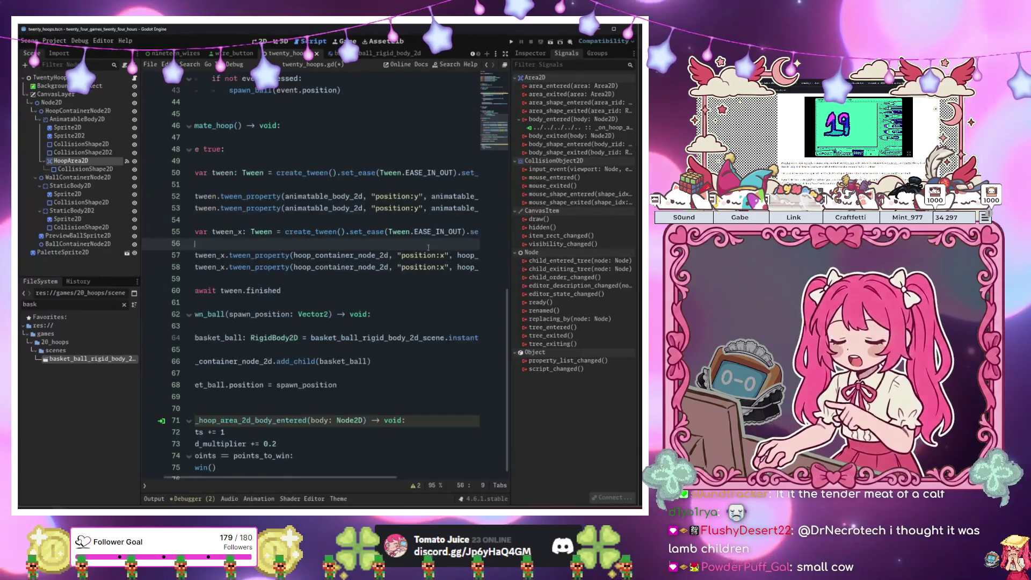
{"action": "left_click", "coordinate": [420, 255]}
{"action": "key", "text": "F6"}
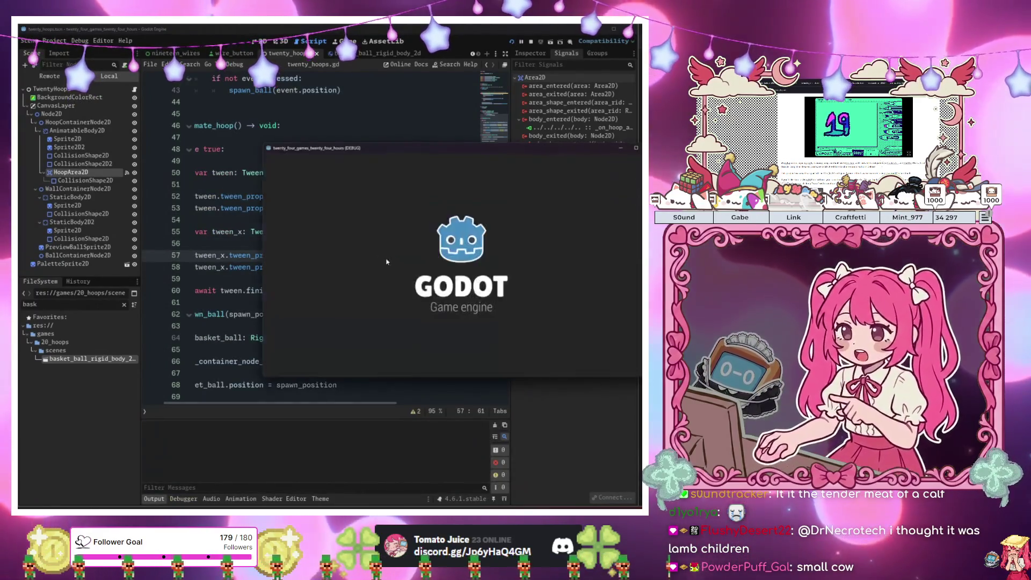
Drop six basketballs into the running game and watch them roll toward the hoop
{"action": "left_click", "coordinate": [552, 179]}
{"action": "left_click", "coordinate": [548, 189]}
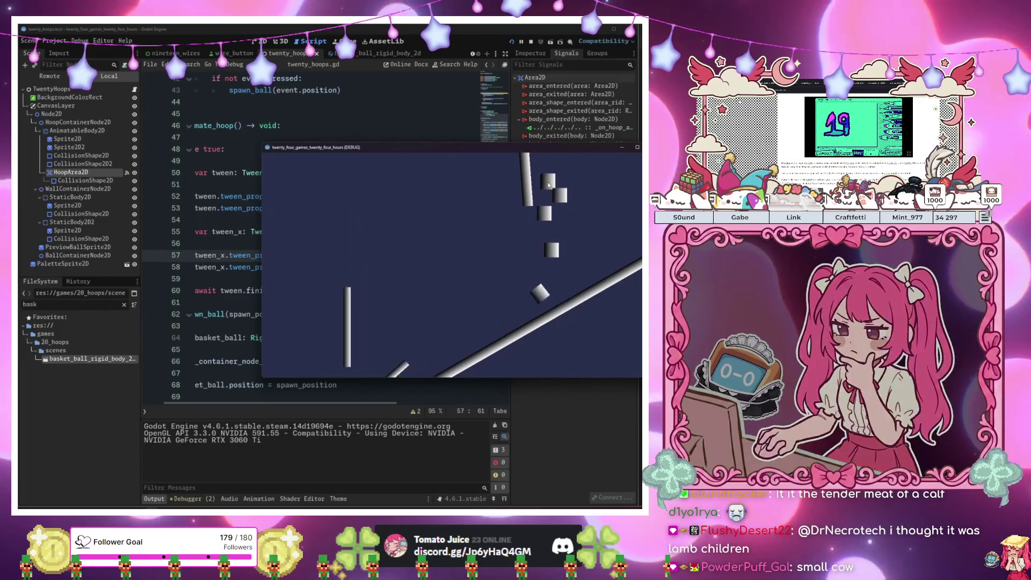
{"action": "left_click", "coordinate": [540, 204]}
{"action": "left_click", "coordinate": [534, 217]}
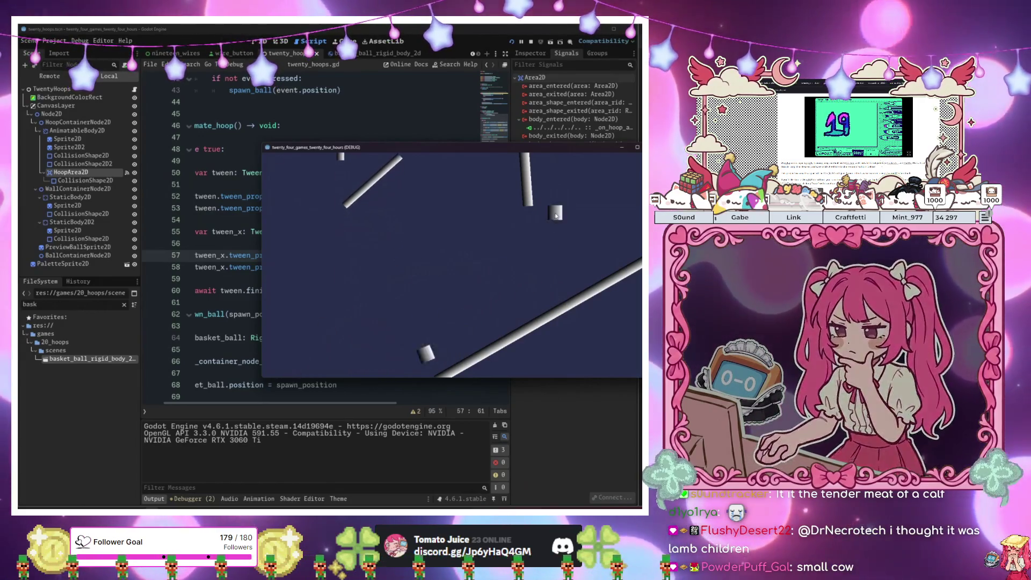
{"action": "left_click", "coordinate": [553, 217]}
{"action": "left_click", "coordinate": [555, 216]}
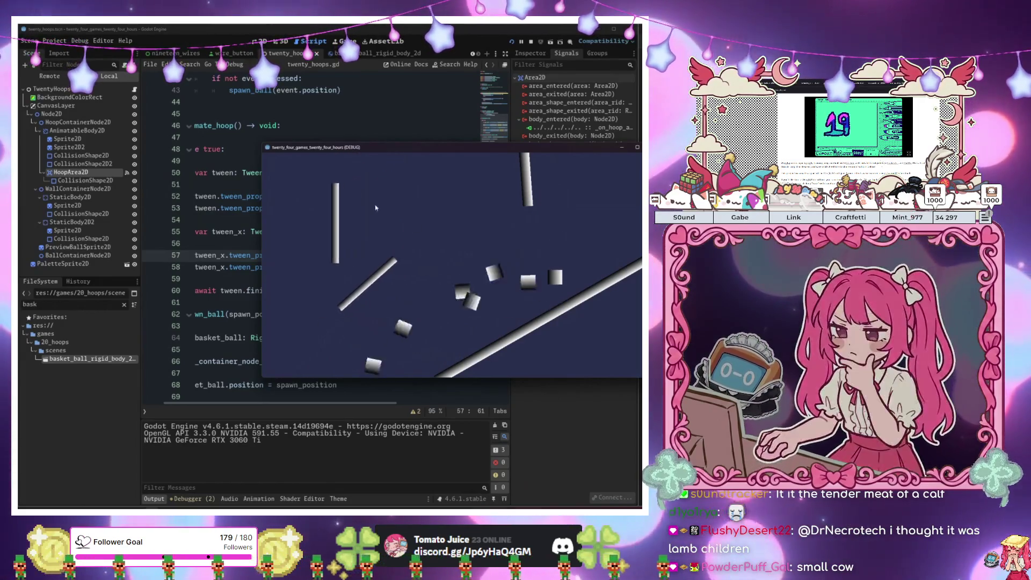
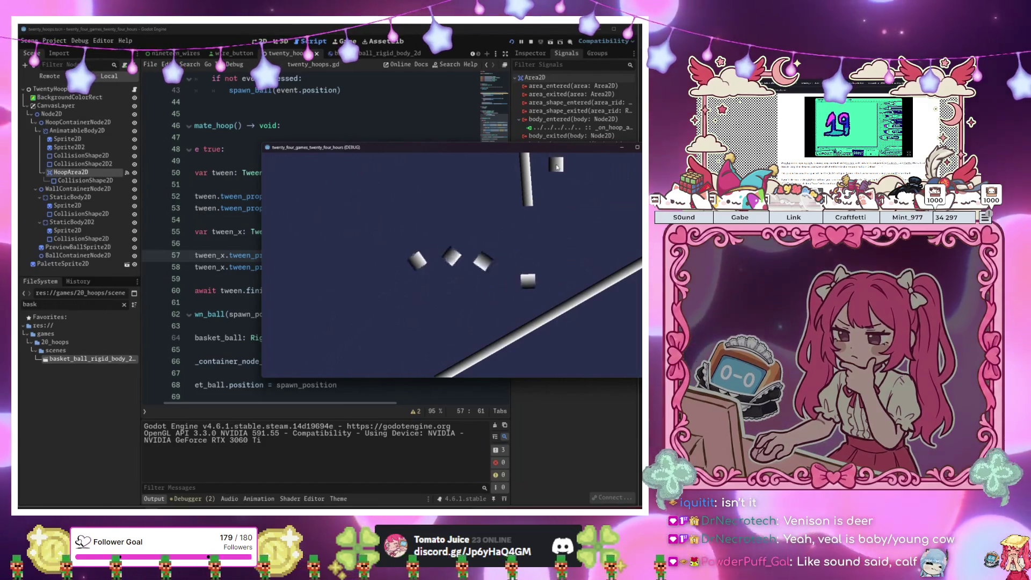
Delete the '- 300' offset on line 53 and '- 250' on line 58, then save and rerun
{"action": "key", "text": "F8"}
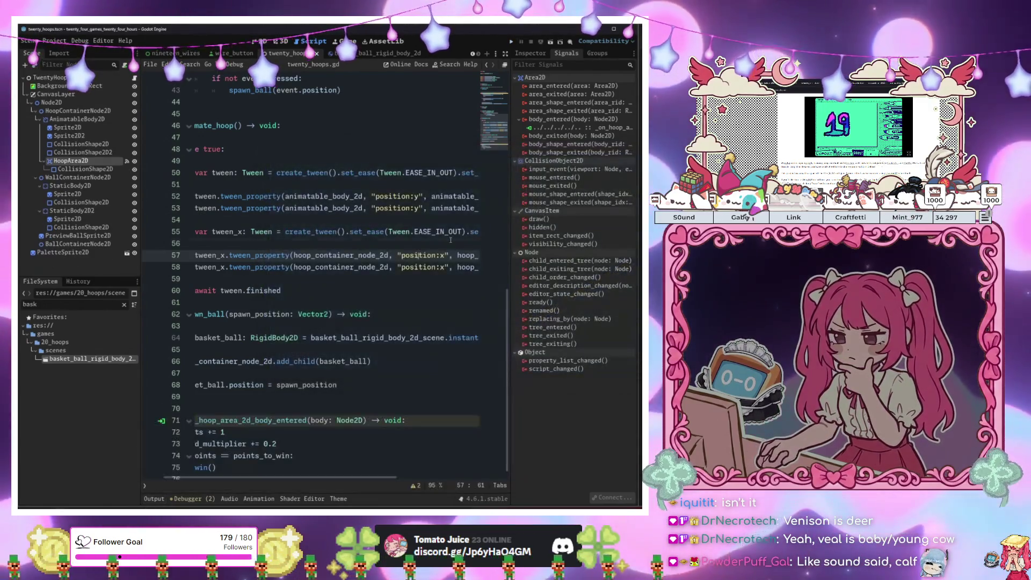
{"action": "left_click_drag", "start_coordinate": [402, 255], "coordinate": [479, 255]}
{"action": "left_click", "coordinate": [459, 267]}
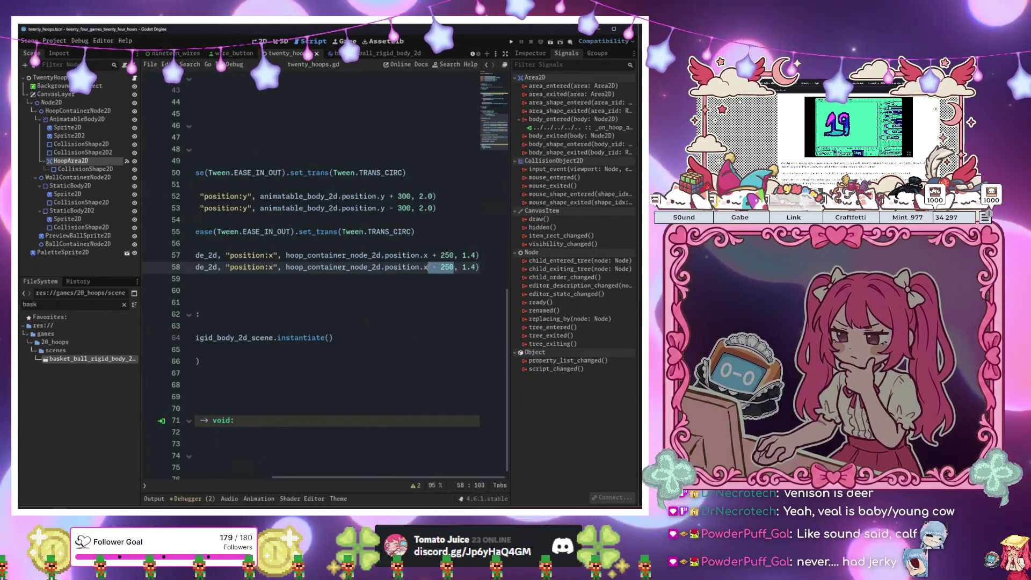
{"action": "double_click", "coordinate": [413, 208]}
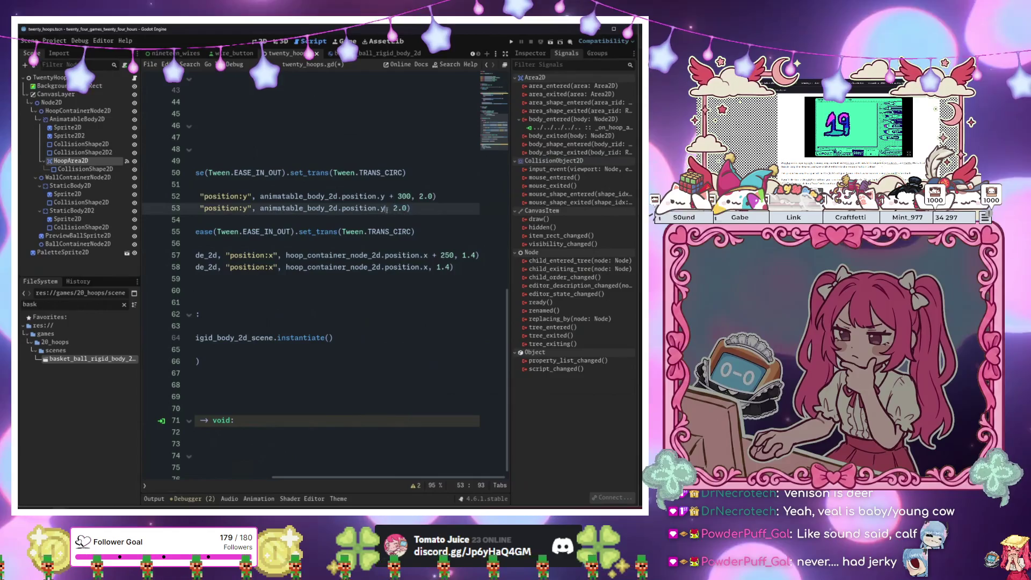
{"action": "key", "text": "Down"}
{"action": "key", "text": "Down"}
{"action": "key", "text": "Down"}
{"action": "key", "text": "F6"}
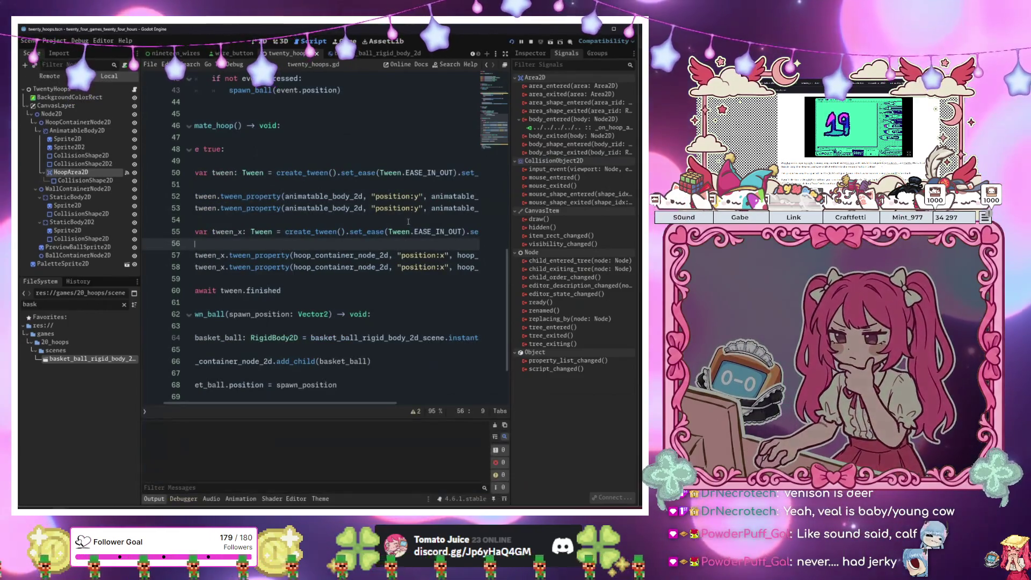
{"action": "left_click", "coordinate": [551, 198]}
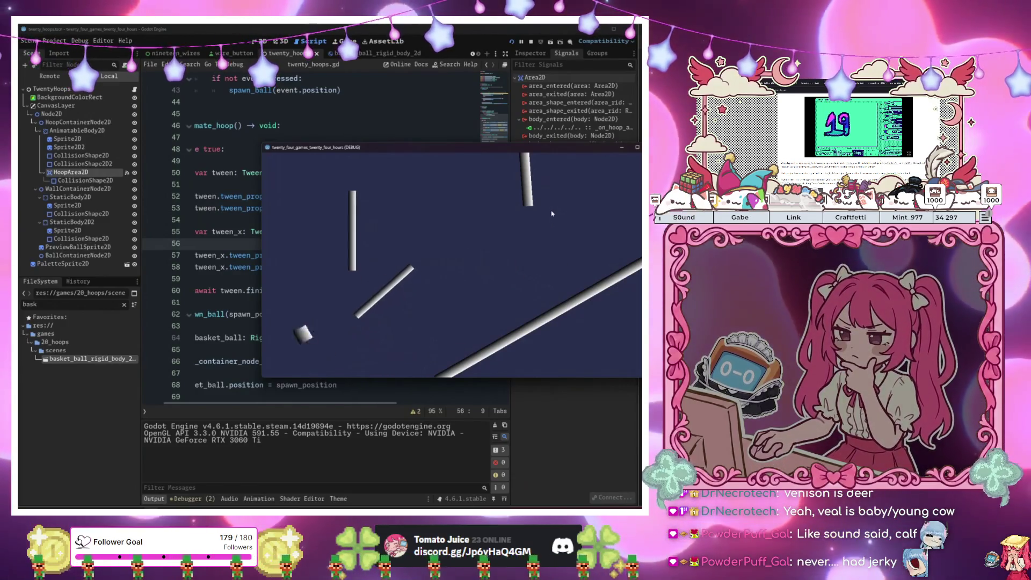
{"action": "left_click", "coordinate": [551, 198]}
{"action": "left_click", "coordinate": [551, 193]}
{"action": "left_click", "coordinate": [552, 193]}
{"action": "left_click", "coordinate": [550, 202]}
{"action": "left_click", "coordinate": [549, 207]}
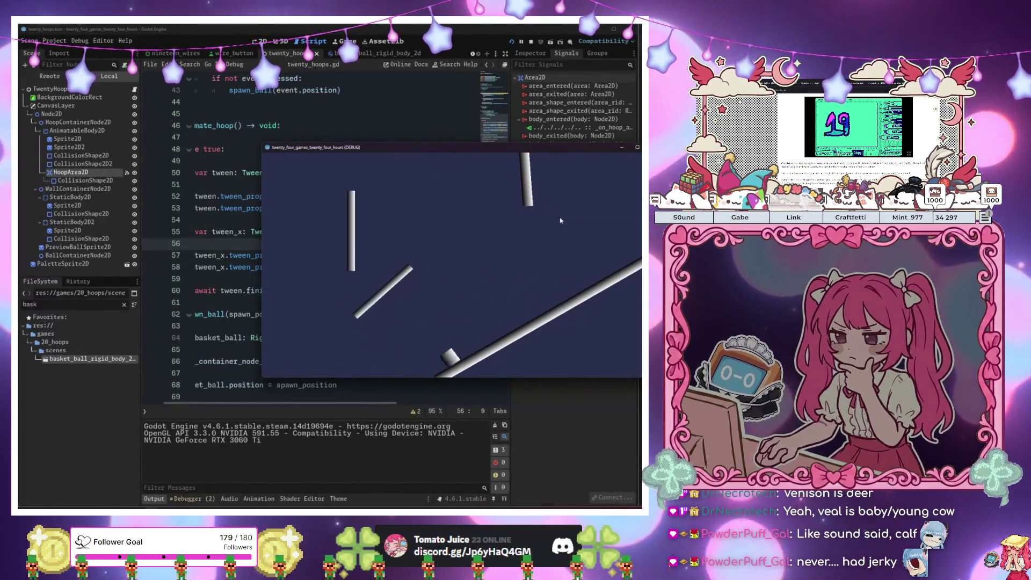
{"action": "left_click", "coordinate": [559, 219]}
{"action": "left_click", "coordinate": [560, 219]}
{"action": "left_click", "coordinate": [559, 218]}
{"action": "left_click", "coordinate": [558, 217]}
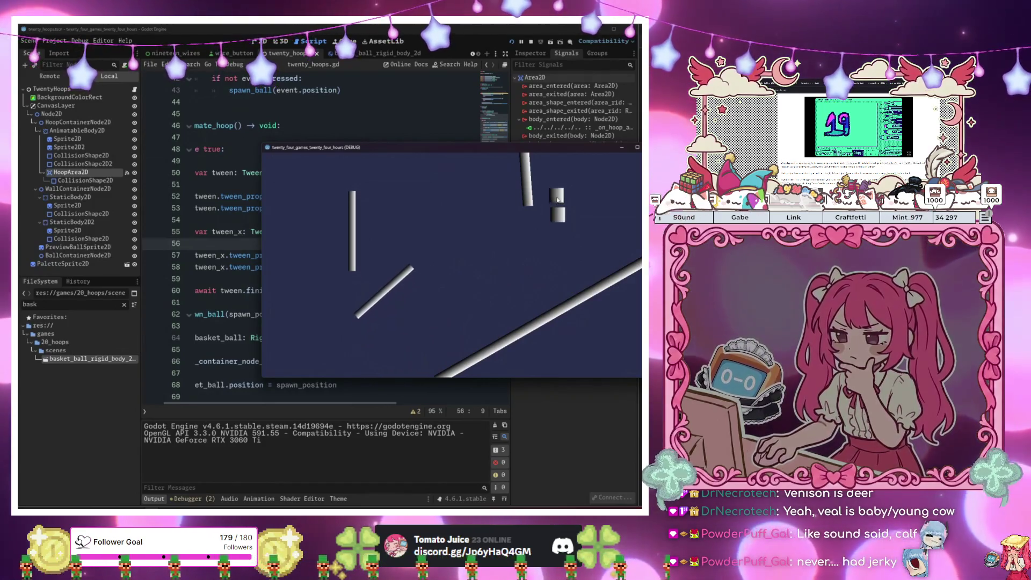
{"action": "left_click", "coordinate": [558, 200]}
{"action": "left_click", "coordinate": [557, 200]}
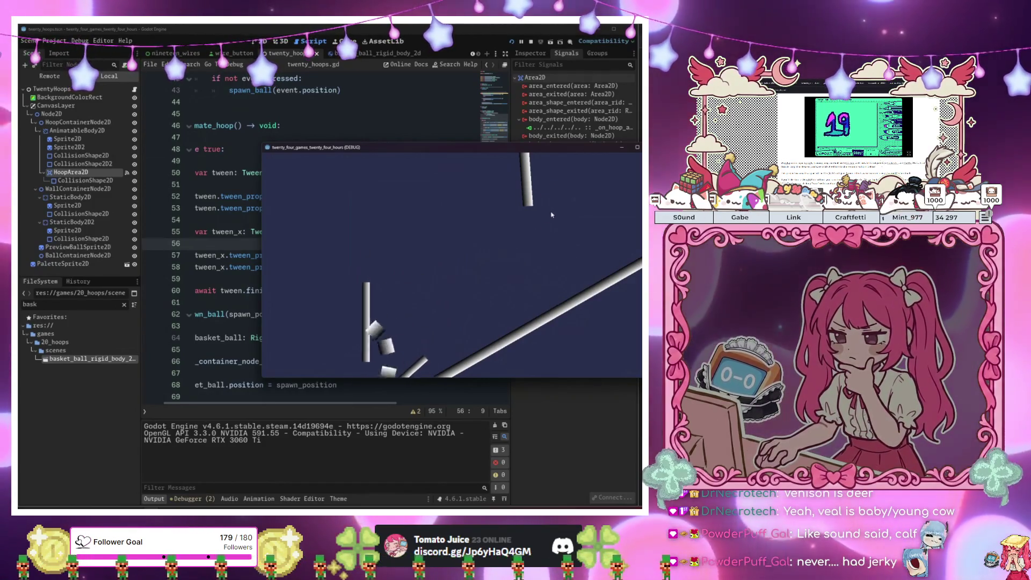
{"action": "left_click", "coordinate": [556, 206]}
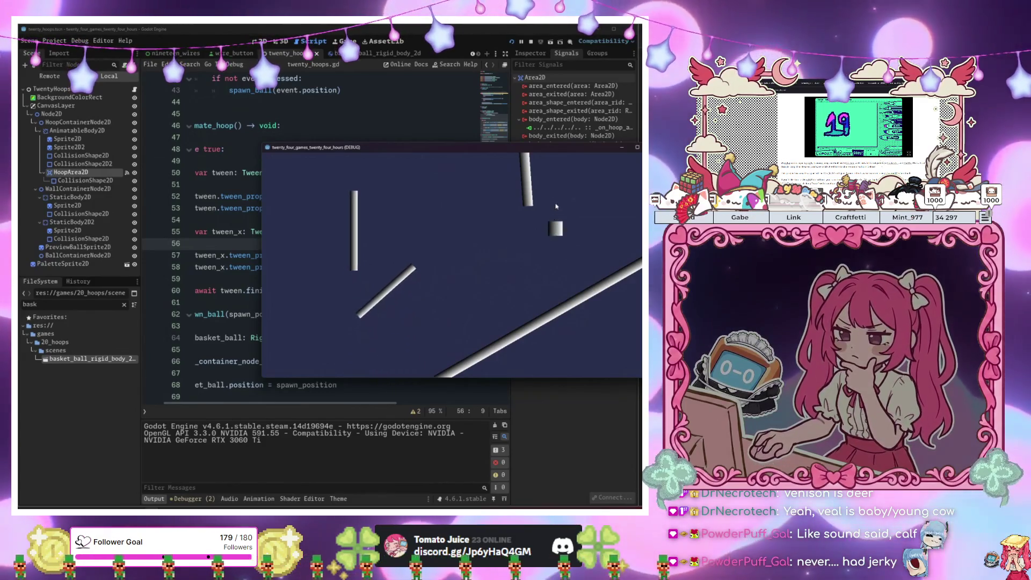
{"action": "left_click", "coordinate": [557, 206]}
{"action": "left_click", "coordinate": [556, 206]}
{"action": "left_click", "coordinate": [556, 207]}
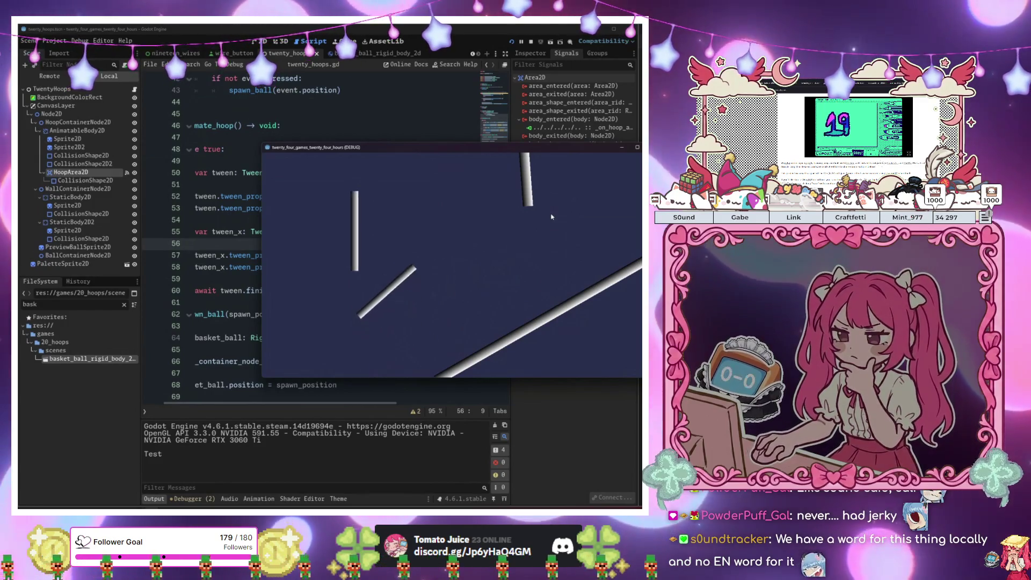
{"action": "left_click", "coordinate": [551, 216]}
{"action": "left_click", "coordinate": [551, 216]}
{"action": "left_click", "coordinate": [551, 216]}
{"action": "left_click", "coordinate": [551, 217]}
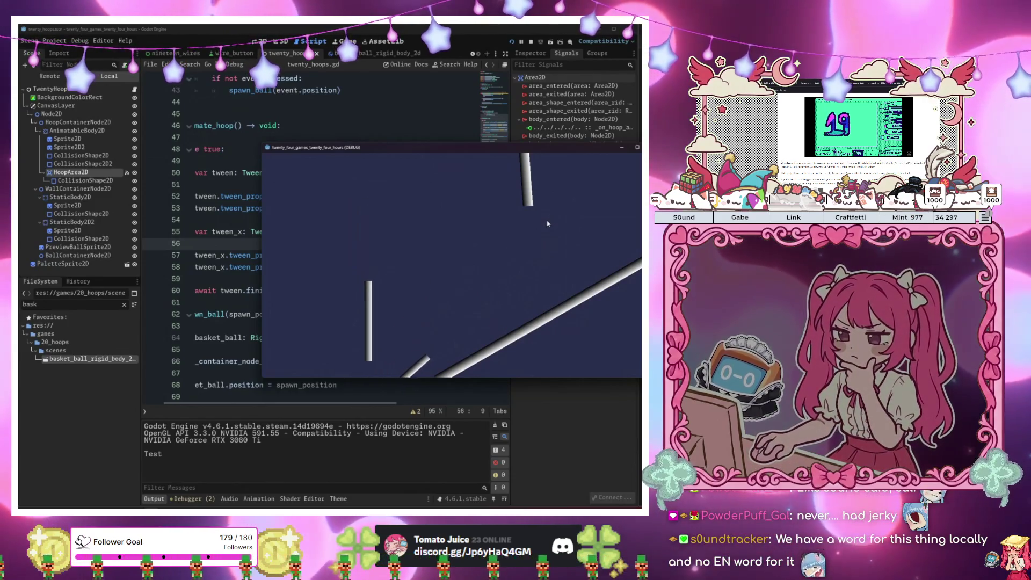
{"action": "mouse_move", "coordinate": [584, 149]}
{"action": "left_mouse_down"}
{"action": "mouse_move", "coordinate": [525, 149]}
{"action": "mouse_move", "coordinate": [544, 150]}
{"action": "left_mouse_up"}
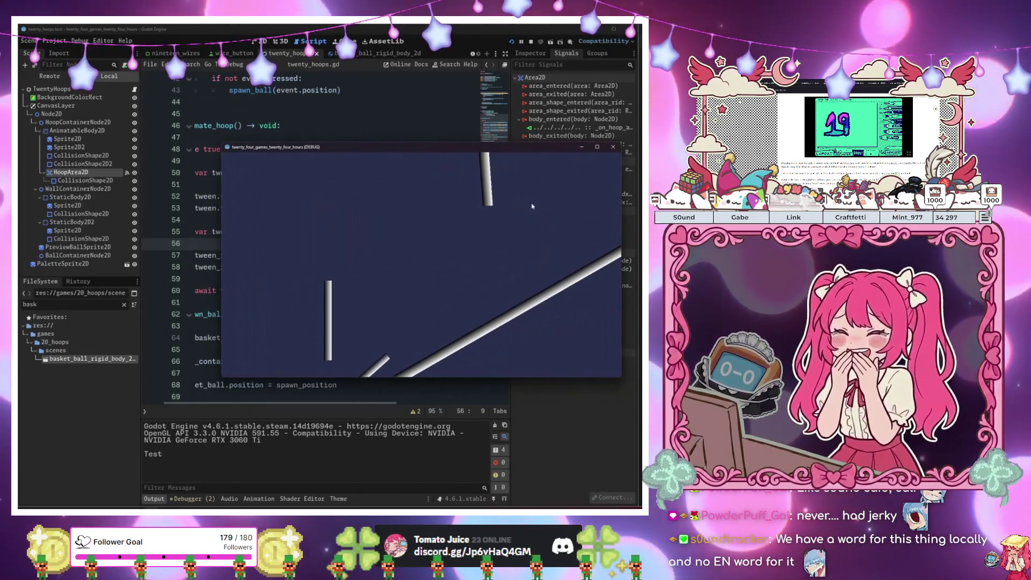
{"action": "left_click", "coordinate": [513, 179]}
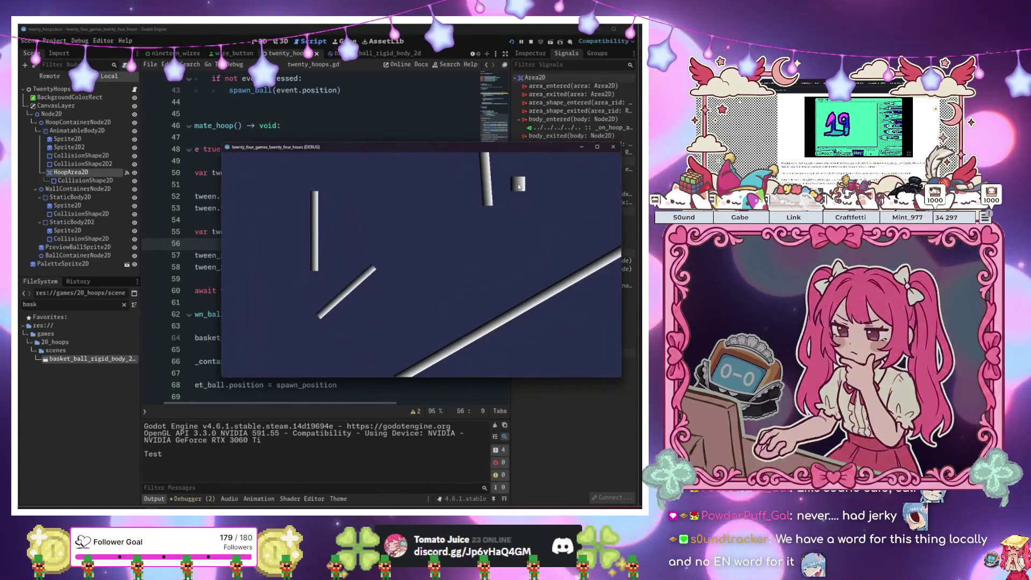
{"action": "left_click", "coordinate": [518, 185]}
{"action": "left_click", "coordinate": [518, 185]}
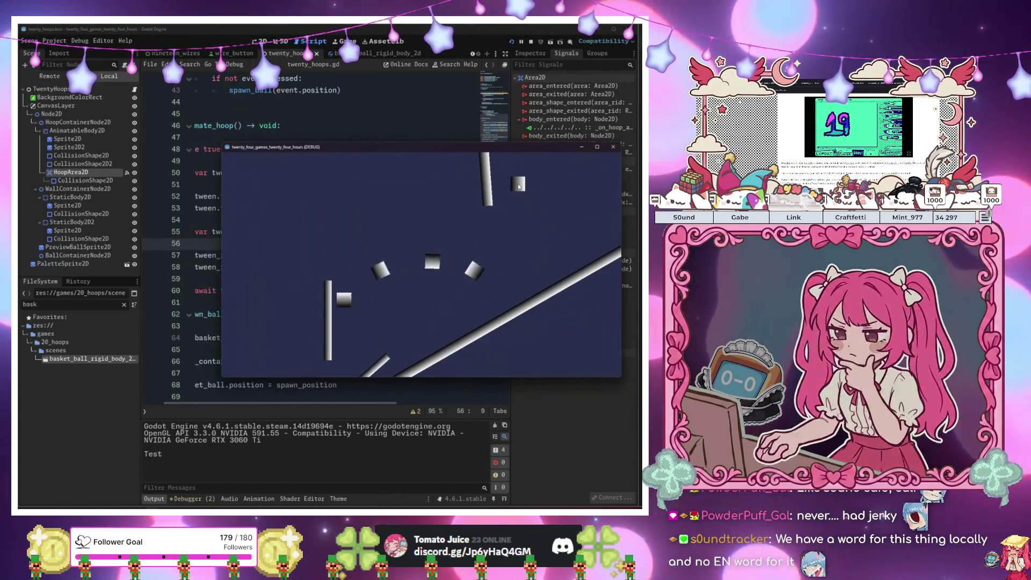
{"action": "left_click", "coordinate": [519, 189]}
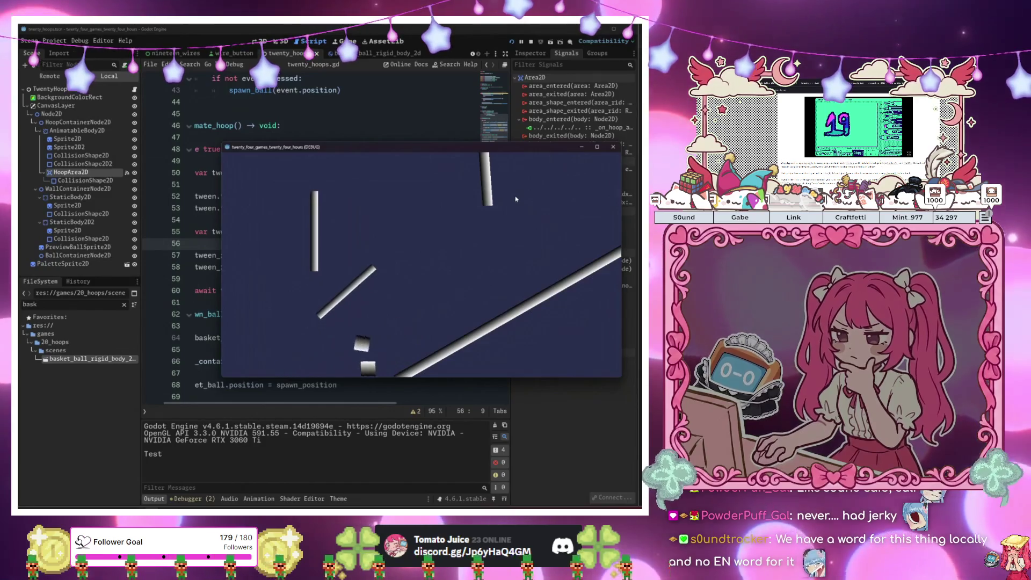
{"action": "key", "text": "alt+Tab"}
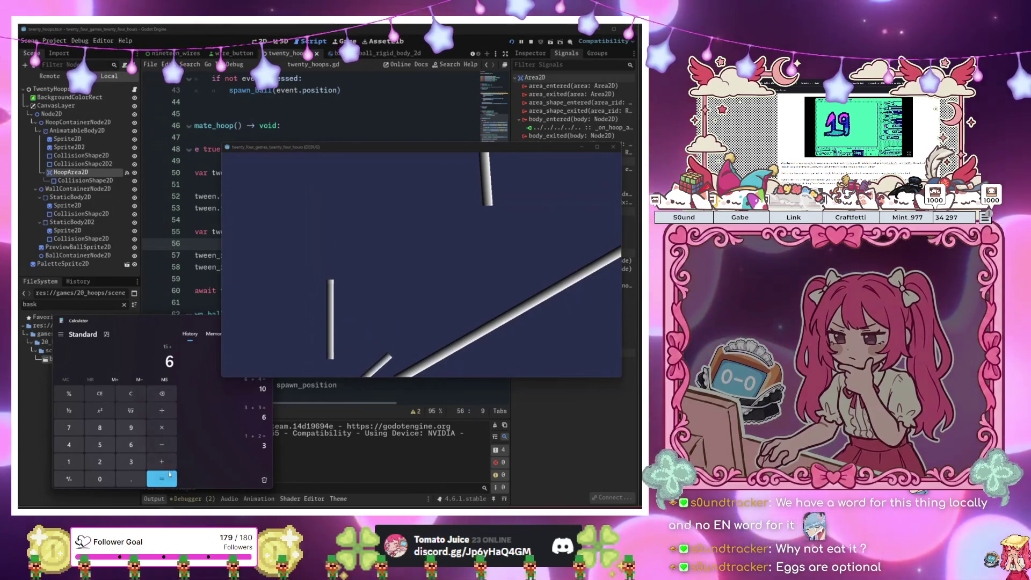
{"action": "left_click", "coordinate": [162, 479]}
{"action": "left_click_drag", "start_coordinate": [166, 325], "coordinate": [108, 366]}
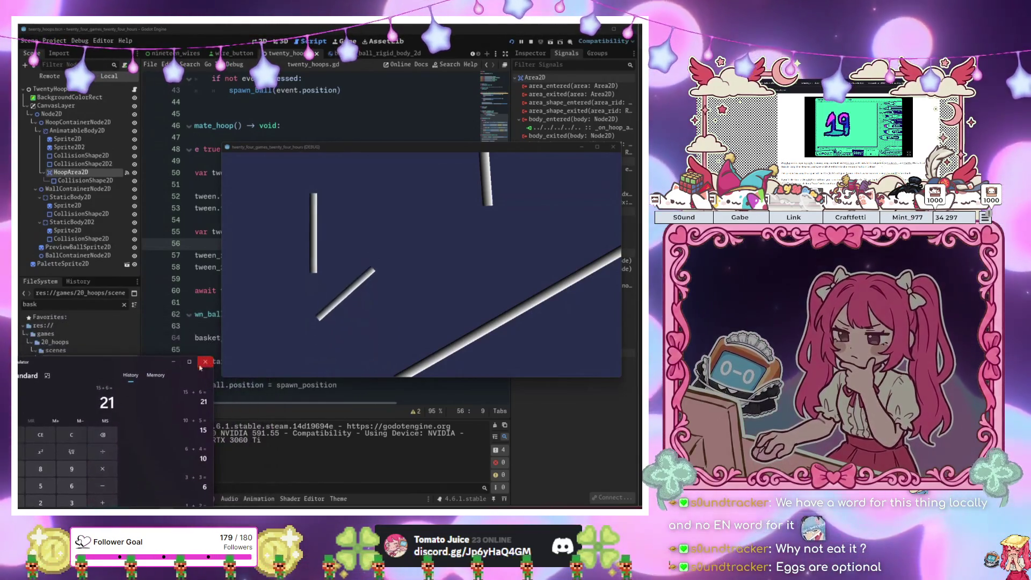
{"action": "left_click", "coordinate": [208, 366]}
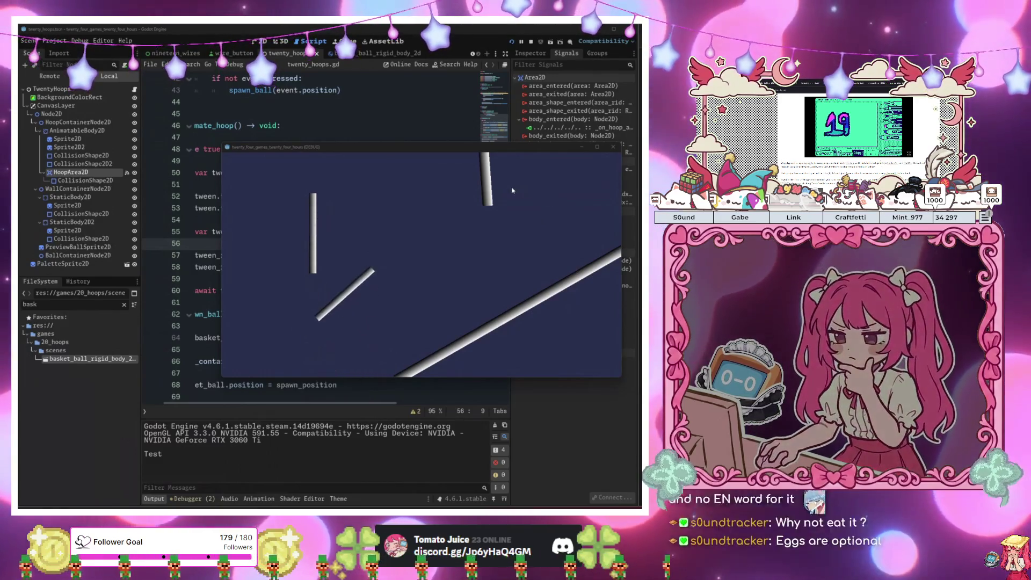
{"action": "left_click", "coordinate": [512, 189]}
{"action": "left_click", "coordinate": [513, 190]}
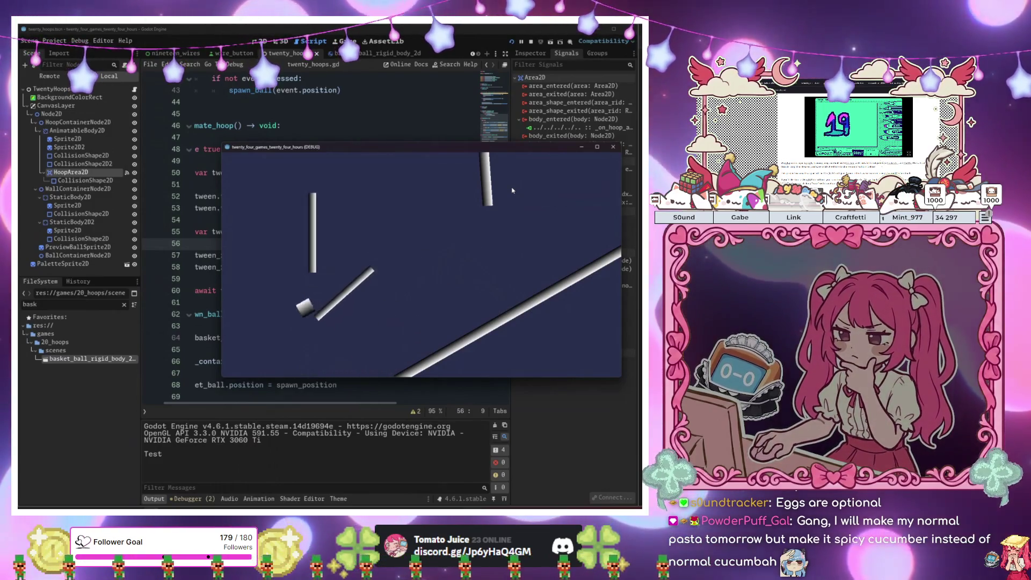
{"action": "left_click", "coordinate": [512, 189]}
{"action": "left_click", "coordinate": [512, 189]}
{"action": "left_click", "coordinate": [512, 190]}
{"action": "left_click", "coordinate": [512, 190]}
{"action": "left_click", "coordinate": [512, 189]}
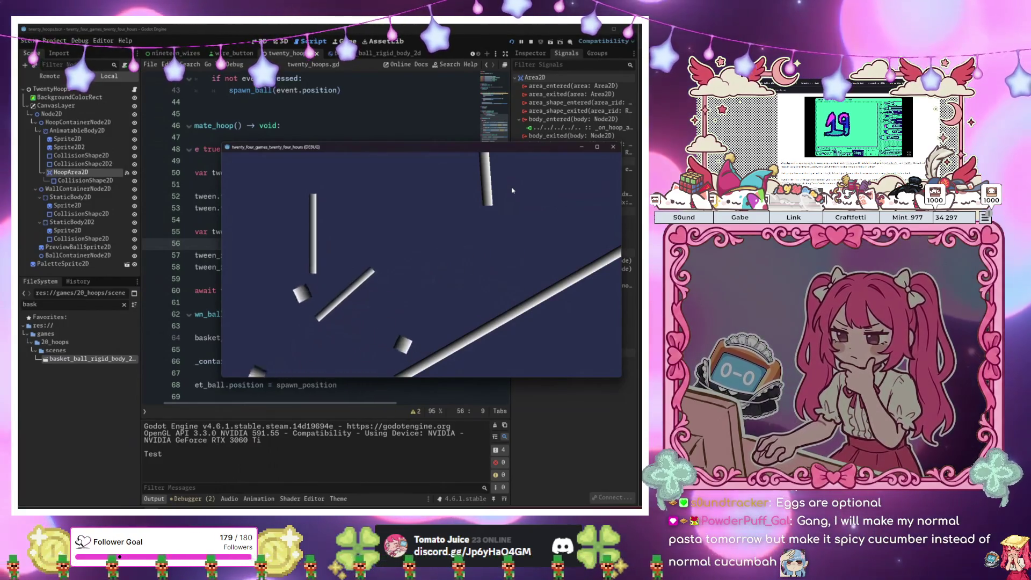
{"action": "left_click", "coordinate": [512, 189]}
{"action": "left_click", "coordinate": [512, 190]}
{"action": "left_click", "coordinate": [512, 190]}
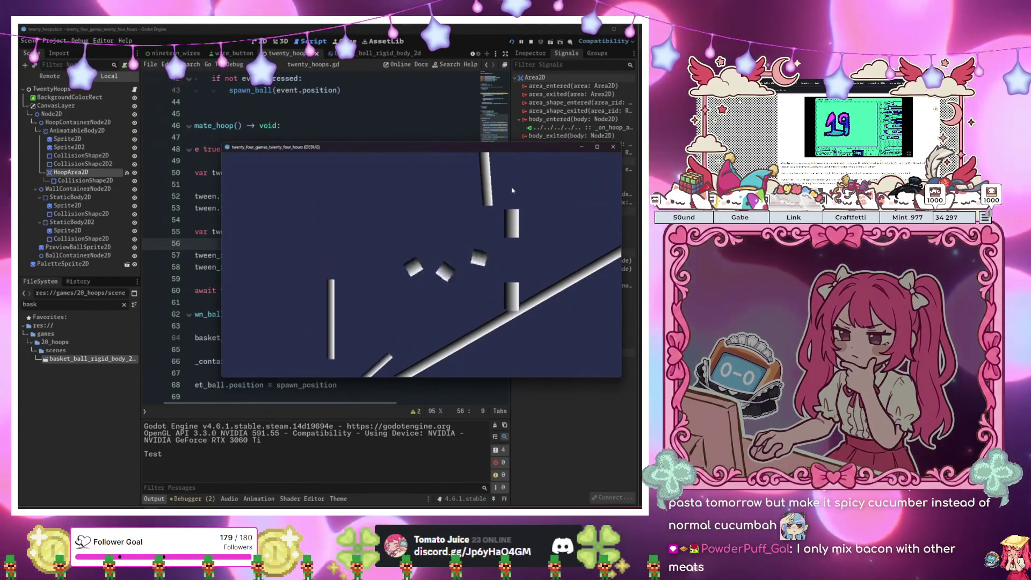
{"action": "left_click", "coordinate": [512, 189]}
{"action": "left_click", "coordinate": [513, 190]}
{"action": "left_click", "coordinate": [512, 190]}
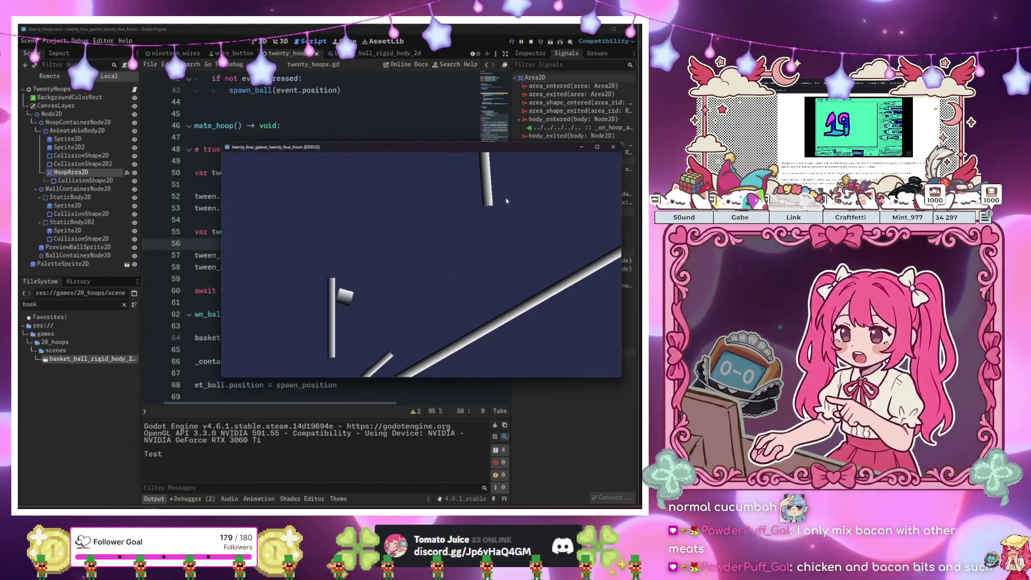
Stop the game, review the tween, ball-creating and speed_multiplier code, then select TwentyHoops
{"action": "key", "text": "F8"}
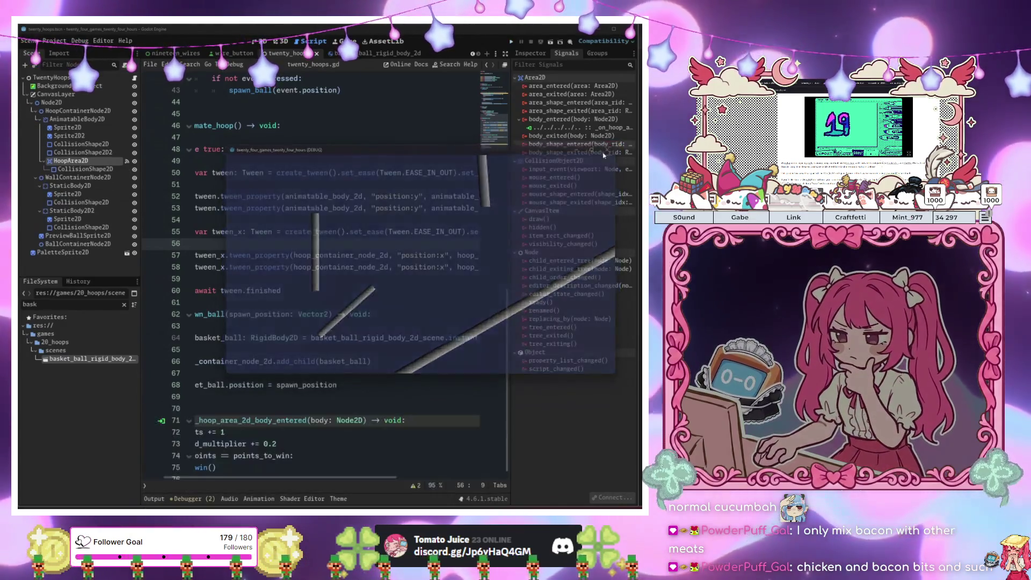
{"action": "left_click", "coordinate": [341, 279]}
{"action": "left_click", "coordinate": [341, 301]}
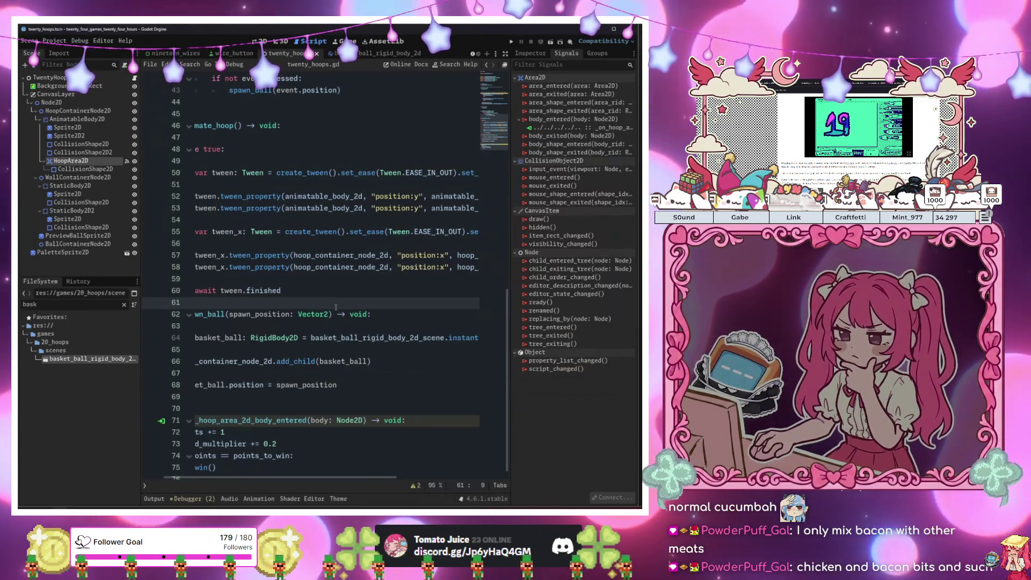
{"action": "left_click", "coordinate": [281, 341]}
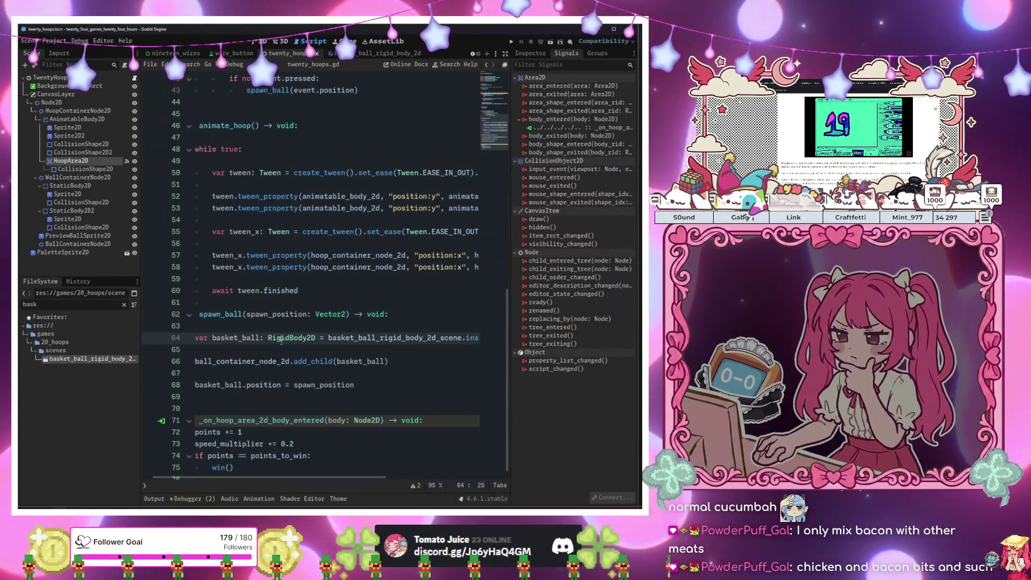
{"action": "left_click", "coordinate": [291, 338]}
{"action": "scroll", "coordinate": [312, 332], "scroll_direction": "up", "scroll_amount": 10}
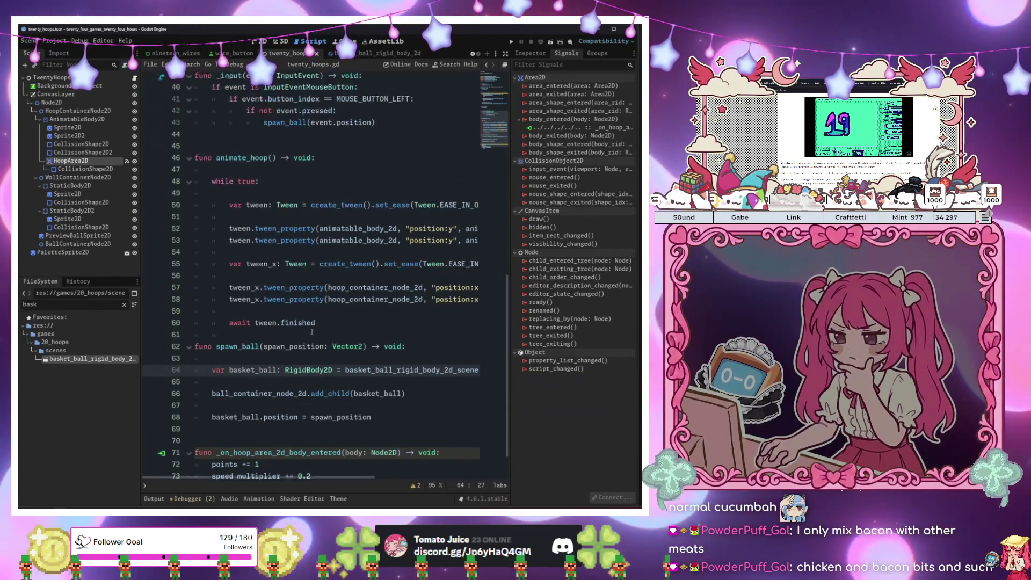
{"action": "scroll", "coordinate": [312, 331], "scroll_direction": "up", "scroll_amount": 3}
{"action": "left_click", "coordinate": [378, 232]}
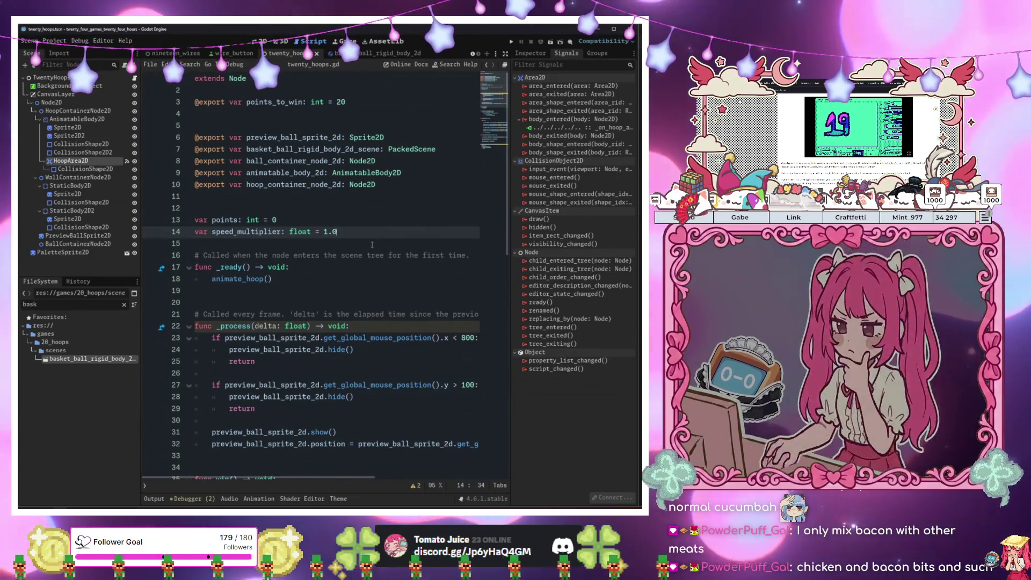
{"action": "scroll", "coordinate": [371, 244], "scroll_direction": "down", "scroll_amount": 14}
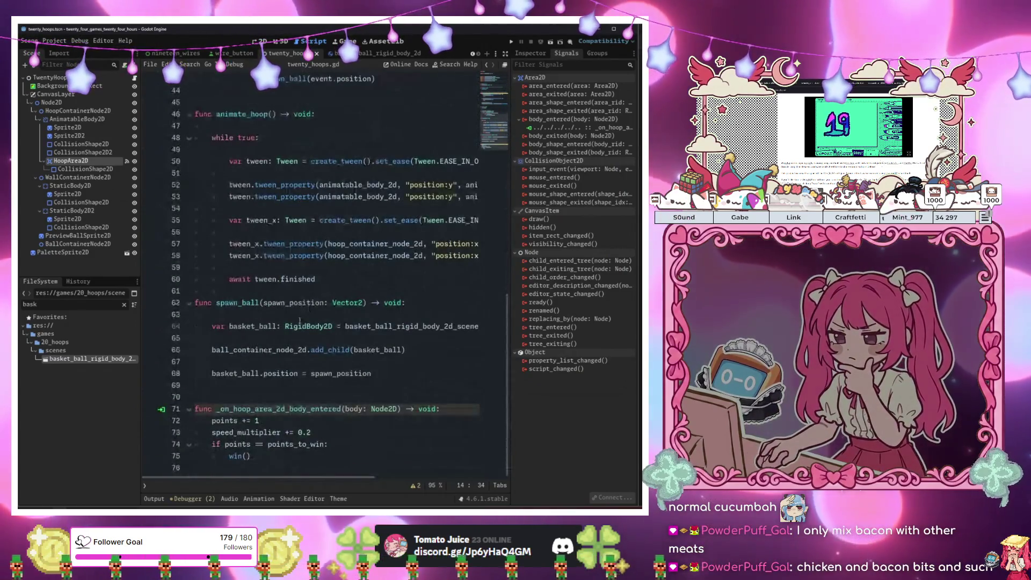
{"action": "left_click", "coordinate": [50, 78]}
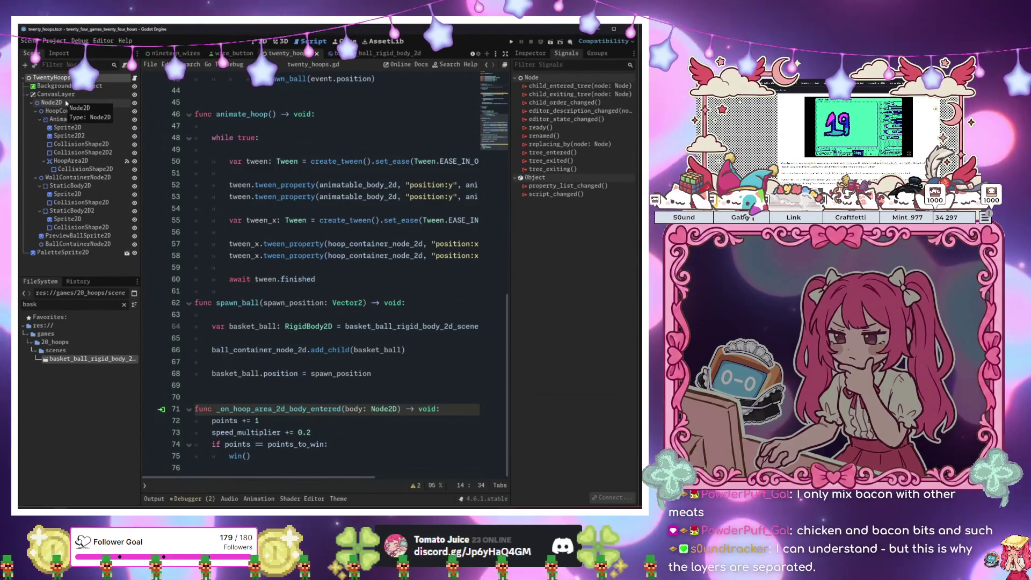
Add a Timer node, rename it BurstTimer, and set its Wait Time to 3.0
{"action": "key", "text": "ctrl+a"}
{"action": "type", "text": "time"}
{"action": "key", "text": "Return"}
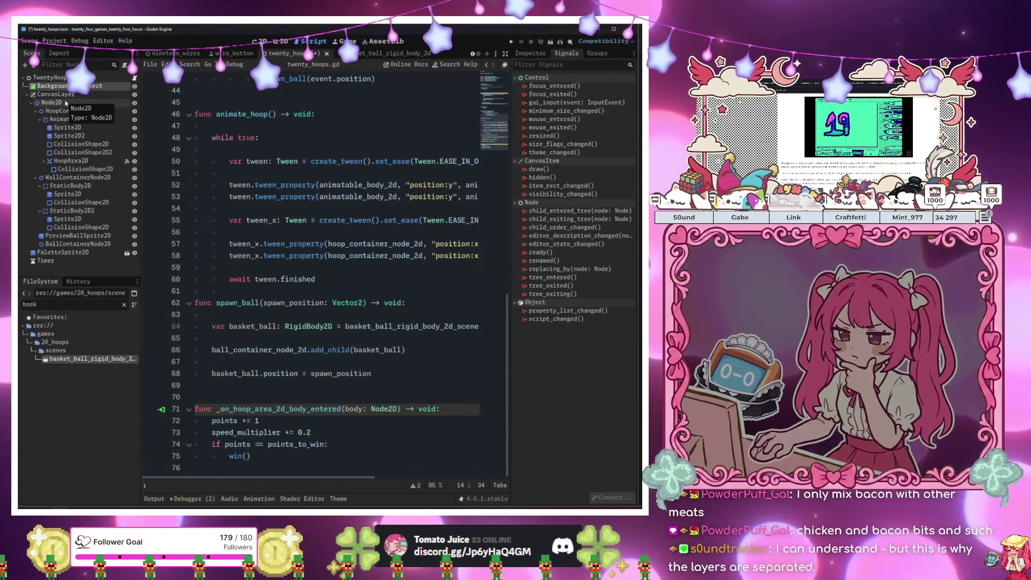
{"action": "left_click", "coordinate": [42, 261]}
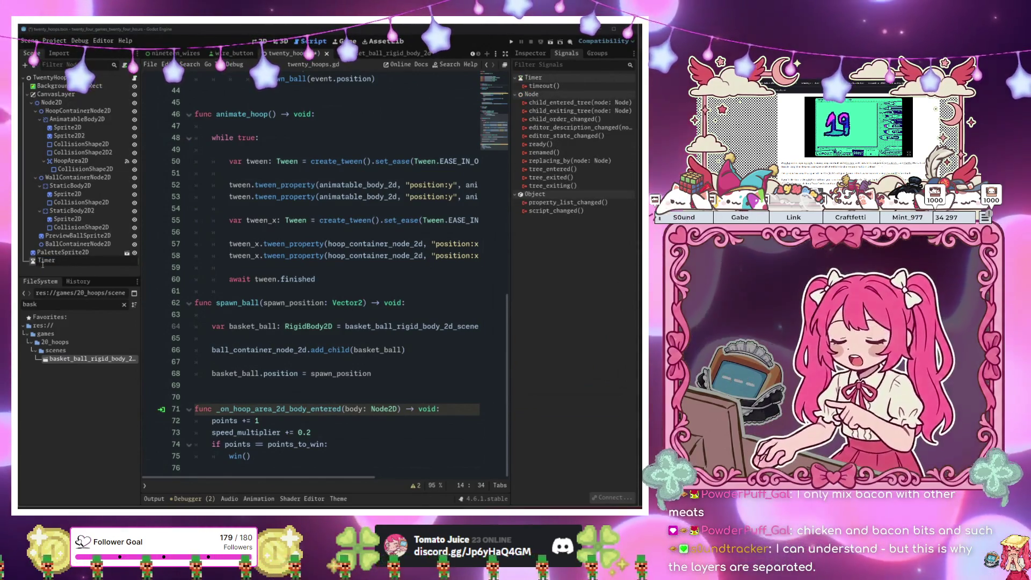
{"action": "type", "text": "Burst"}
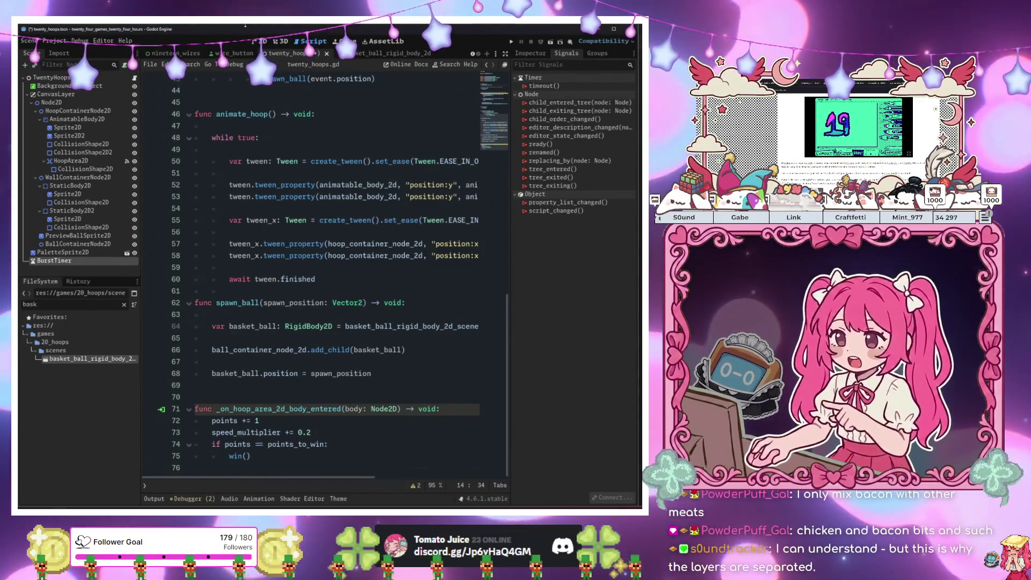
{"action": "left_click", "coordinate": [530, 53]}
{"action": "left_click", "coordinate": [588, 122]}
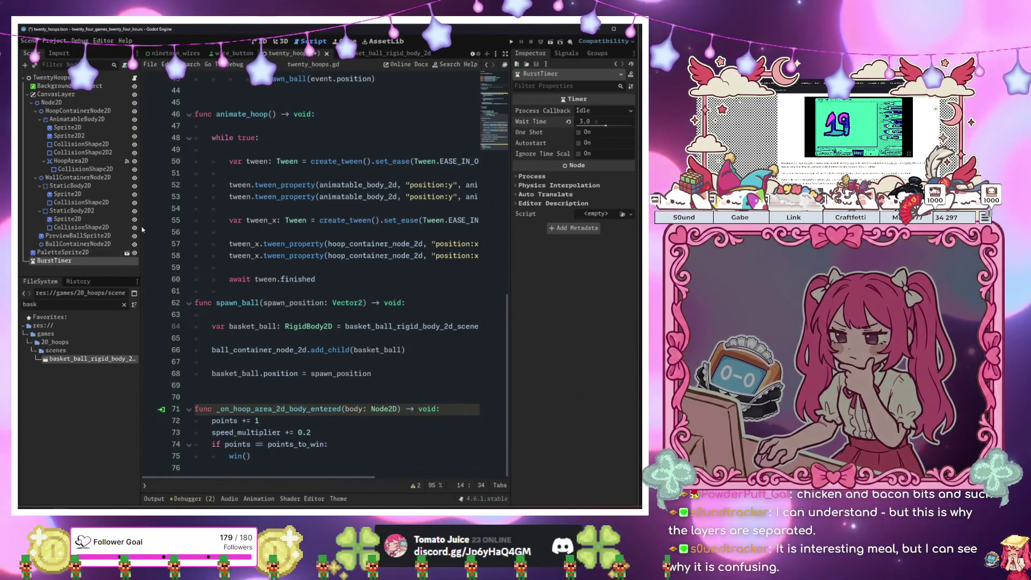
Delete the points += 1 line from the hoop-entered handler
{"action": "left_click", "coordinate": [349, 456]}
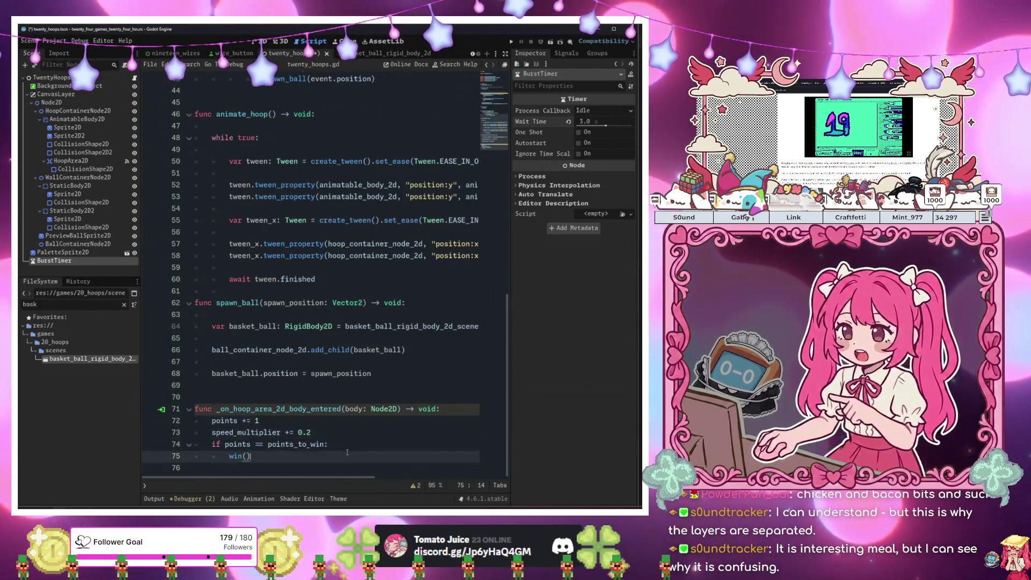
{"action": "left_click", "coordinate": [274, 423]}
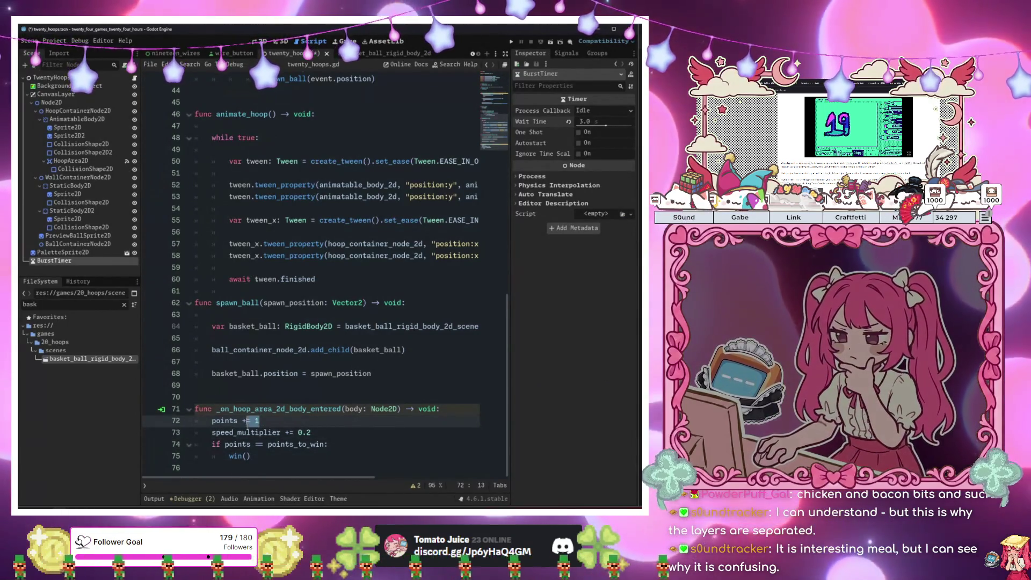
{"action": "key", "text": "BackSpace"}
{"action": "key", "text": "BackSpace"}
{"action": "key", "text": "BackSpace"}
{"action": "left_click", "coordinate": [363, 452]}
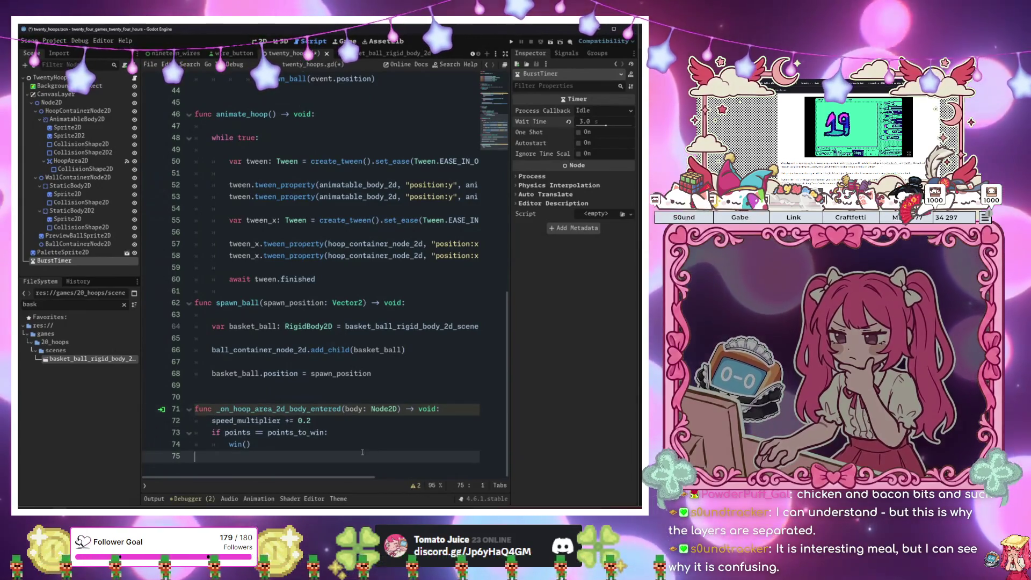
{"action": "left_click", "coordinate": [346, 441]}
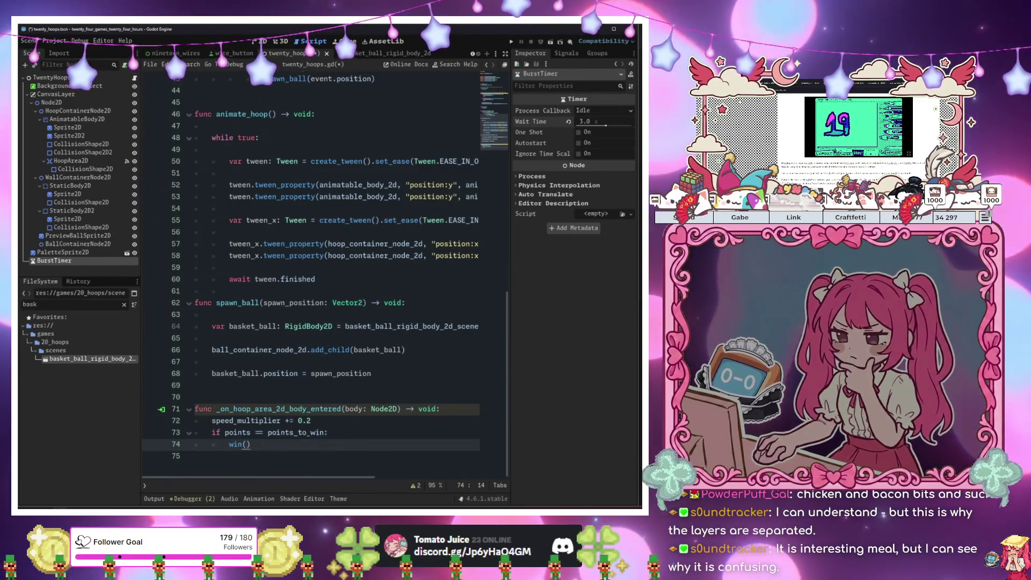
{"action": "mouse_move", "coordinate": [120, 510]}
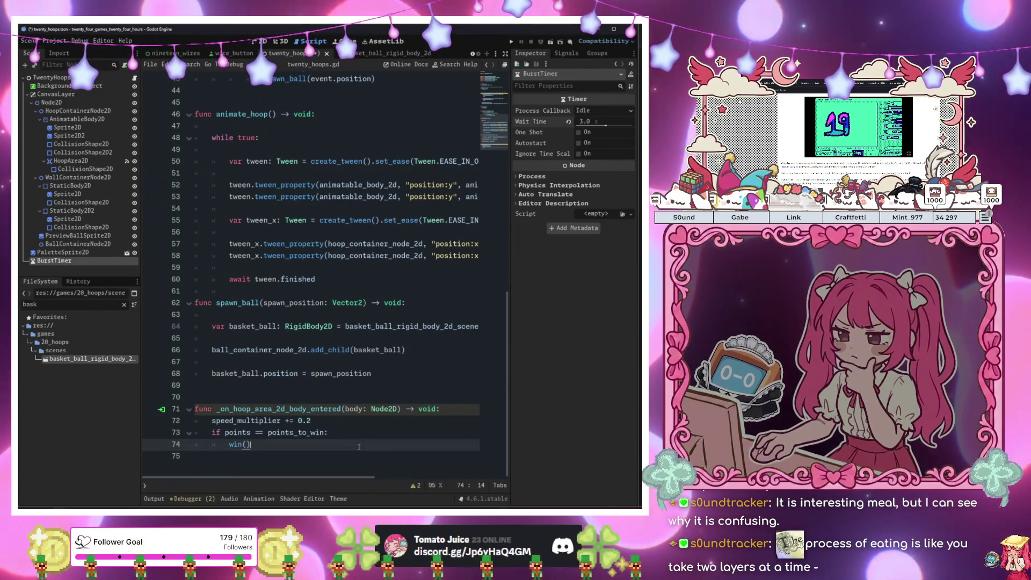
{"action": "left_click", "coordinate": [390, 453]}
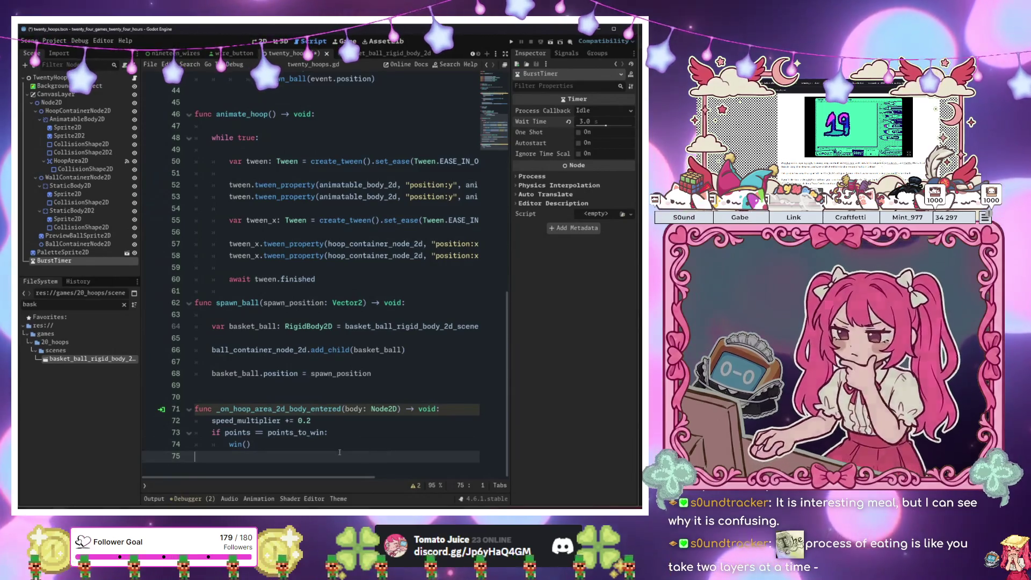
{"action": "left_click", "coordinate": [345, 445]}
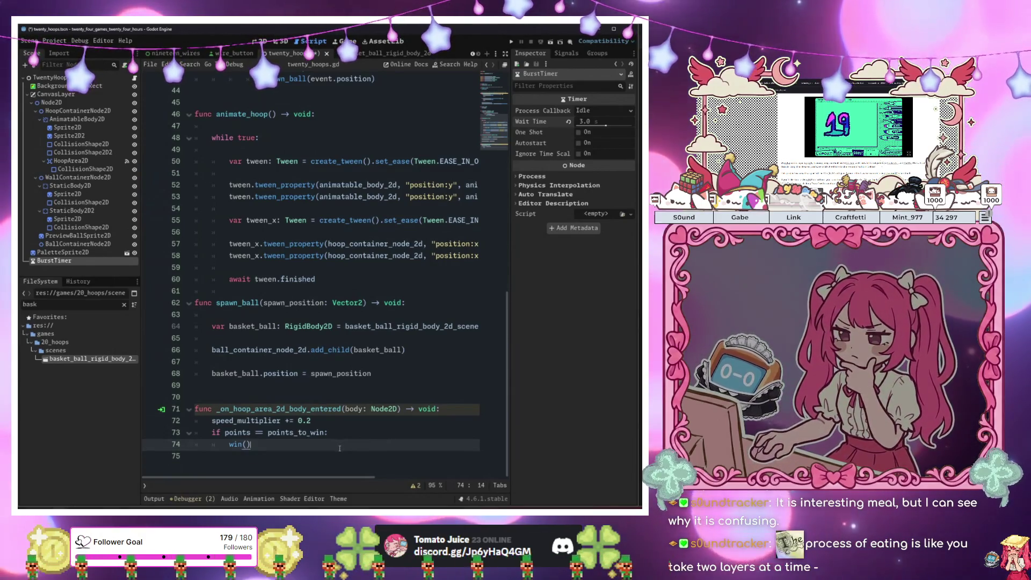
Insert a blank line at line 15 near the top of the script
{"action": "scroll", "coordinate": [336, 448], "scroll_direction": "up", "scroll_amount": 14}
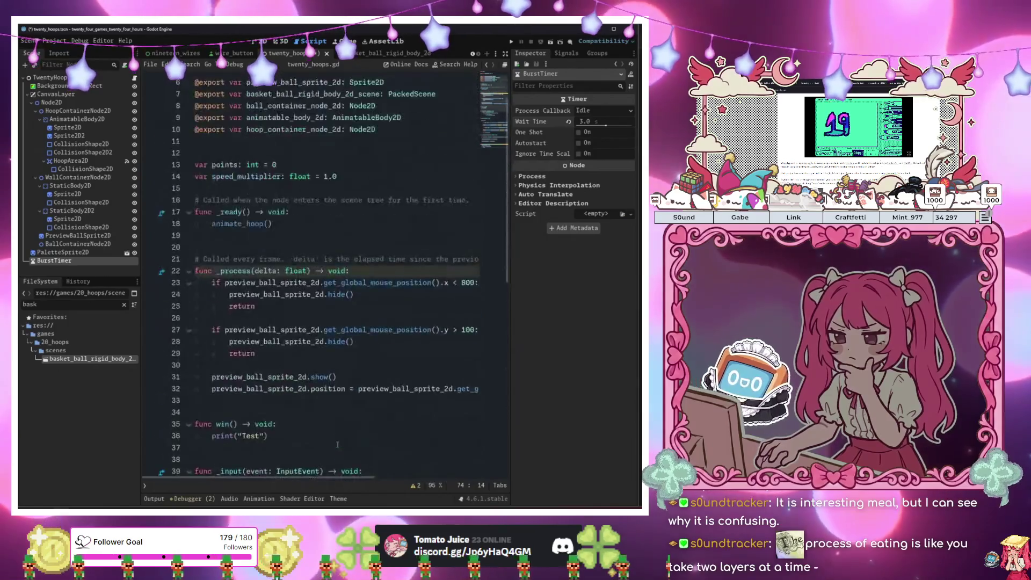
{"action": "left_click", "coordinate": [273, 243]}
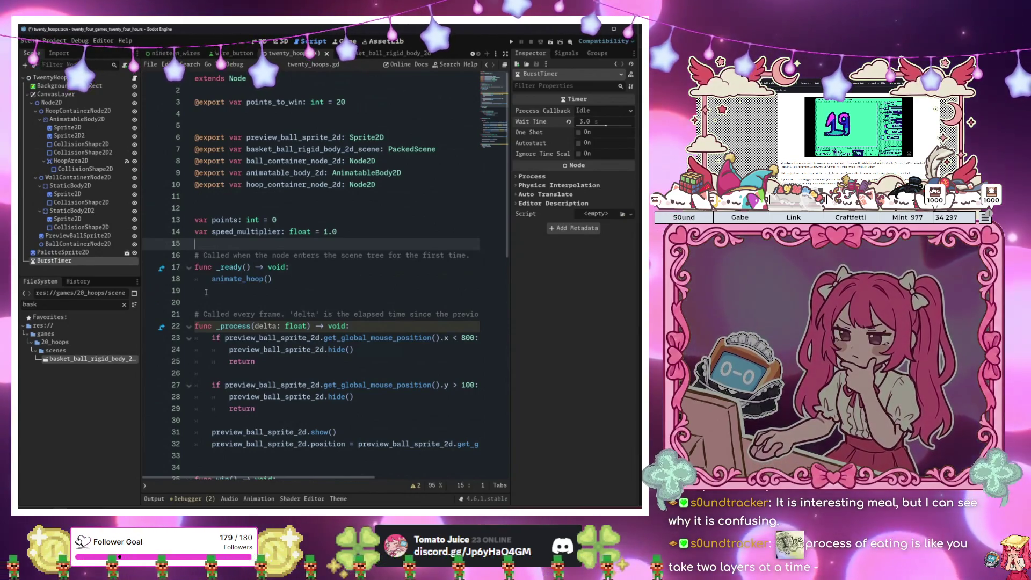
{"action": "key", "text": "Return"}
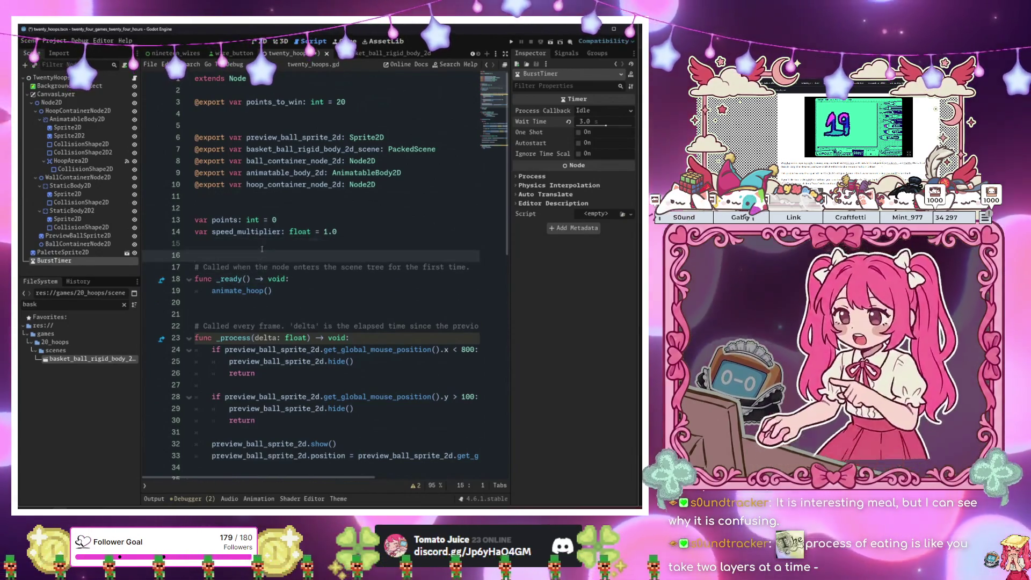
{"action": "left_click", "coordinate": [252, 290]}
{"action": "left_click", "coordinate": [303, 361]}
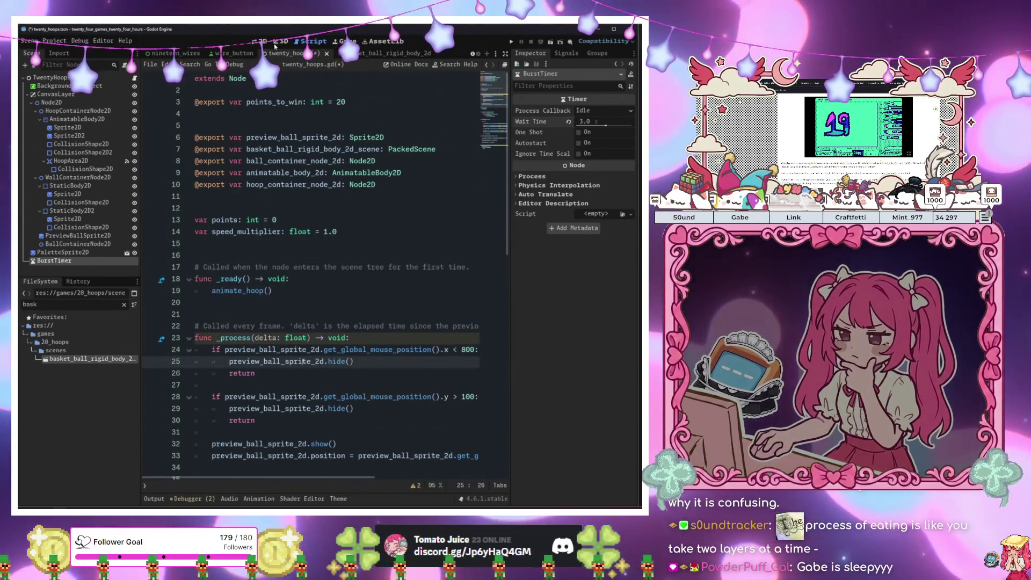
Check the 2D view and the basket ball scene, then return to twenty_hoops
{"action": "key", "text": "ctrl+F1"}
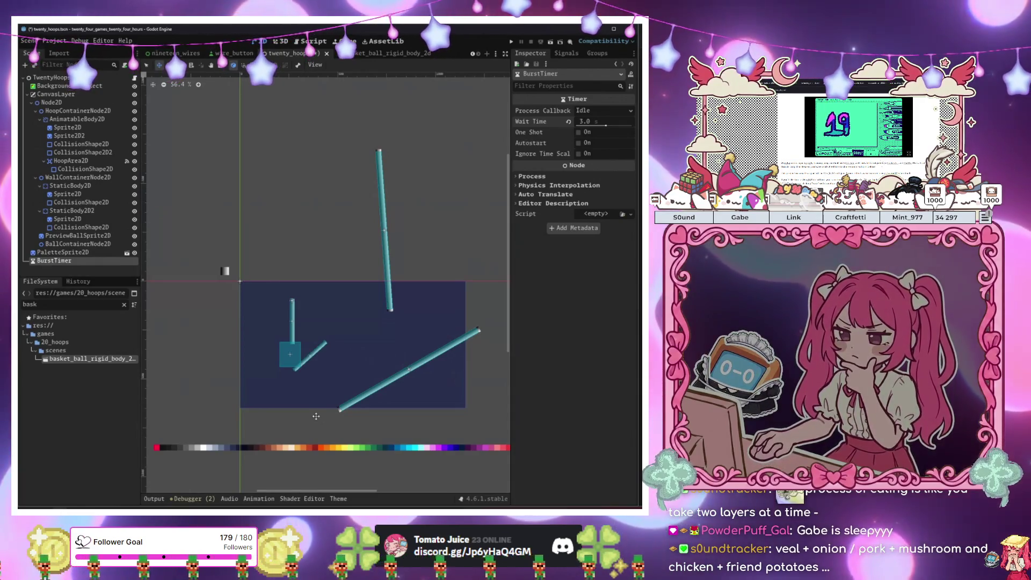
{"action": "key", "text": "ctrl+F3"}
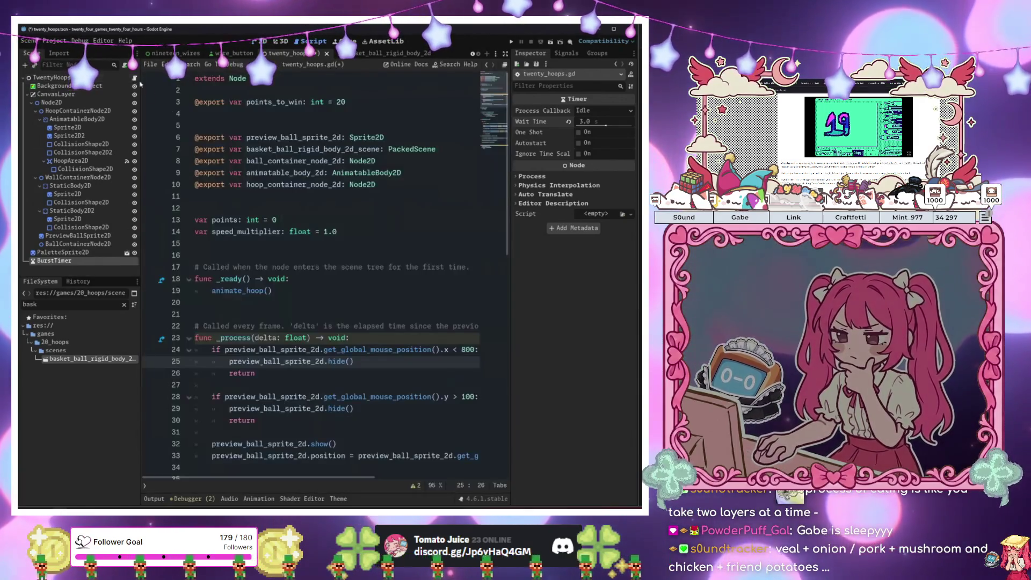
{"action": "left_click", "coordinate": [333, 267]}
{"action": "left_click", "coordinate": [333, 303]}
{"action": "scroll", "coordinate": [354, 301], "scroll_direction": "down", "scroll_amount": 15}
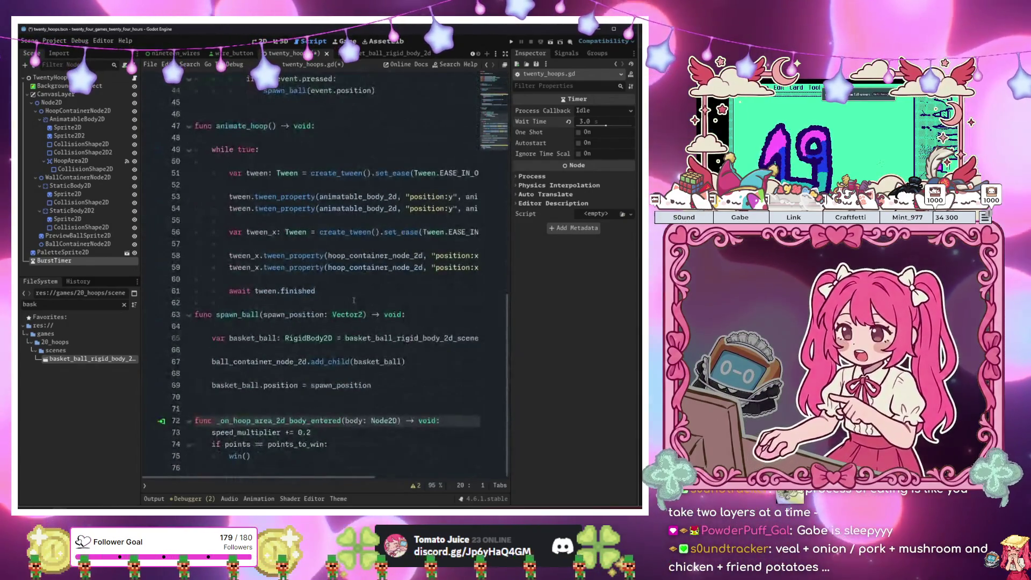
{"action": "left_click", "coordinate": [369, 53]}
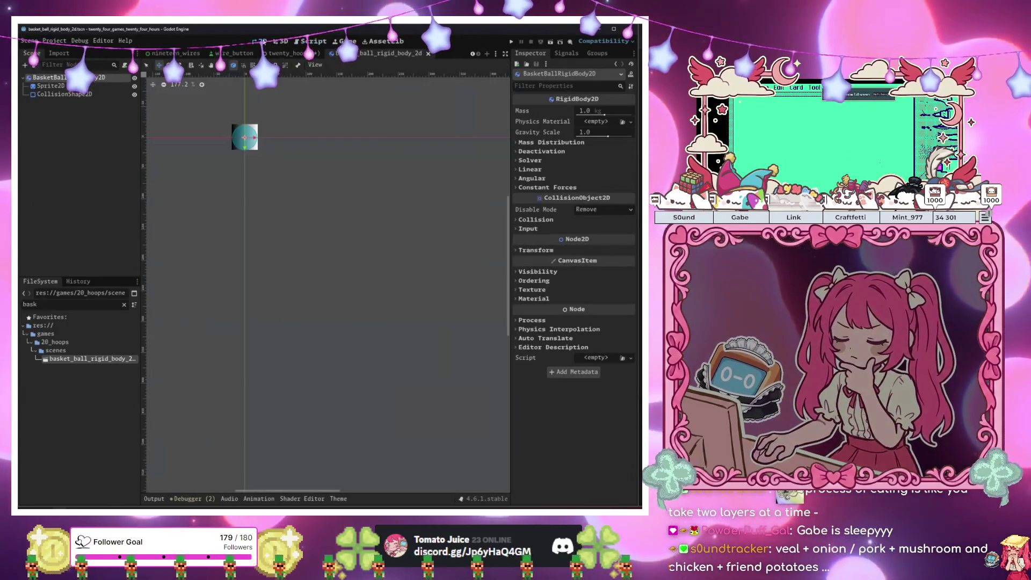
{"action": "left_click", "coordinate": [292, 52]}
{"action": "scroll", "coordinate": [375, 371], "scroll_direction": "up", "scroll_amount": 3}
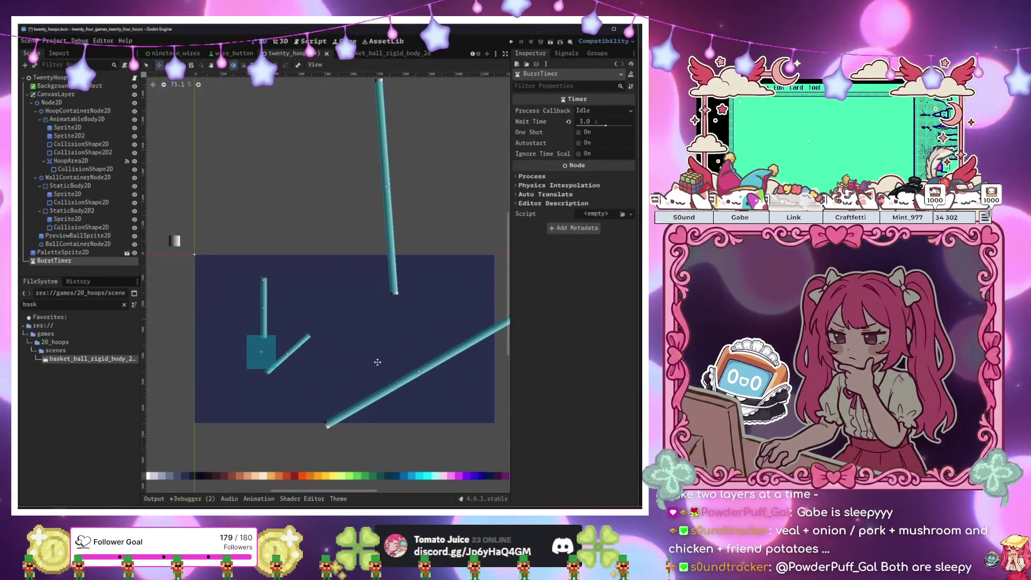
Run the twenty_hoops scene and spawn several bursts of balls near the top-right
{"action": "key", "text": "F6"}
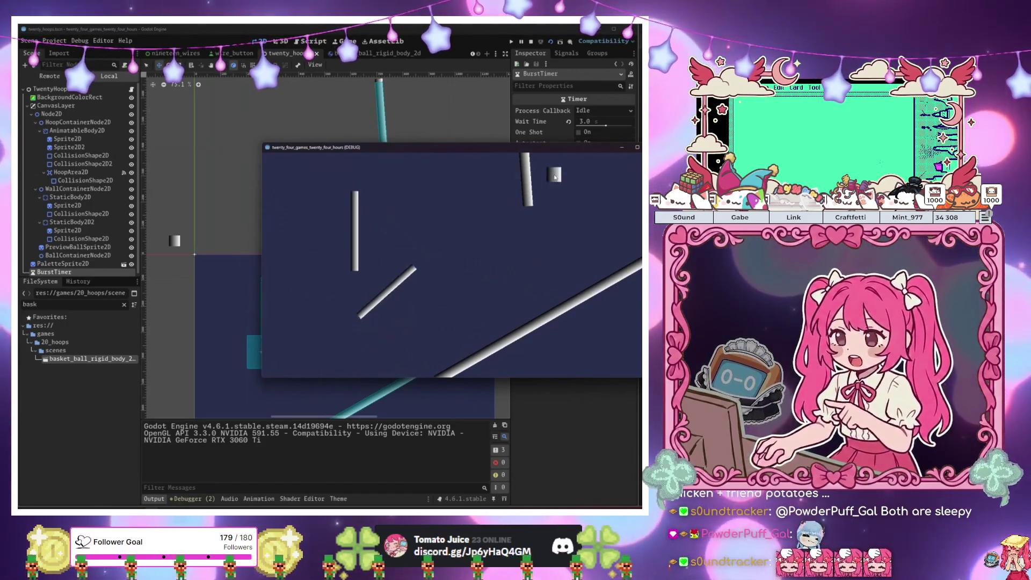
{"action": "left_click", "coordinate": [553, 174]}
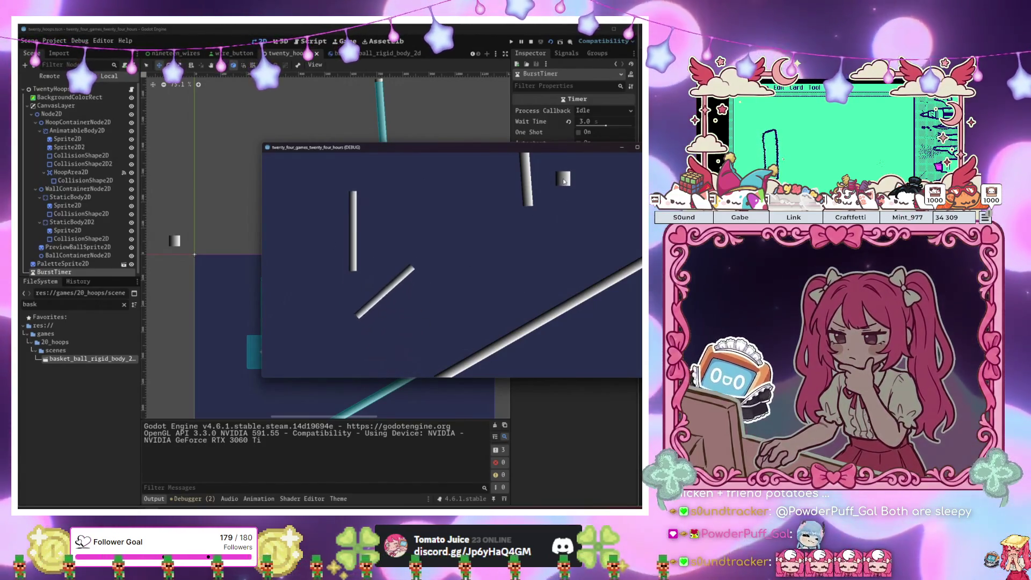
{"action": "left_click", "coordinate": [563, 181]}
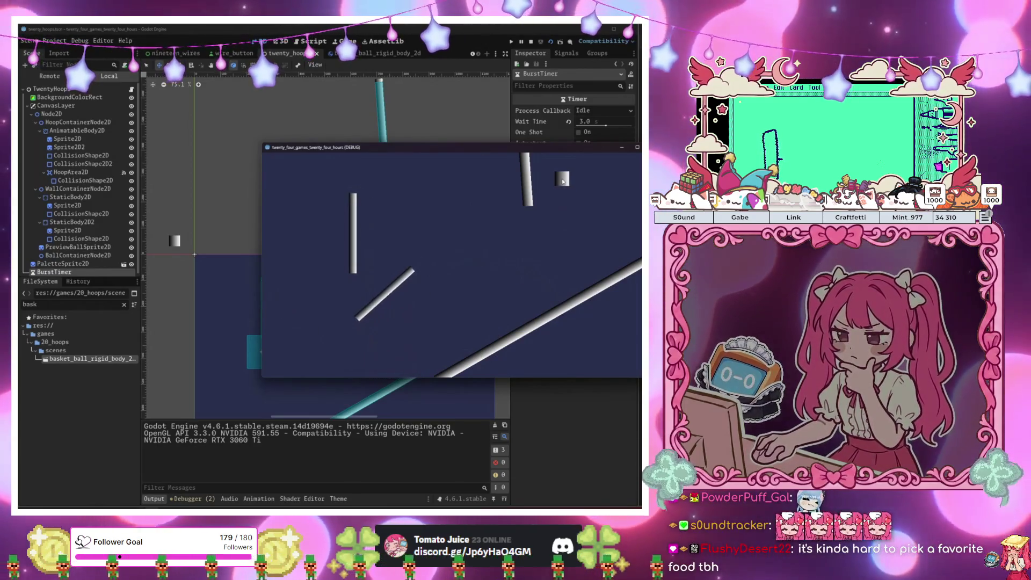
{"action": "left_click", "coordinate": [563, 181]}
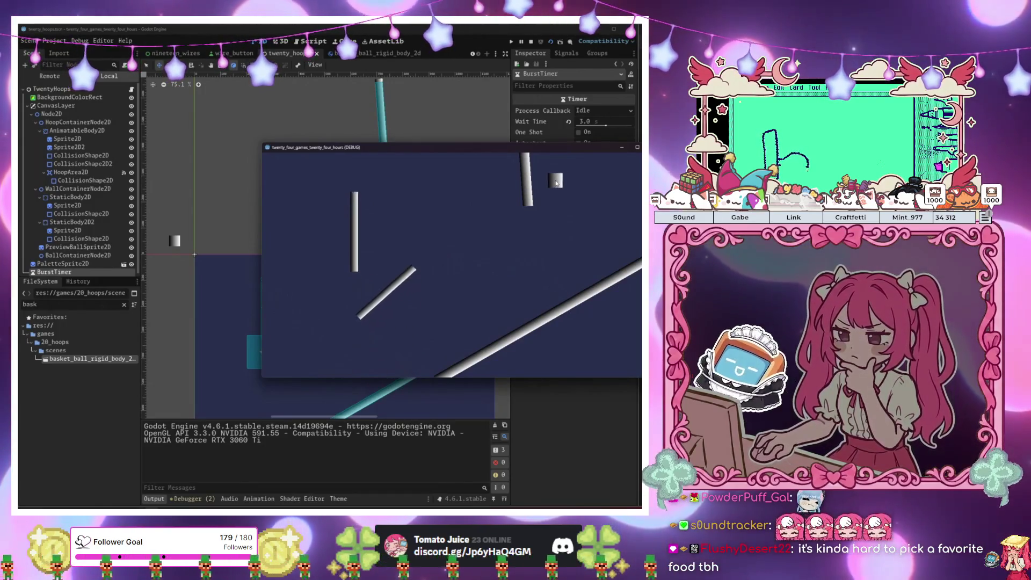
{"action": "left_click", "coordinate": [556, 182]}
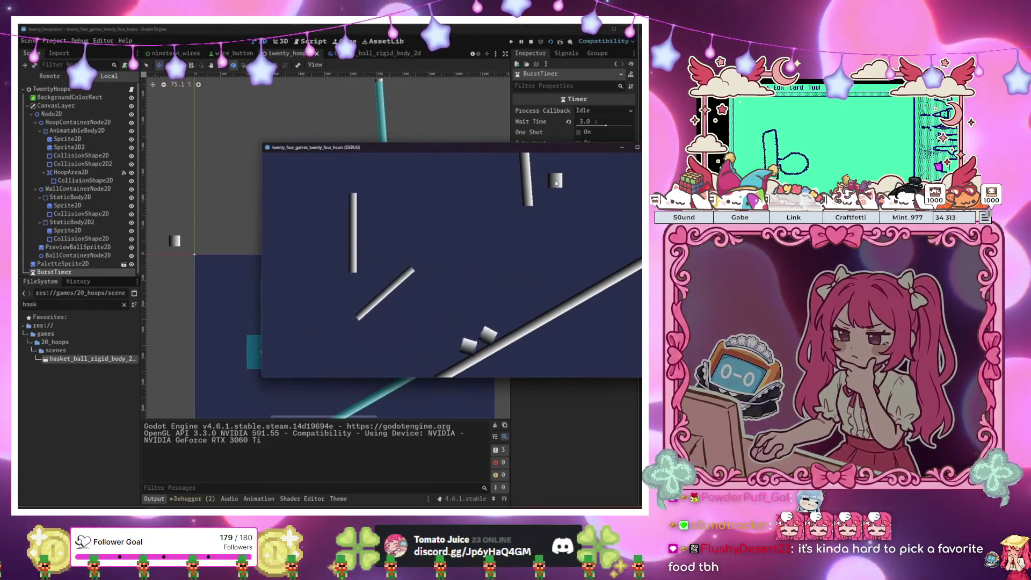
{"action": "left_click", "coordinate": [556, 183]}
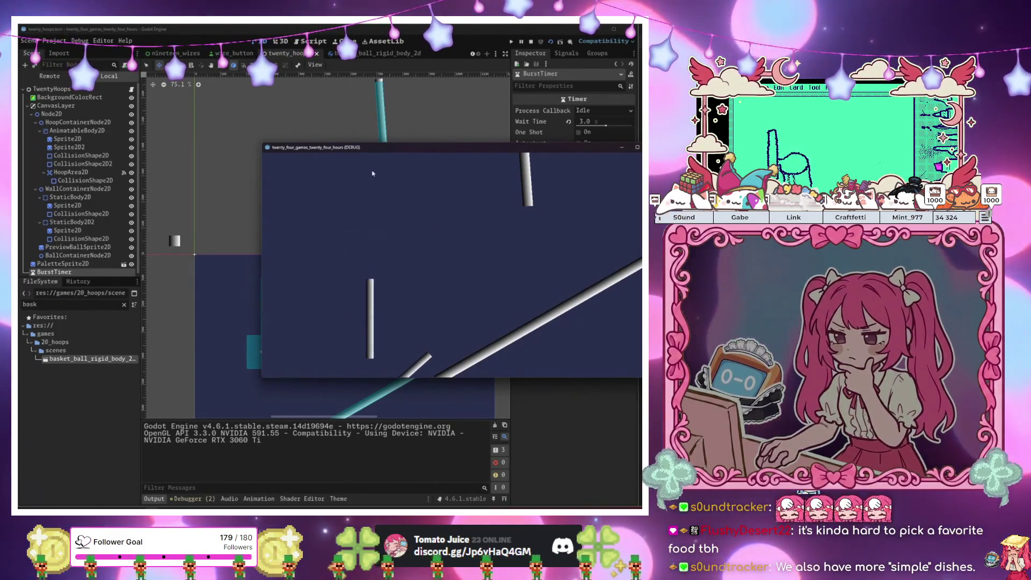
Show twenty_hoops.gd's spawn_ball code and hoop-entered handler, with the game window moved aside
{"action": "left_click_drag", "start_coordinate": [376, 152], "coordinate": [303, 389]}
{"action": "scroll", "coordinate": [281, 256], "scroll_direction": "down", "scroll_amount": 3}
{"action": "scroll", "coordinate": [282, 255], "scroll_direction": "left", "scroll_amount": 3}
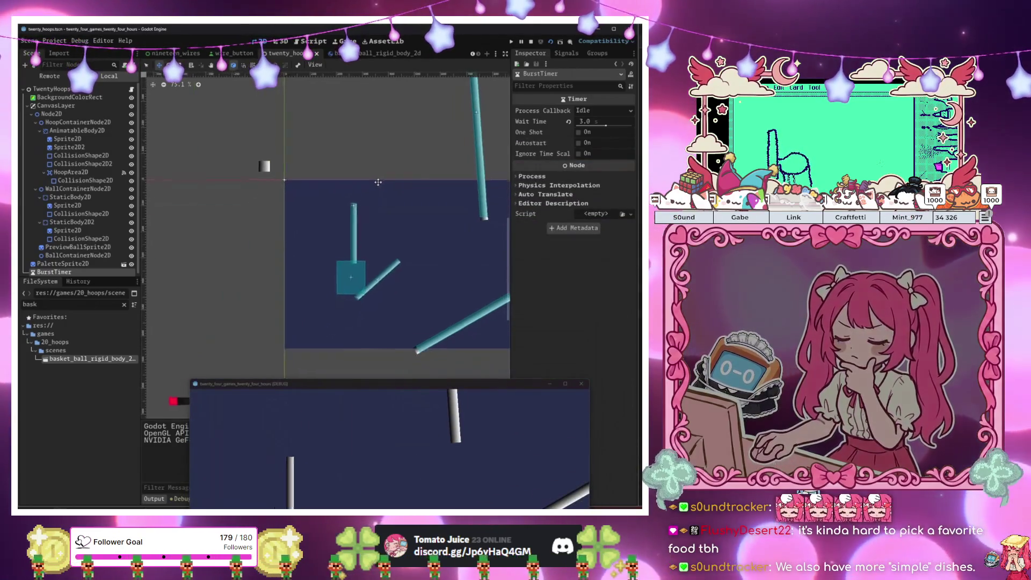
{"action": "scroll", "coordinate": [322, 236], "scroll_direction": "right", "scroll_amount": 5}
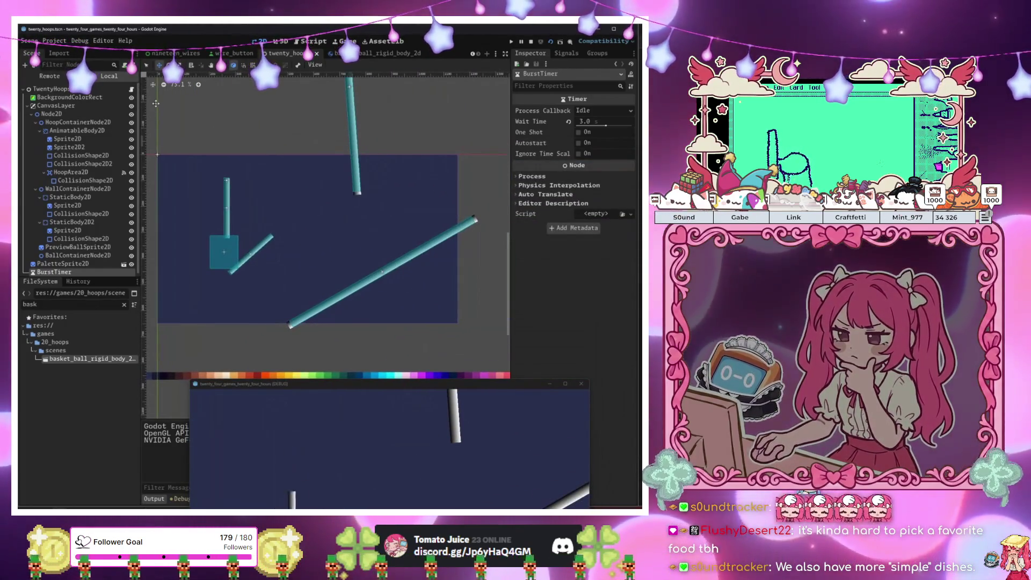
{"action": "key", "text": "ctrl+F3"}
{"action": "scroll", "coordinate": [356, 276], "scroll_direction": "down", "scroll_amount": 2}
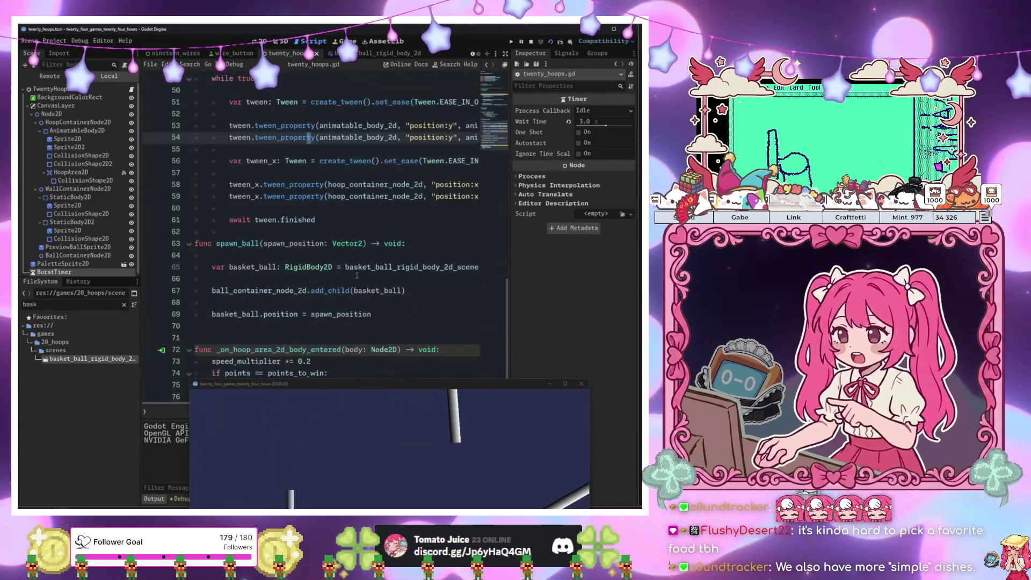
{"action": "left_click", "coordinate": [301, 302]}
{"action": "left_click_drag", "start_coordinate": [329, 391], "coordinate": [330, 446]}
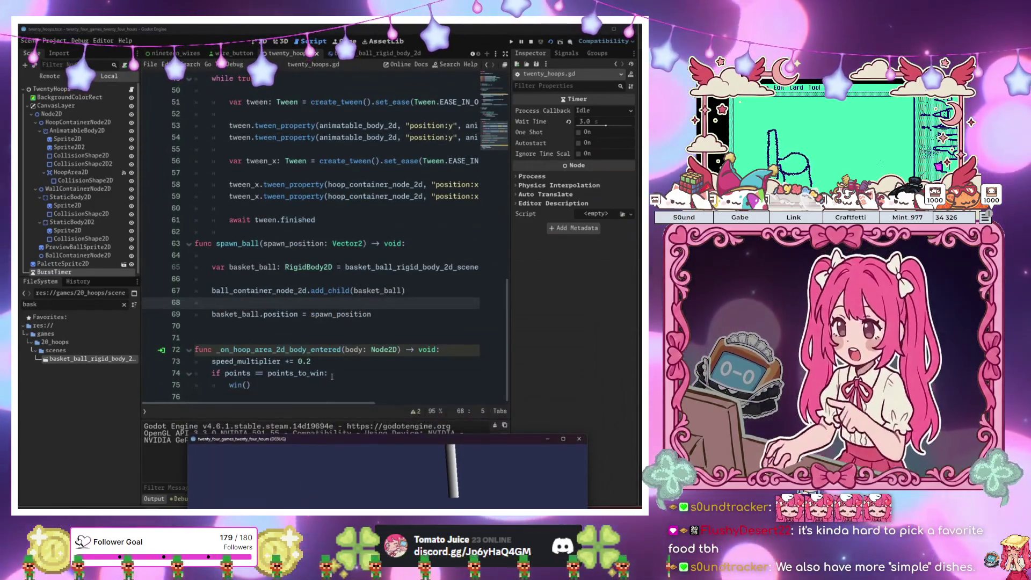
{"action": "left_click", "coordinate": [333, 385]}
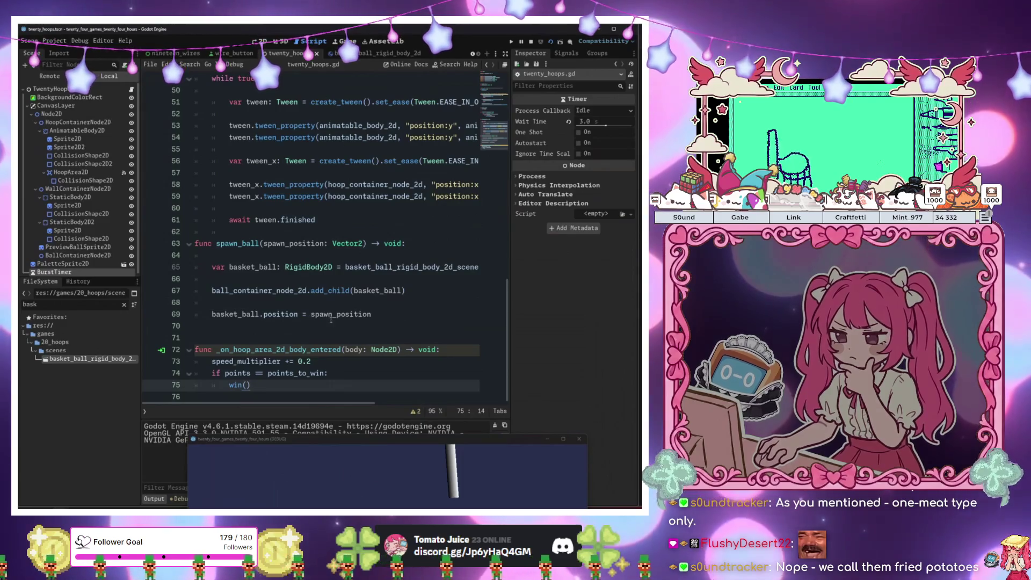
{"action": "mouse_move", "coordinate": [398, 444]}
{"action": "left_mouse_down"}
{"action": "mouse_move", "coordinate": [354, 257]}
{"action": "mouse_move", "coordinate": [361, 245]}
{"action": "mouse_move", "coordinate": [354, 445]}
{"action": "mouse_move", "coordinate": [324, 260]}
{"action": "left_mouse_up"}
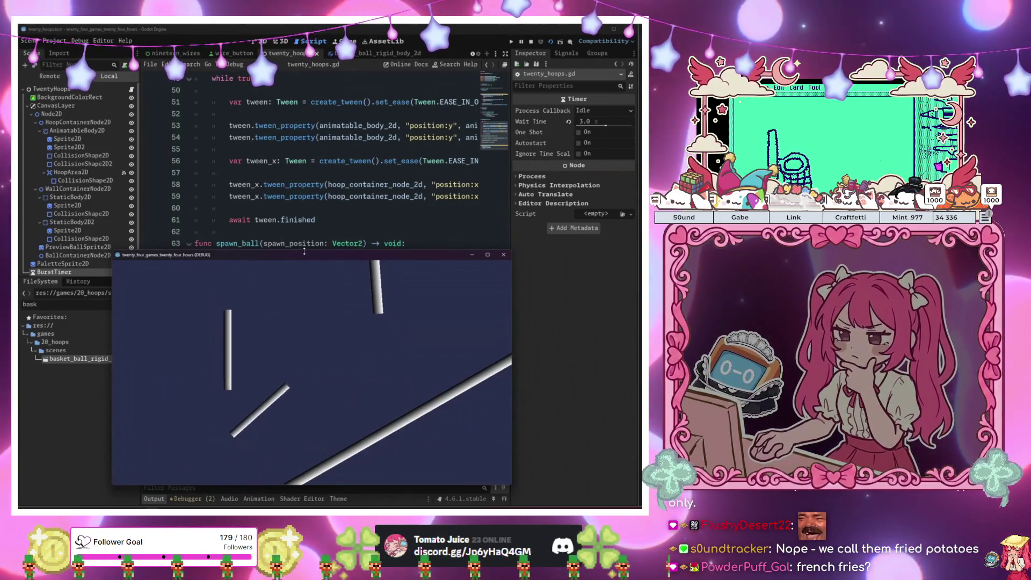
{"action": "mouse_move", "coordinate": [371, 254]}
{"action": "left_mouse_down"}
{"action": "mouse_move", "coordinate": [378, 351]}
{"action": "mouse_move", "coordinate": [346, 418]}
{"action": "left_mouse_up"}
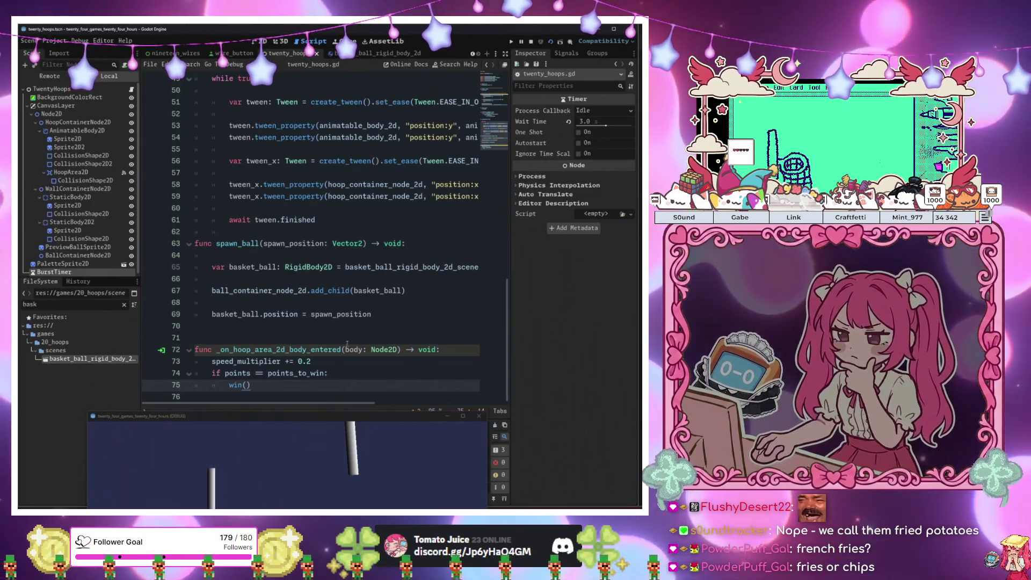
Delete the speed_multiplier += 0.2 line, leaving blank lines, and return to the 2D view
{"action": "left_click", "coordinate": [311, 361]}
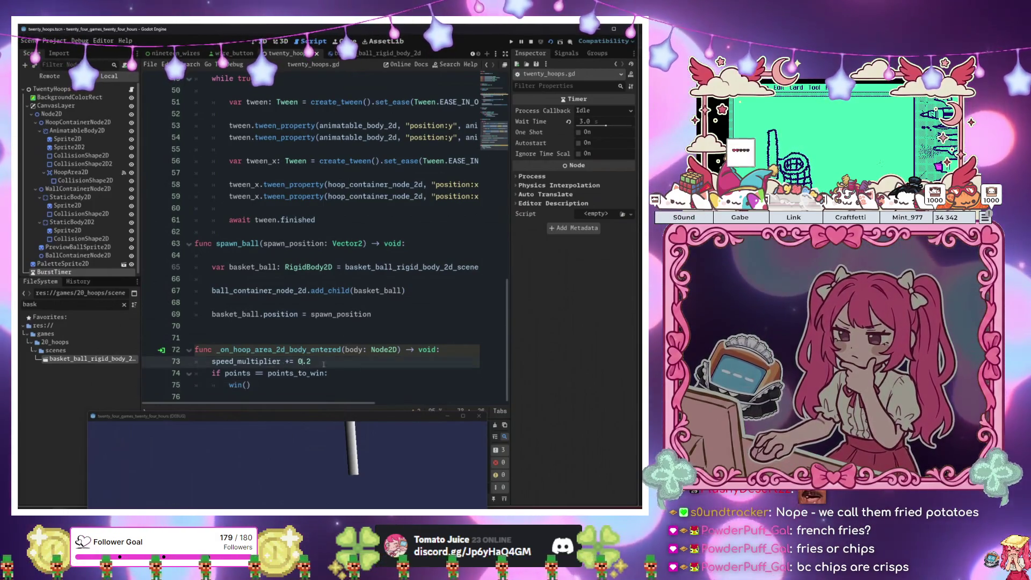
{"action": "left_click_drag", "start_coordinate": [311, 361], "coordinate": [195, 361]}
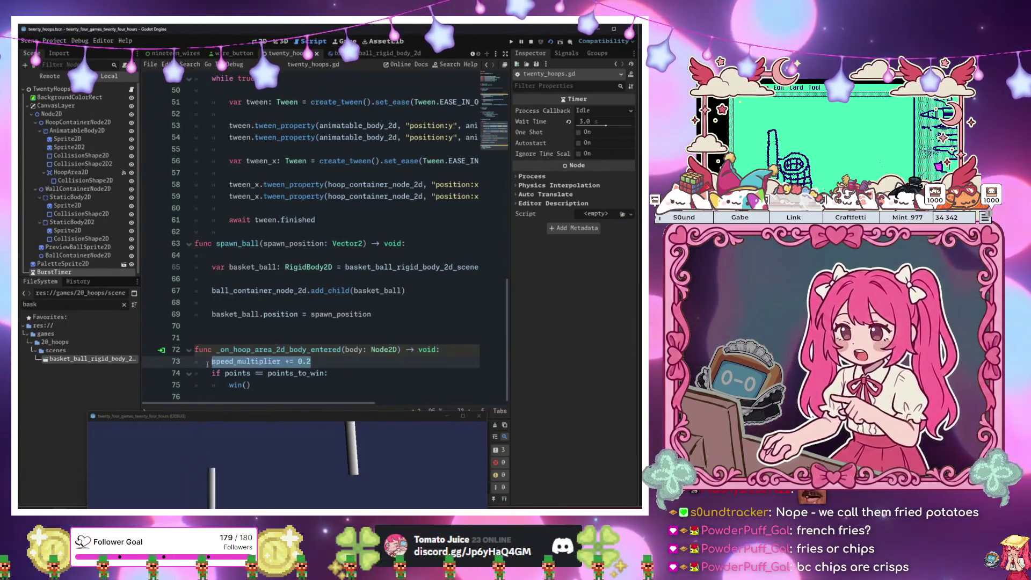
{"action": "key", "text": "BackSpace"}
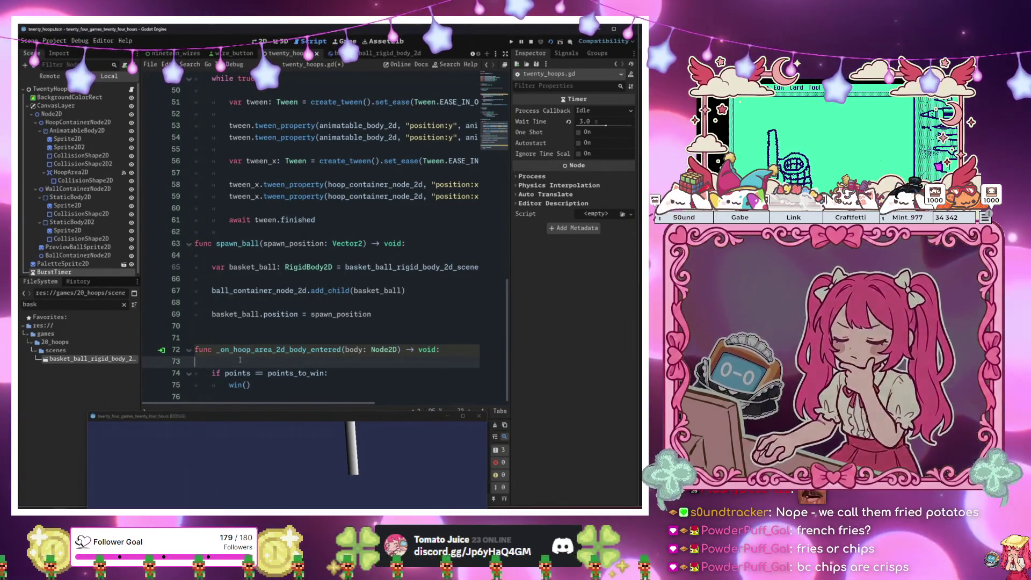
{"action": "key", "text": "Return"}
{"action": "key", "text": "Return"}
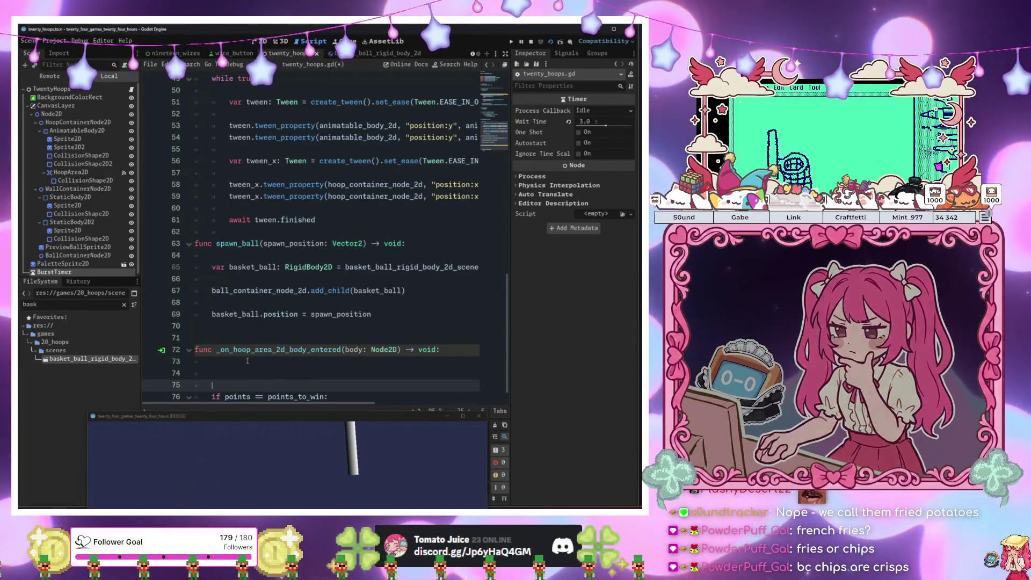
{"action": "key", "text": "Up"}
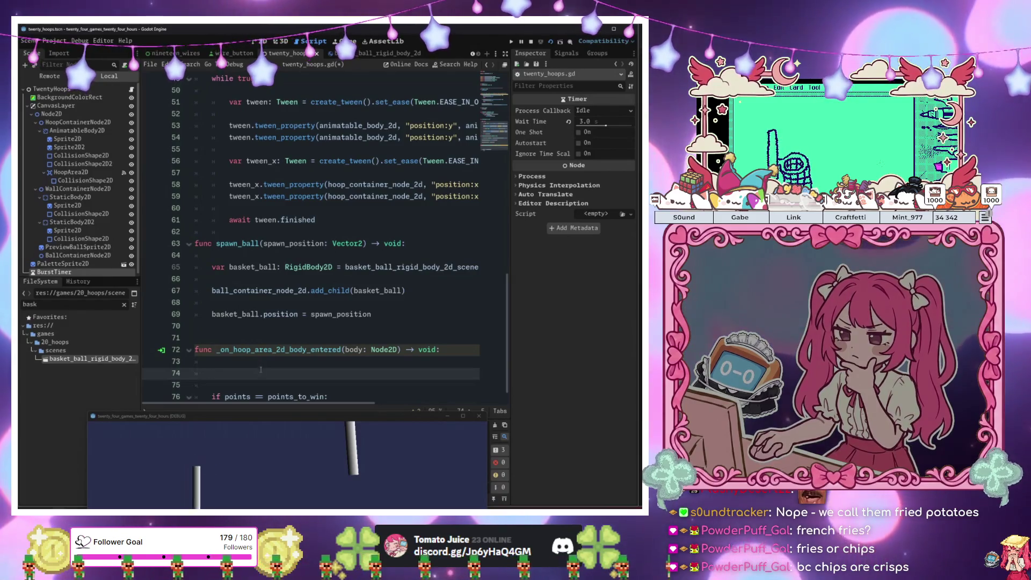
{"action": "scroll", "coordinate": [261, 370], "scroll_direction": "up", "scroll_amount": 10}
{"action": "left_click", "coordinate": [259, 42]}
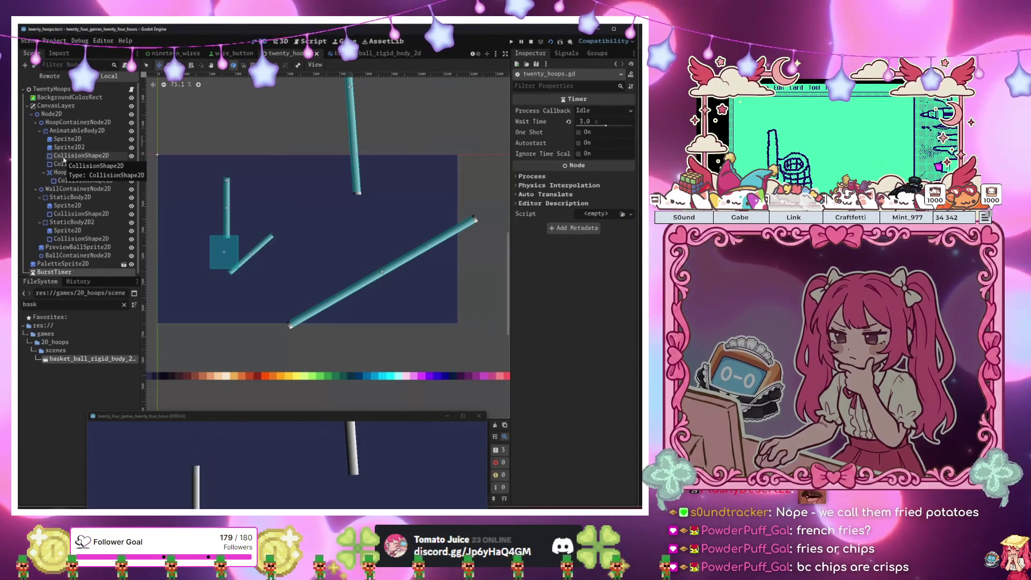
Add a CanvasLayer2 node under the TwentyHoops root
{"action": "left_click", "coordinate": [51, 89]}
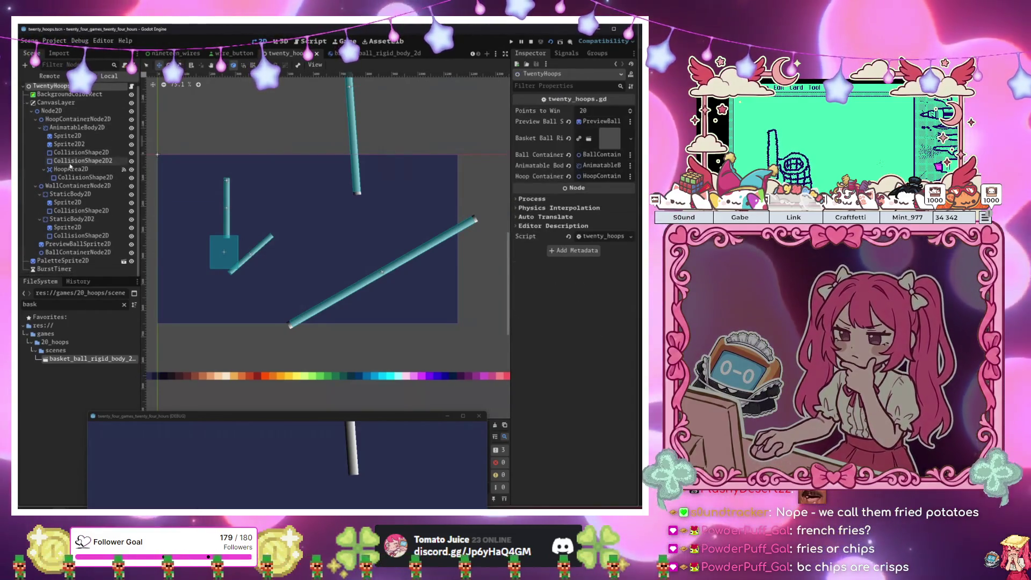
{"action": "left_click", "coordinate": [63, 106]}
{"action": "left_click", "coordinate": [51, 89]}
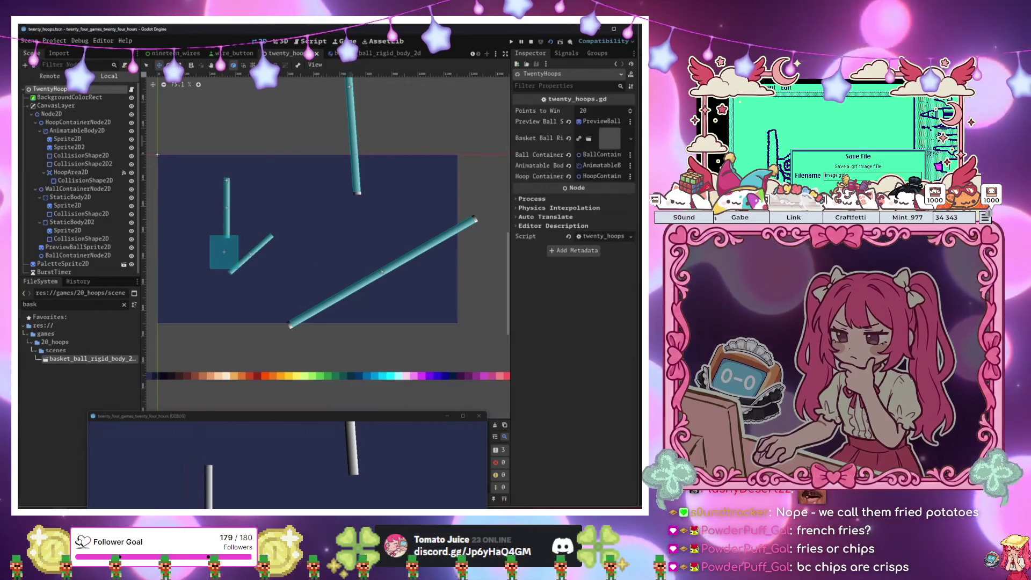
{"action": "key", "text": "ctrl+a"}
{"action": "type", "text": "canvas"}
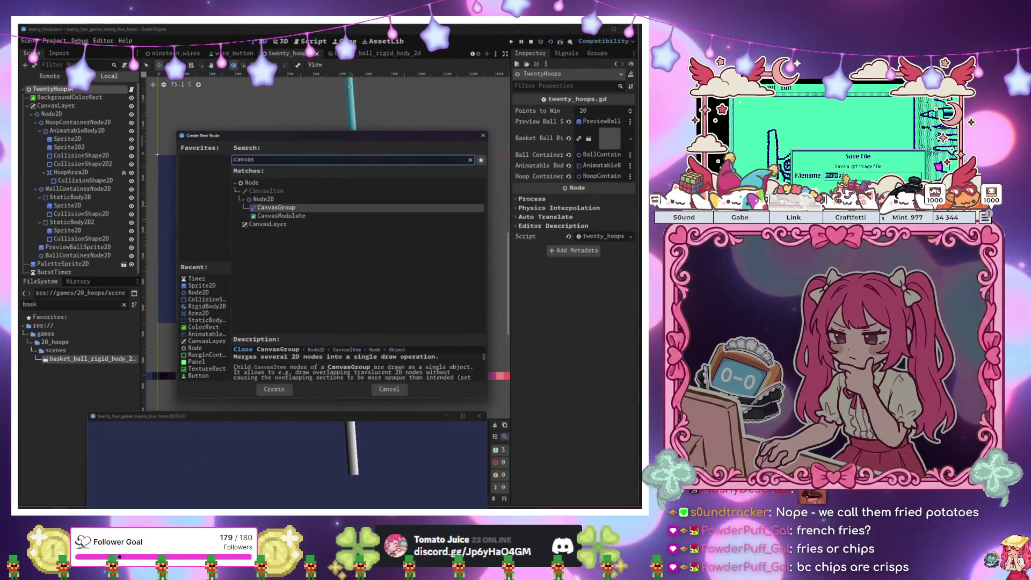
{"action": "key", "text": "Down"}
{"action": "key", "text": "Down"}
{"action": "key", "text": "Return"}
Add a Control under CanvasLayer2 and a RichTextLabel under the Control
{"action": "key", "text": "ctrl+a"}
{"action": "type", "text": "control"}
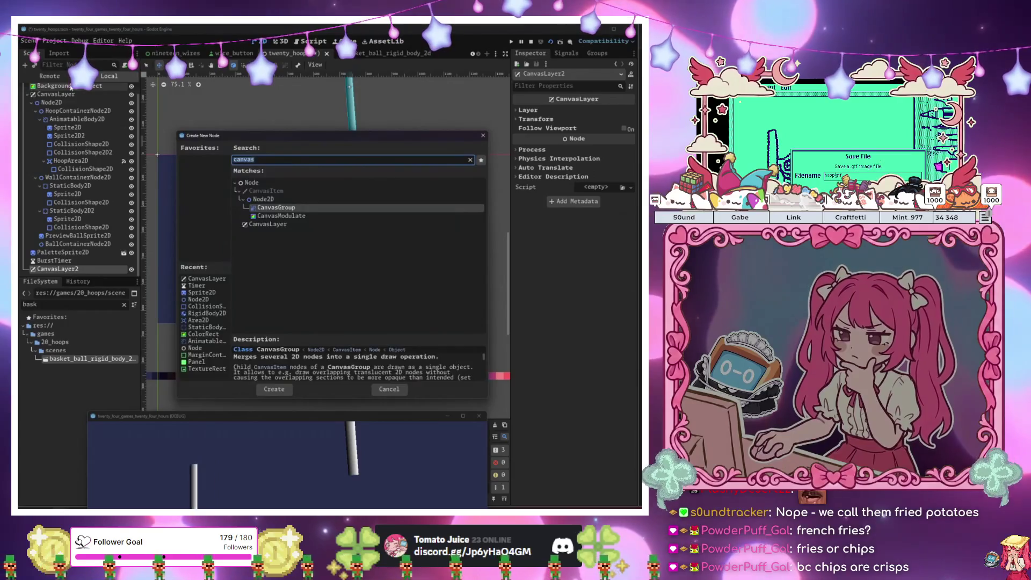
{"action": "key", "text": "Return"}
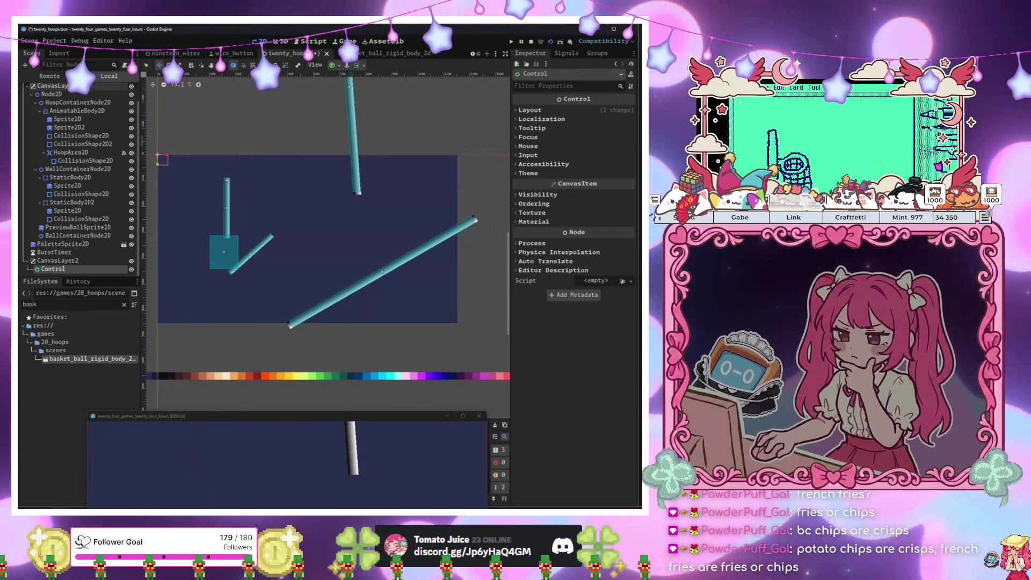
{"action": "key", "text": "ctrl+a"}
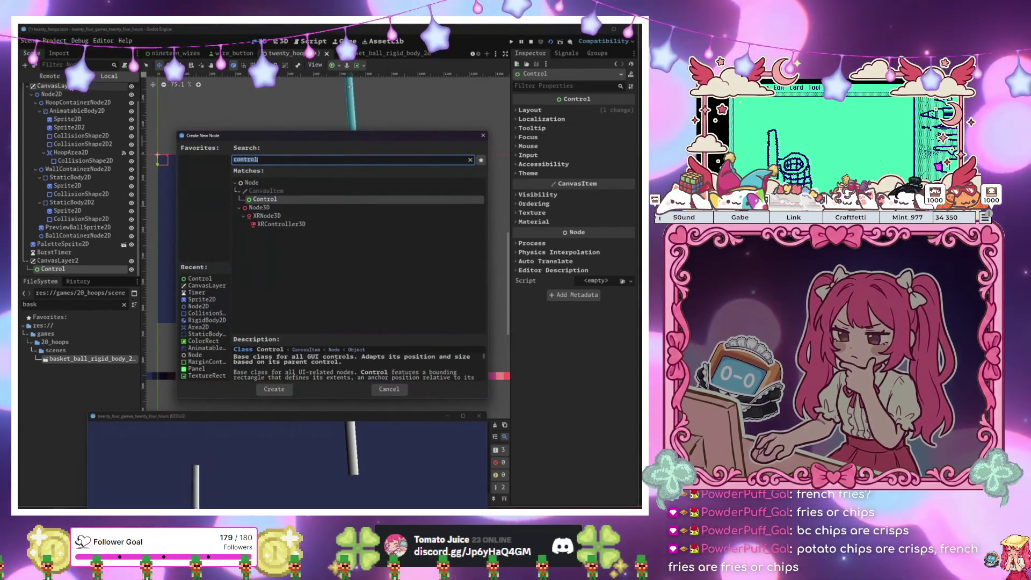
{"action": "type", "text": "richtext"}
{"action": "key", "text": "Return"}
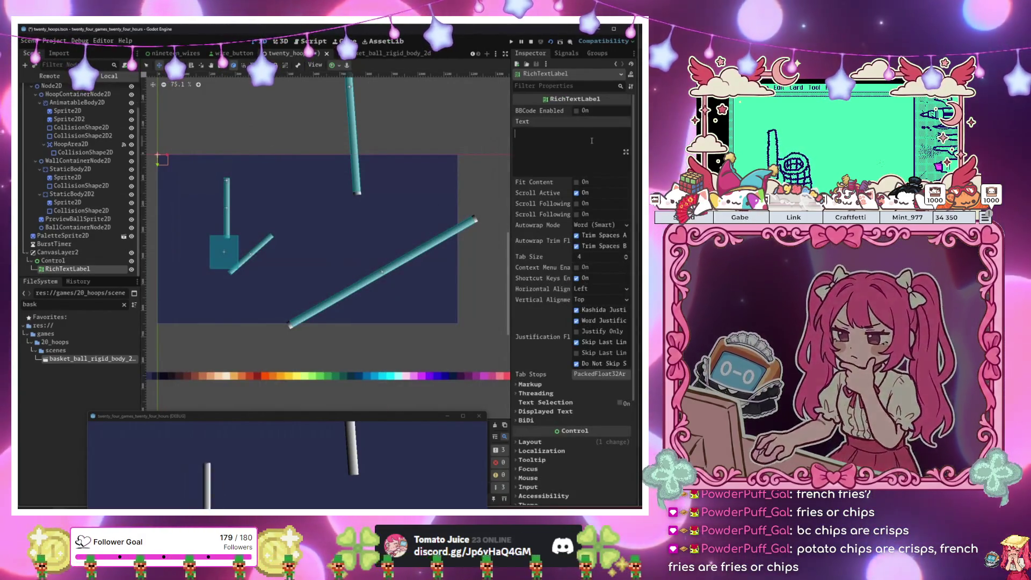
Open the sixteen_munchies scene via the nineteen_wires and hidden scene tabs
{"action": "left_click", "coordinate": [177, 55]}
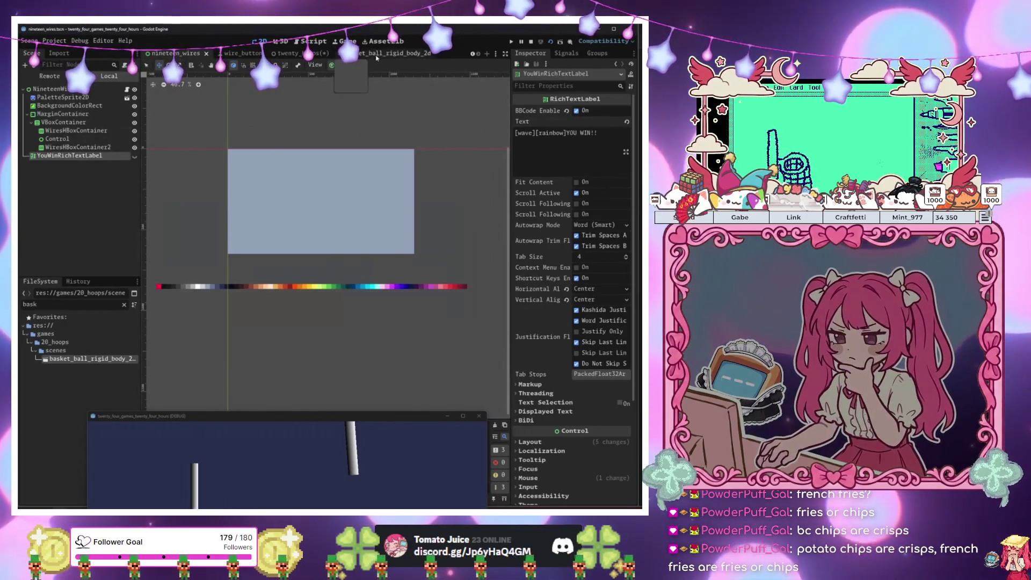
{"action": "left_click", "coordinate": [474, 55]}
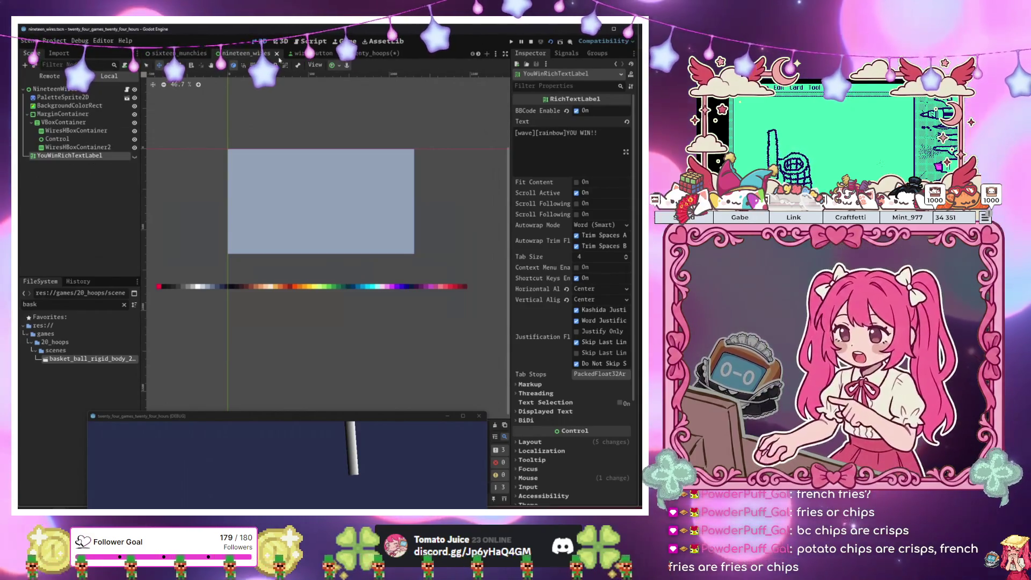
{"action": "left_click", "coordinate": [169, 55]}
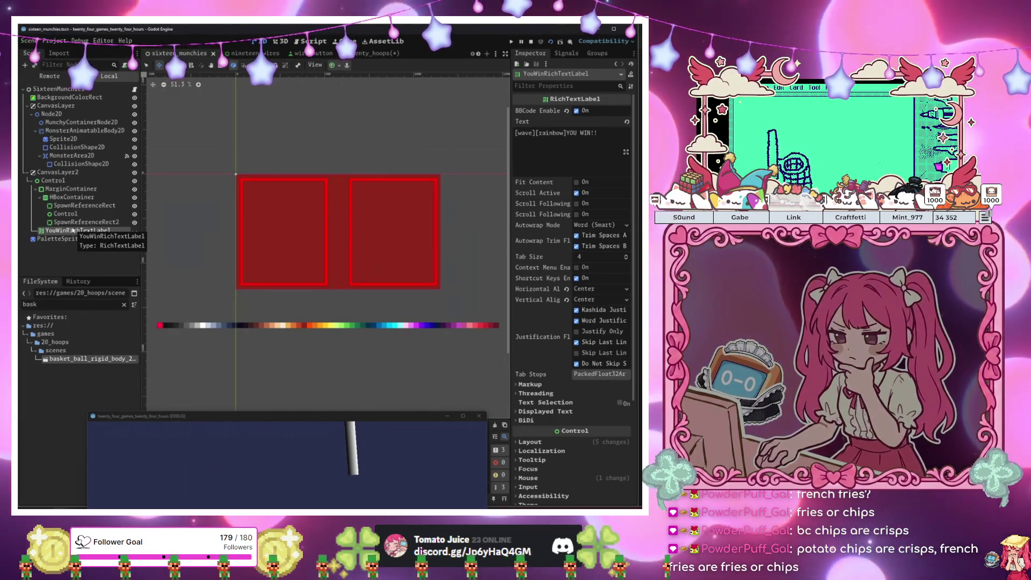
Close the running game window and play the sixteen_munchies scene
{"action": "left_click_drag", "start_coordinate": [400, 418], "coordinate": [460, 179]}
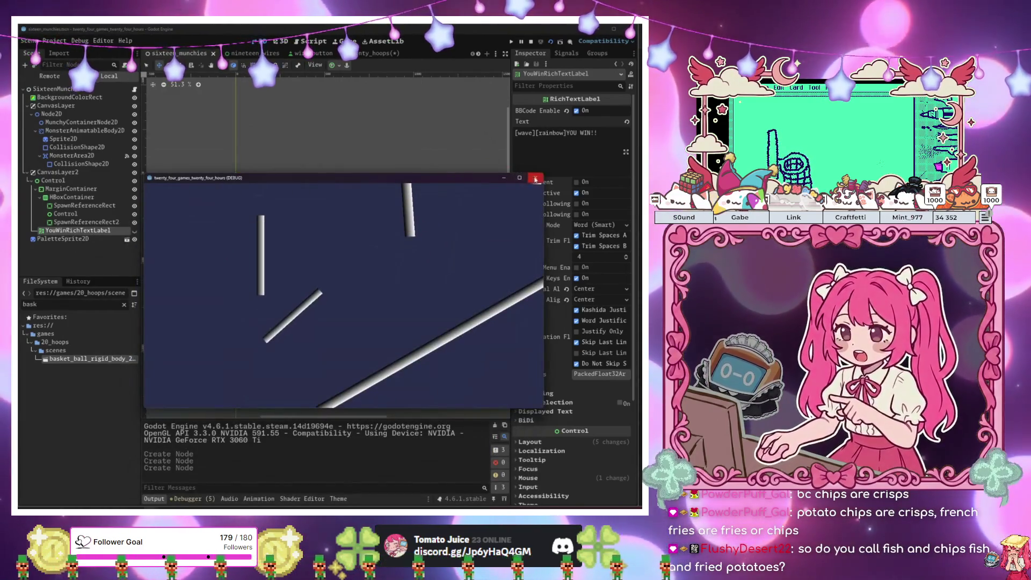
{"action": "left_click", "coordinate": [535, 179]}
{"action": "key", "text": "F6"}
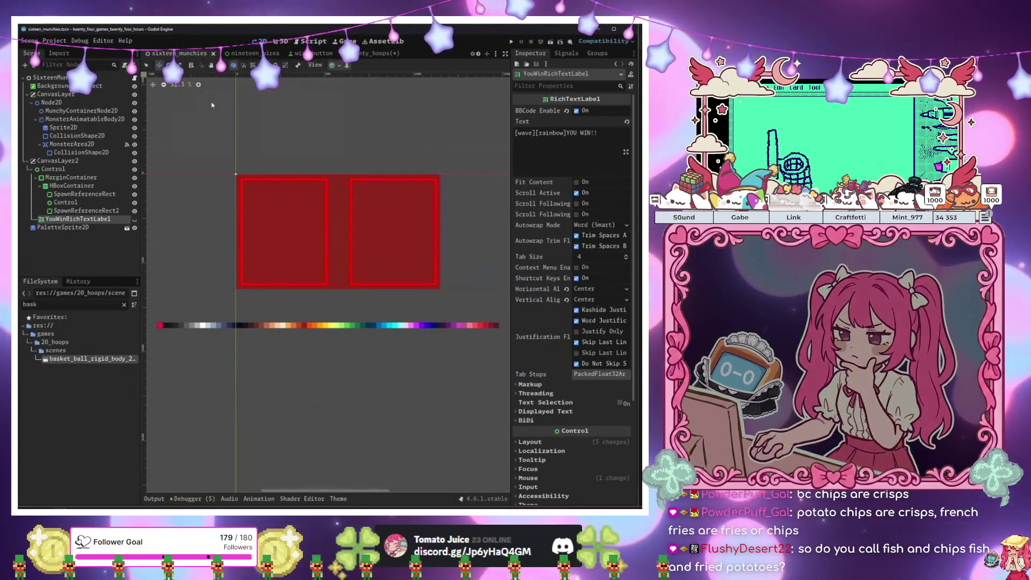
Inspect the munchies Sprite2D's gradient texture and the 16_munchies scenes folder
{"action": "right_click", "coordinate": [183, 58]}
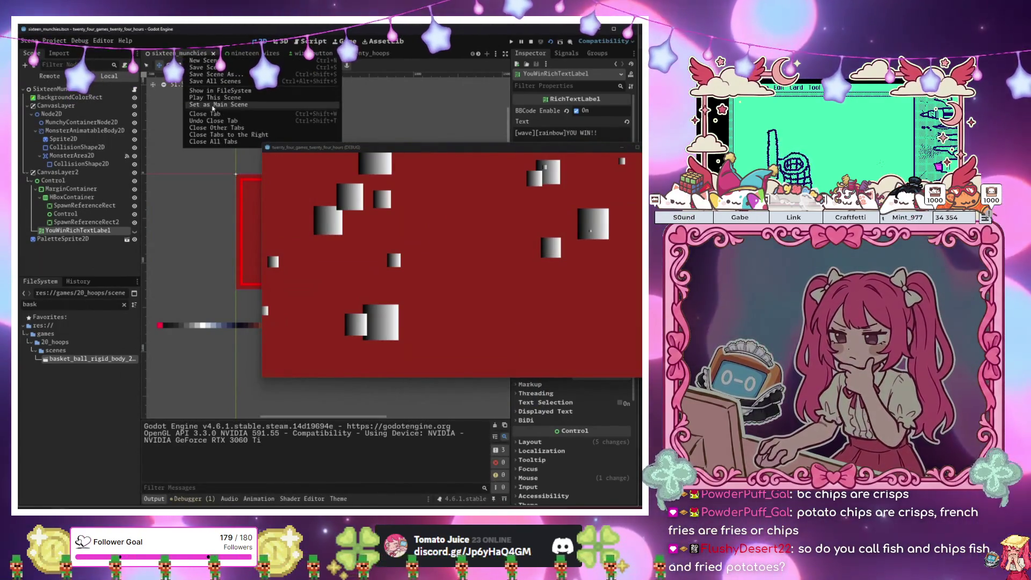
{"action": "left_click", "coordinate": [213, 105]}
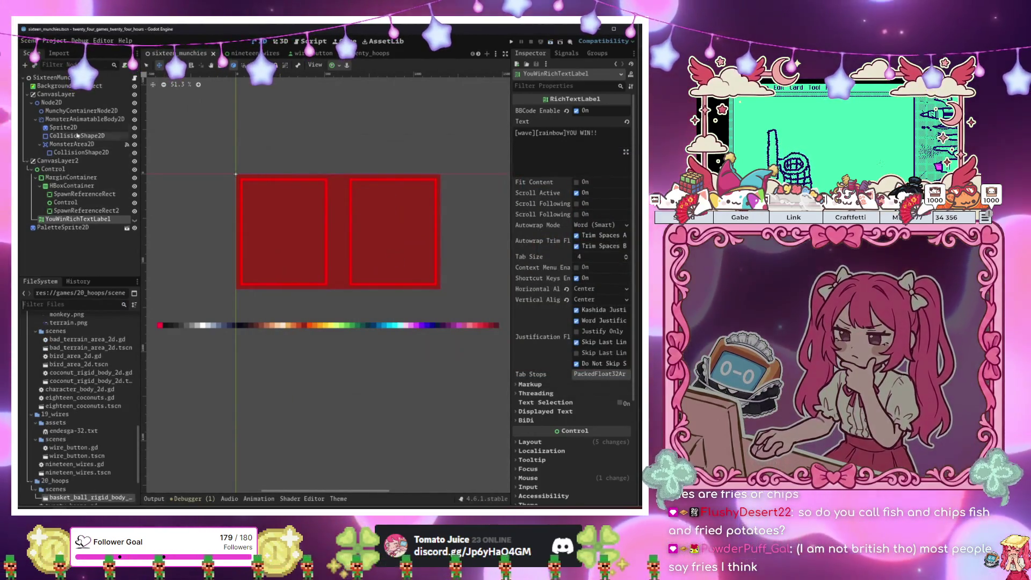
{"action": "left_click", "coordinate": [63, 127]}
{"action": "scroll", "coordinate": [75, 424], "scroll_direction": "up", "scroll_amount": 5}
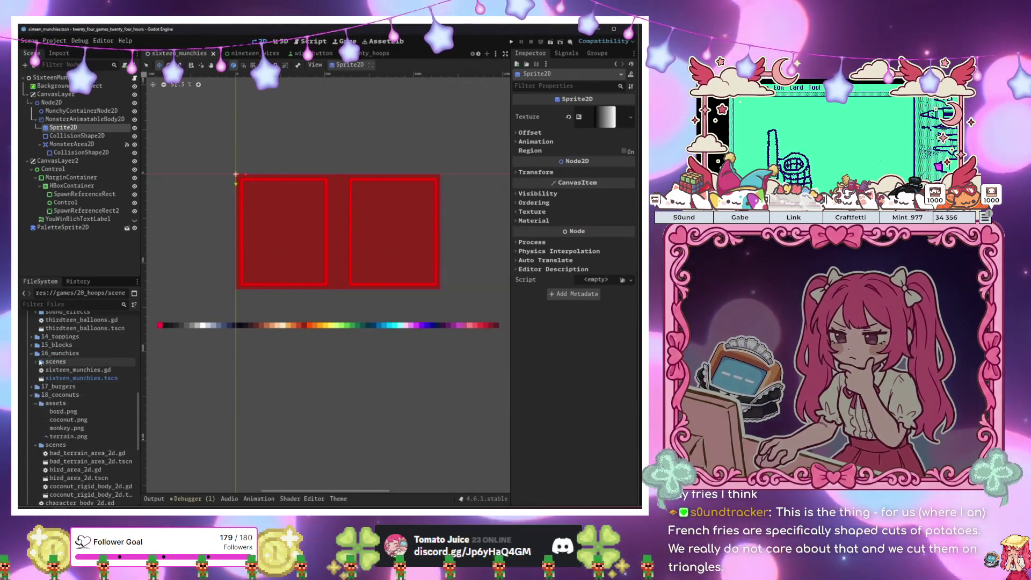
{"action": "left_click", "coordinate": [36, 361]}
{"action": "left_click", "coordinate": [36, 361]}
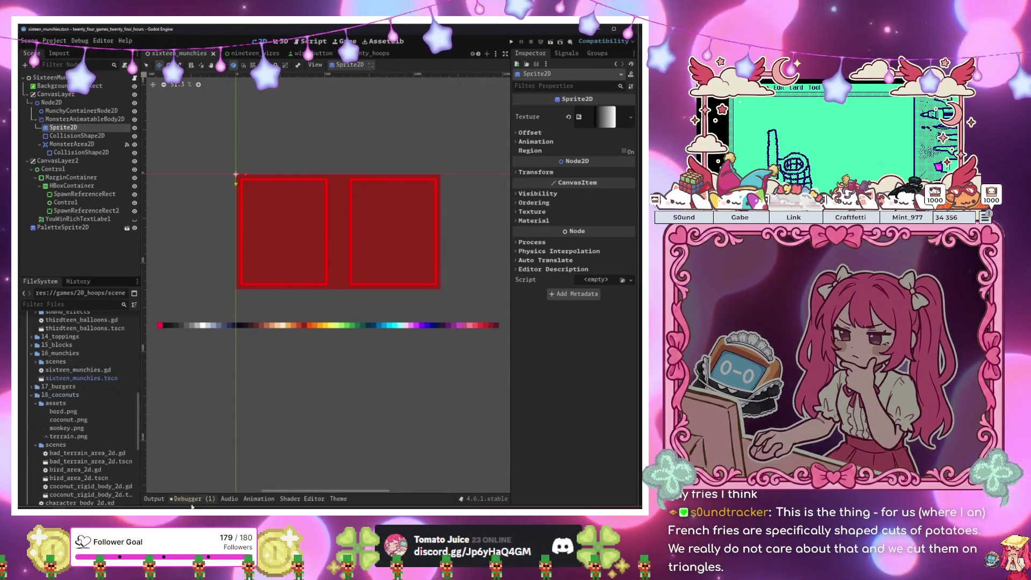
Merge jacie into programming_branch with a merge commit and push to origin
{"action": "key", "text": "alt+Tab"}
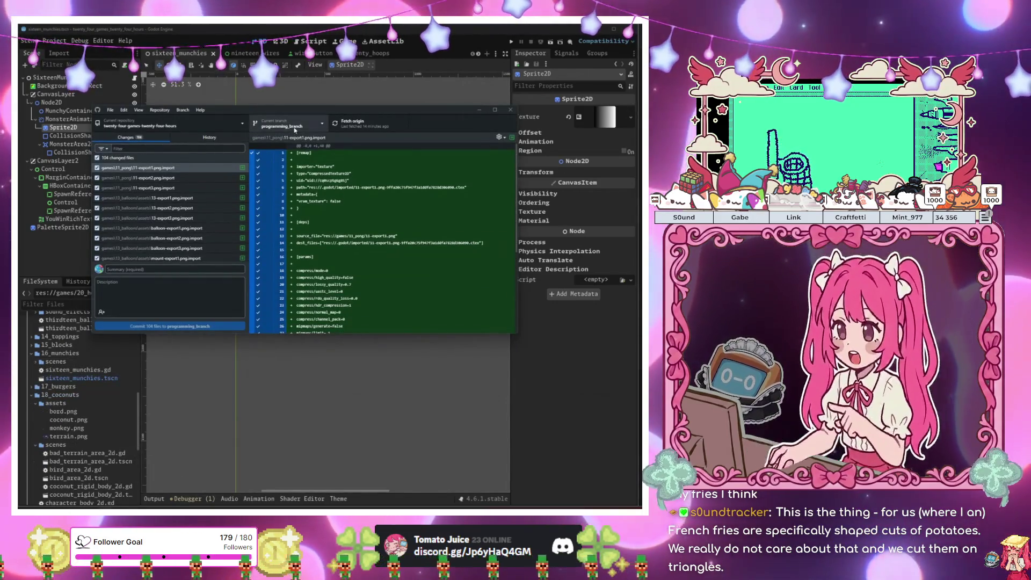
{"action": "left_click", "coordinate": [321, 129]}
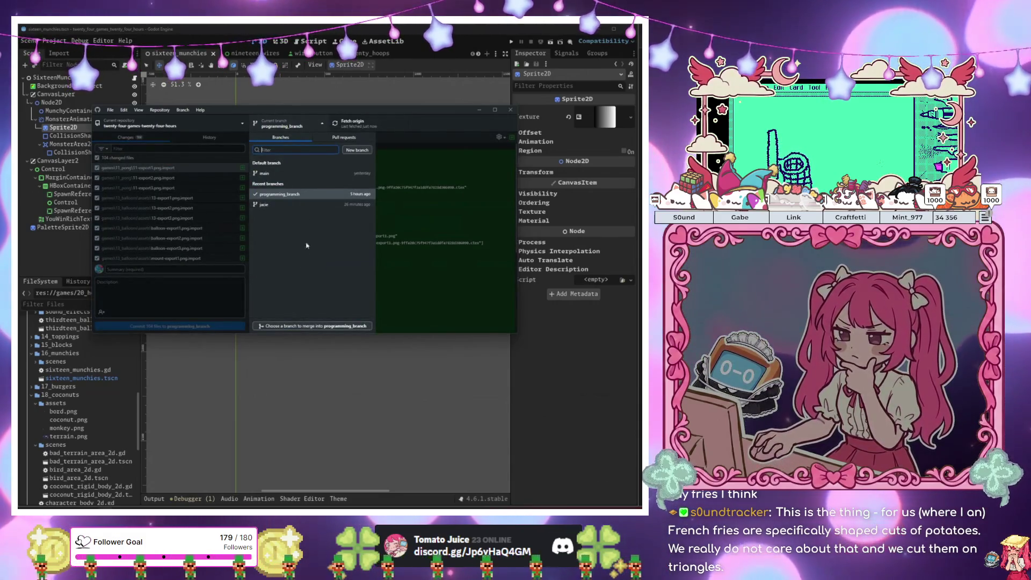
{"action": "left_click", "coordinate": [313, 325]}
{"action": "left_click", "coordinate": [299, 215]}
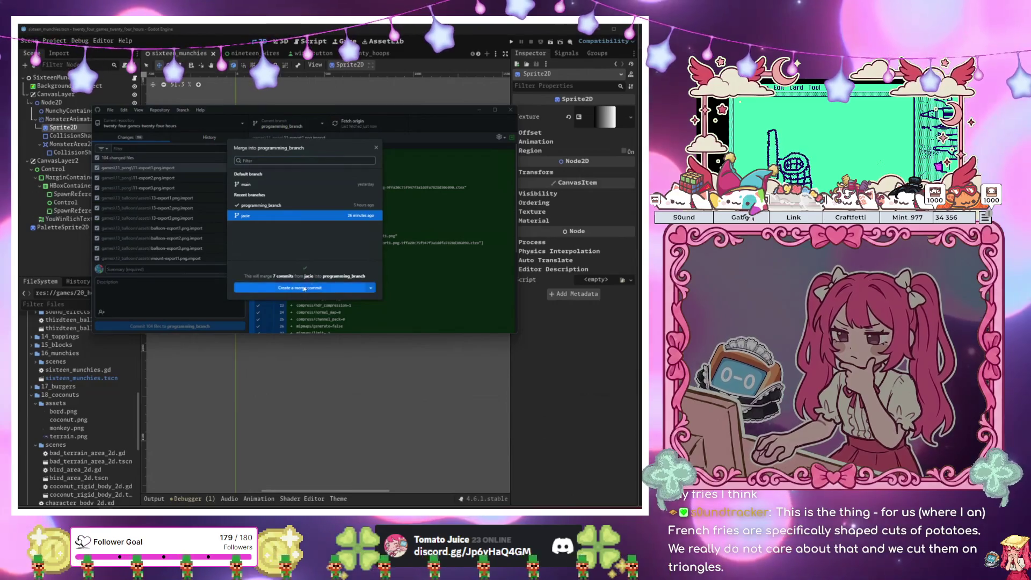
{"action": "left_click", "coordinate": [304, 288]}
{"action": "left_click", "coordinate": [370, 125]}
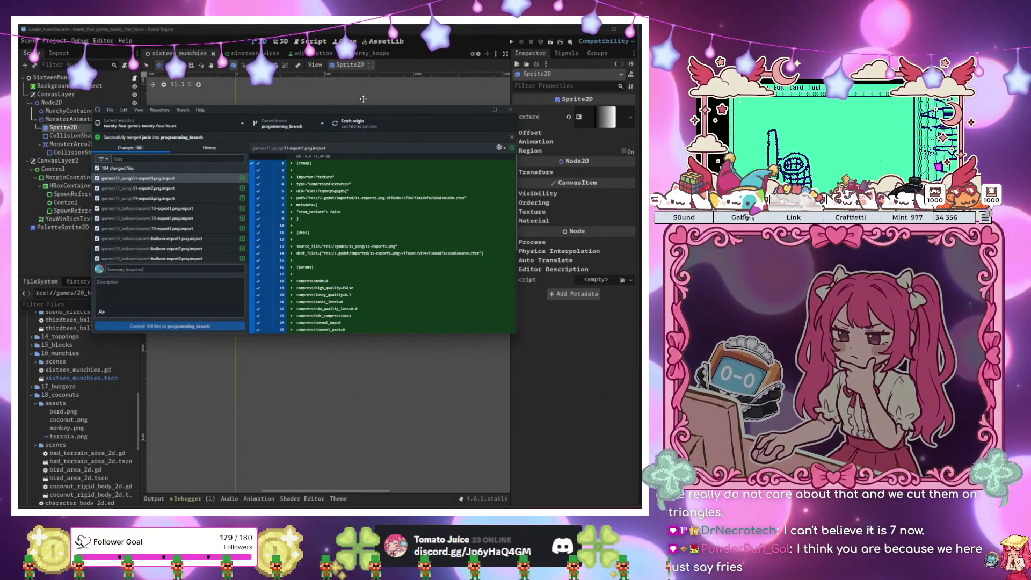
{"action": "key", "text": "alt+Tab"}
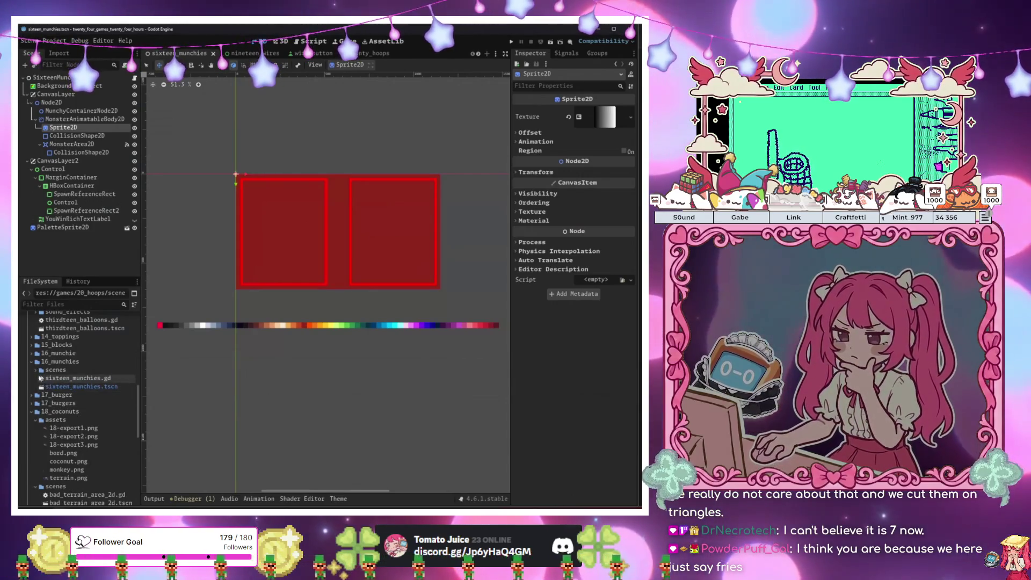
Expand 16_munchie/assets and preview the blood-export and batty-export images, ending on batty-export1.png
{"action": "left_click", "coordinate": [32, 353]}
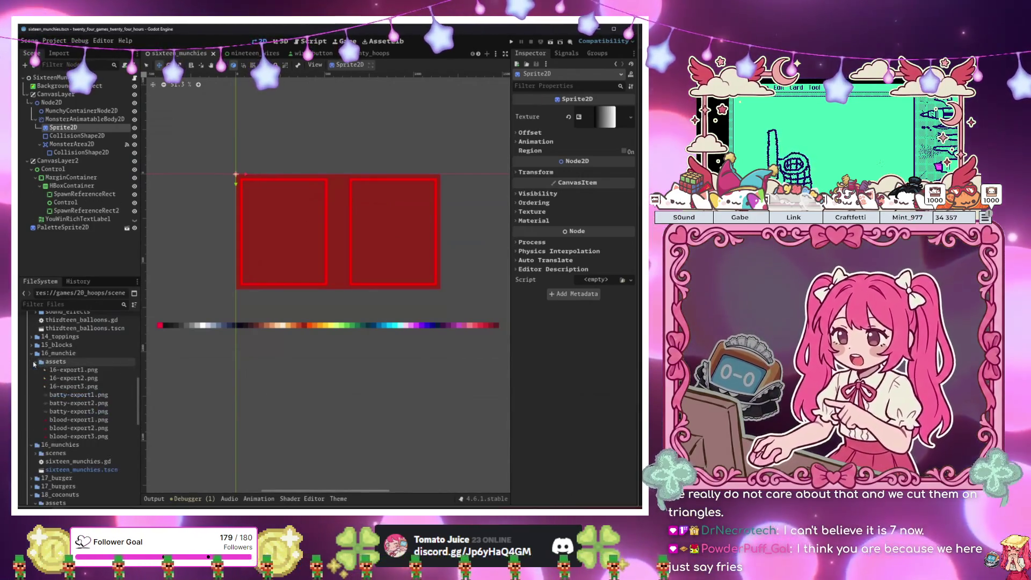
{"action": "left_click", "coordinate": [38, 363]}
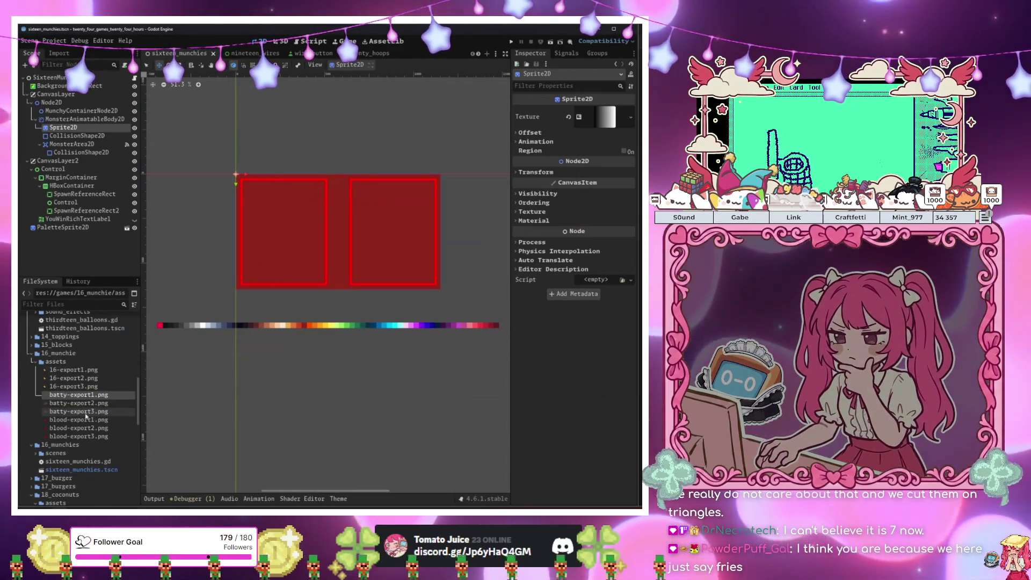
{"action": "left_click", "coordinate": [72, 421]}
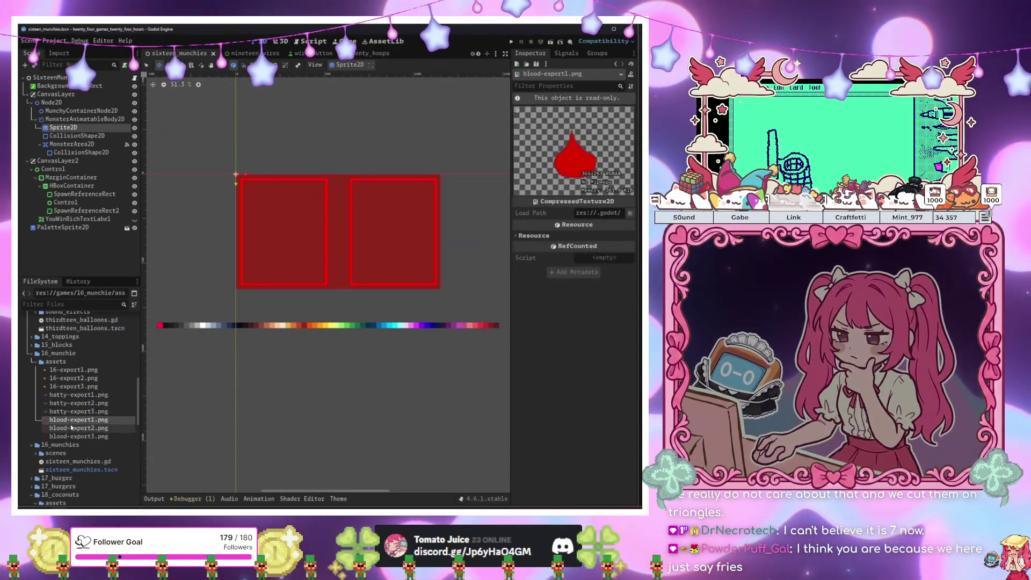
{"action": "left_click", "coordinate": [72, 428]}
{"action": "left_click", "coordinate": [75, 412]}
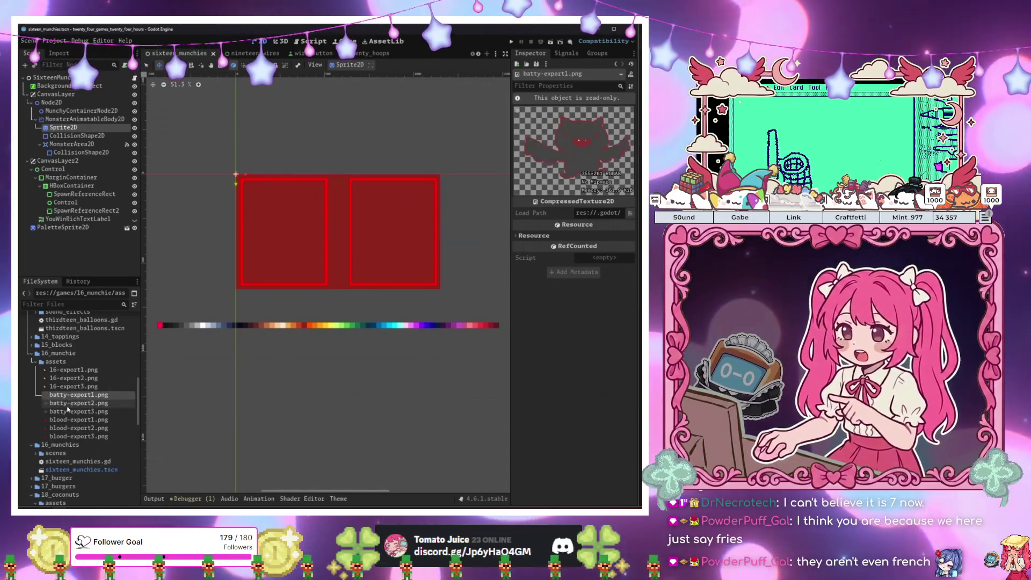
{"action": "left_click", "coordinate": [67, 420]}
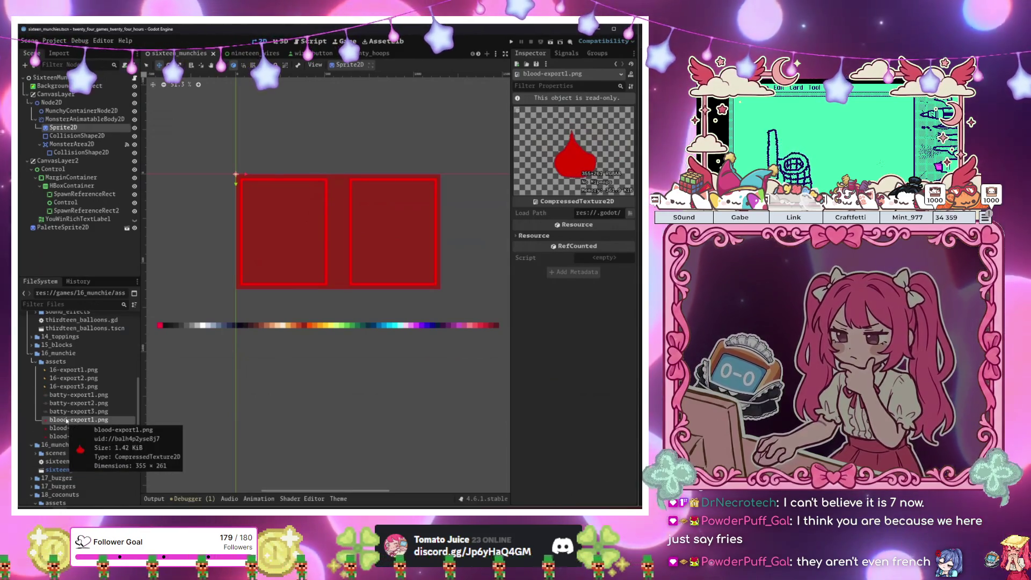
{"action": "left_click", "coordinate": [78, 395]}
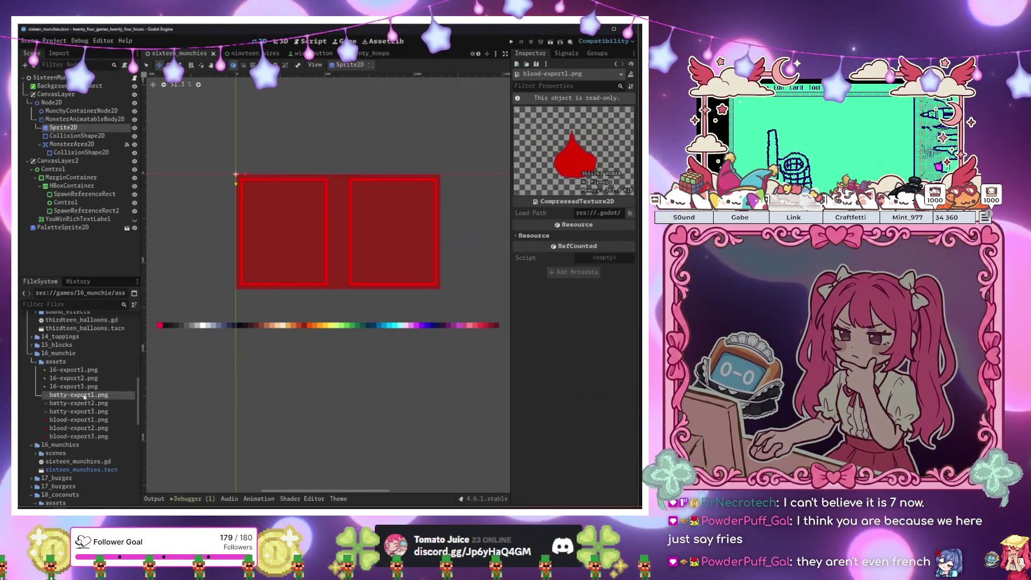
Revert the monster Sprite2D's gradient texture to empty and list the new texture types
{"action": "left_click", "coordinate": [63, 127]}
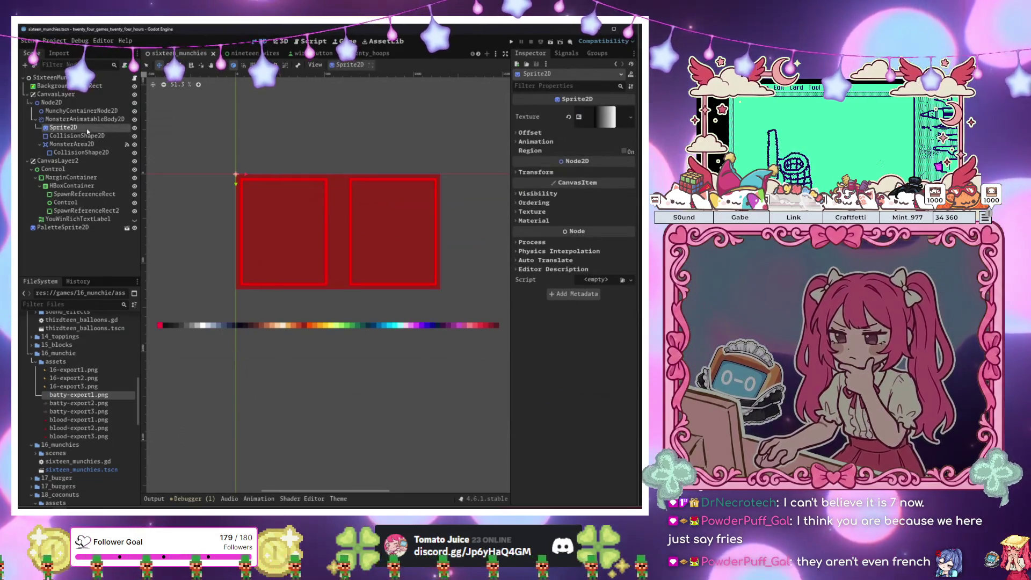
{"action": "mouse_move", "coordinate": [70, 405]}
{"action": "left_mouse_down"}
{"action": "mouse_move", "coordinate": [341, 290]}
{"action": "mouse_move", "coordinate": [386, 257]}
{"action": "mouse_move", "coordinate": [99, 395]}
{"action": "left_mouse_up"}
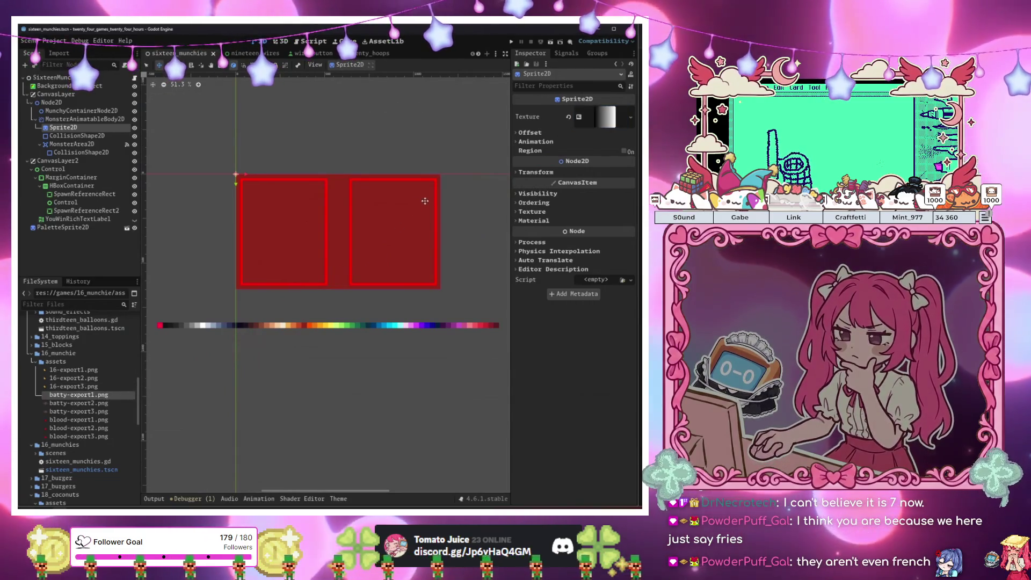
{"action": "left_click", "coordinate": [568, 116]}
{"action": "left_click", "coordinate": [625, 111]}
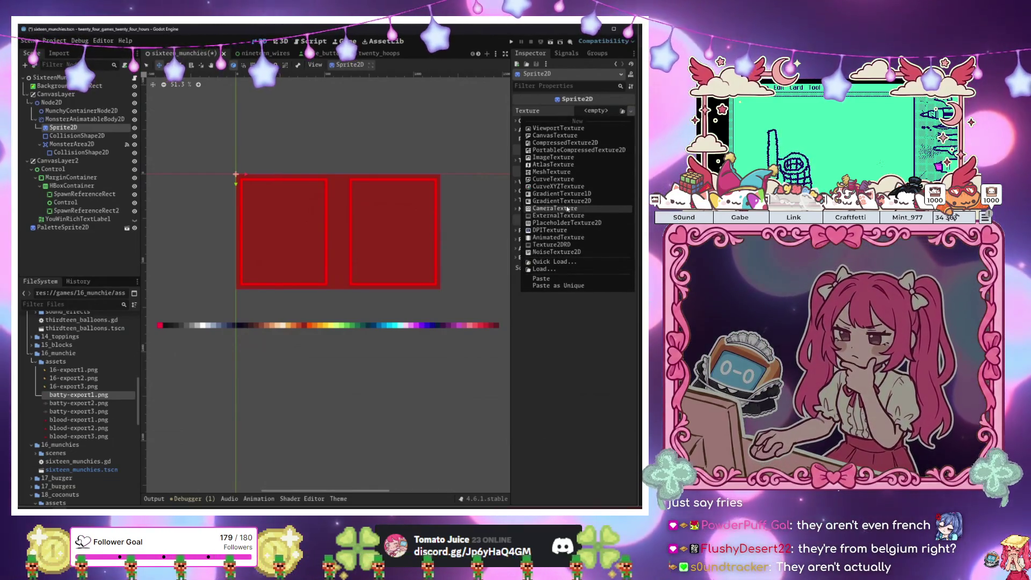
Make the texture a 3-frame AnimatedTexture using batty-export1, 2 and 3.png as Frames 0–2
{"action": "left_click", "coordinate": [558, 237]}
{"action": "left_click", "coordinate": [590, 111]}
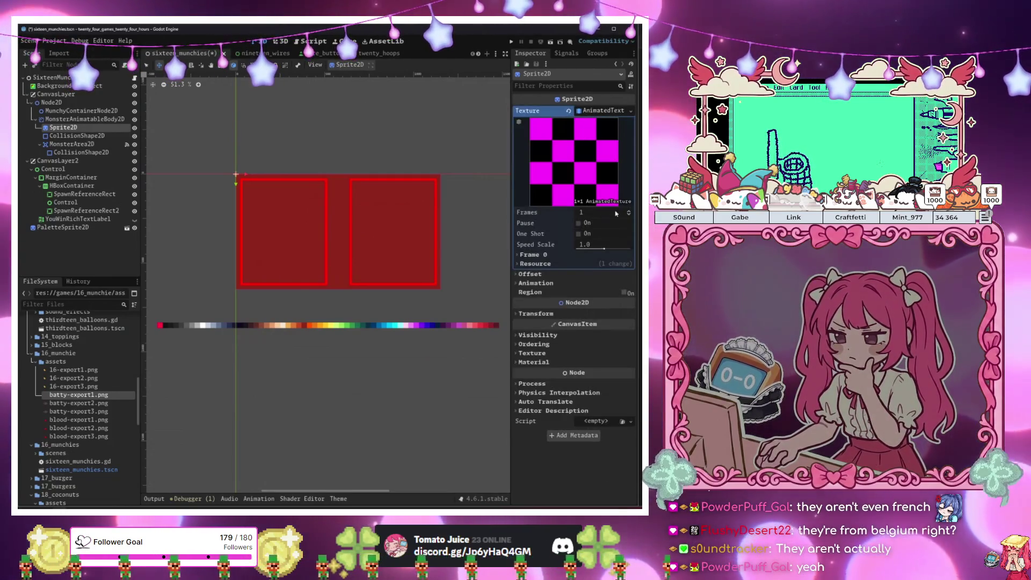
{"action": "left_click_drag", "start_coordinate": [616, 213], "coordinate": [625, 217]}
{"action": "left_click", "coordinate": [579, 255]}
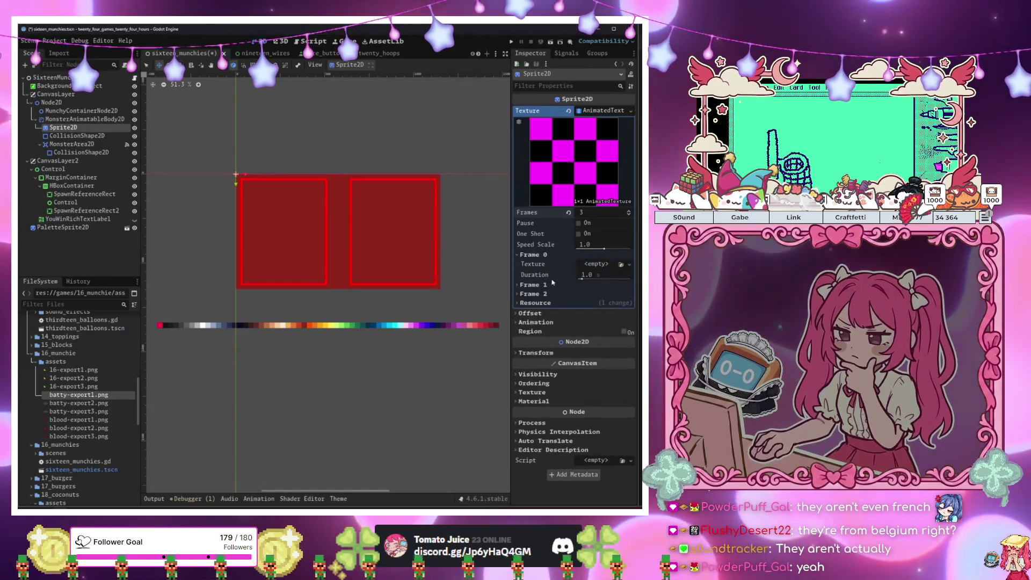
{"action": "left_click", "coordinate": [596, 265]}
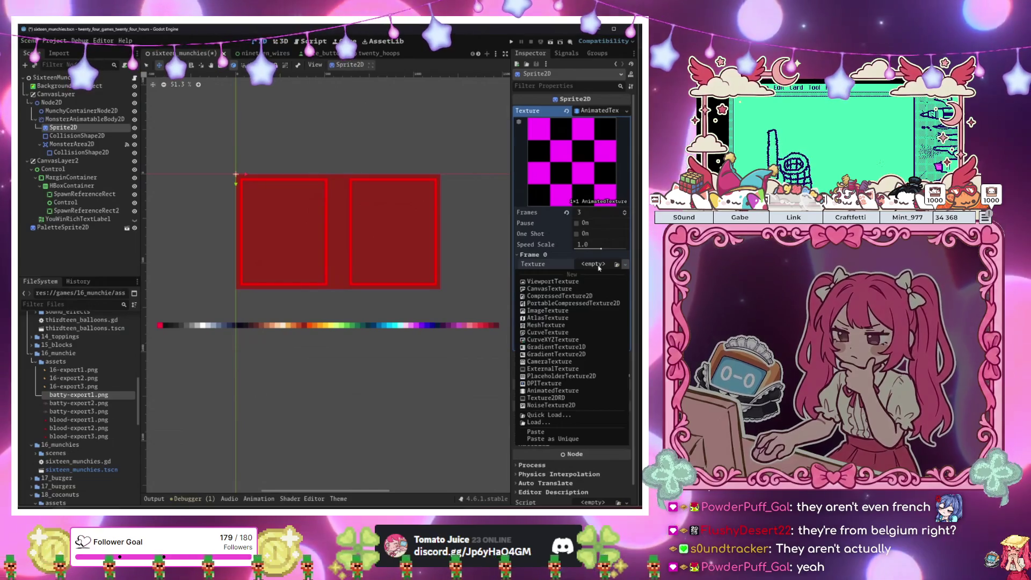
{"action": "left_click", "coordinate": [81, 409]}
{"action": "left_click_drag", "start_coordinate": [92, 396], "coordinate": [590, 269]}
{"action": "mouse_move", "coordinate": [79, 403]}
{"action": "left_mouse_down"}
{"action": "mouse_move", "coordinate": [322, 375]}
{"action": "mouse_move", "coordinate": [596, 313]}
{"action": "left_mouse_up"}
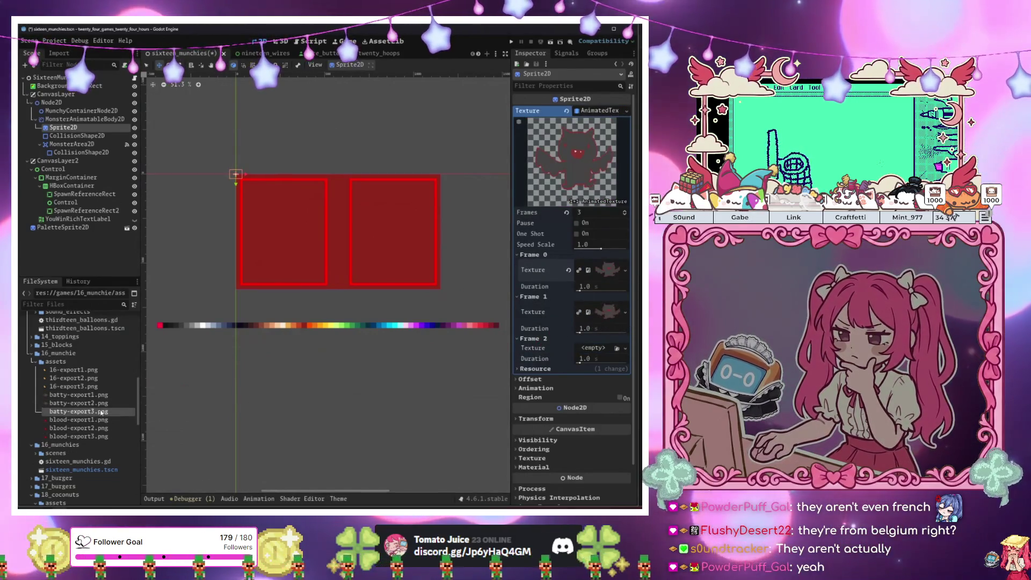
{"action": "left_click_drag", "start_coordinate": [101, 411], "coordinate": [593, 349]}
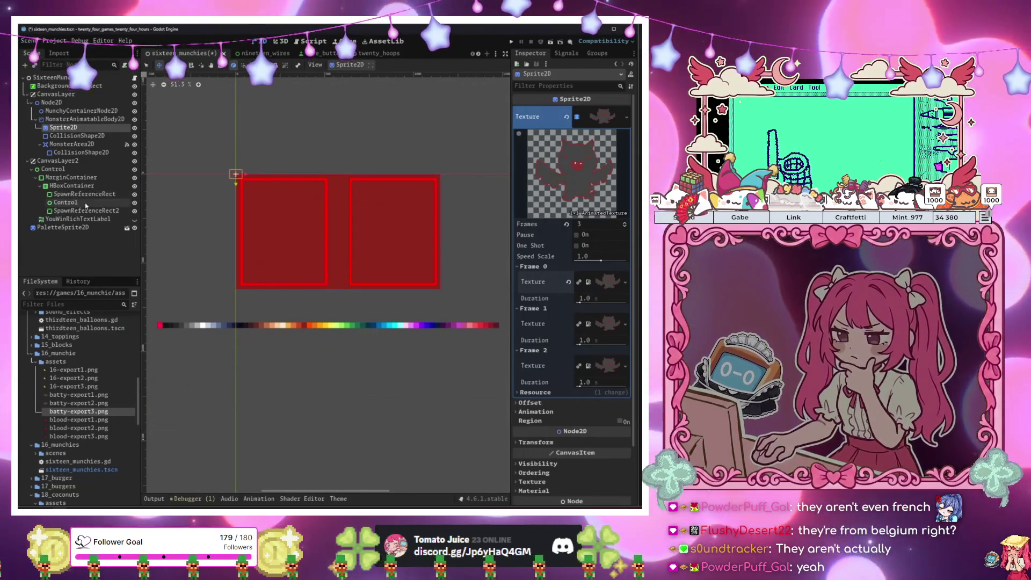
Select blood-export1 to blood-export3, then open the munchy_rigid_body_2d scene
{"action": "left_click", "coordinate": [73, 421]}
{"action": "left_click", "coordinate": [69, 436], "text": "shift"}
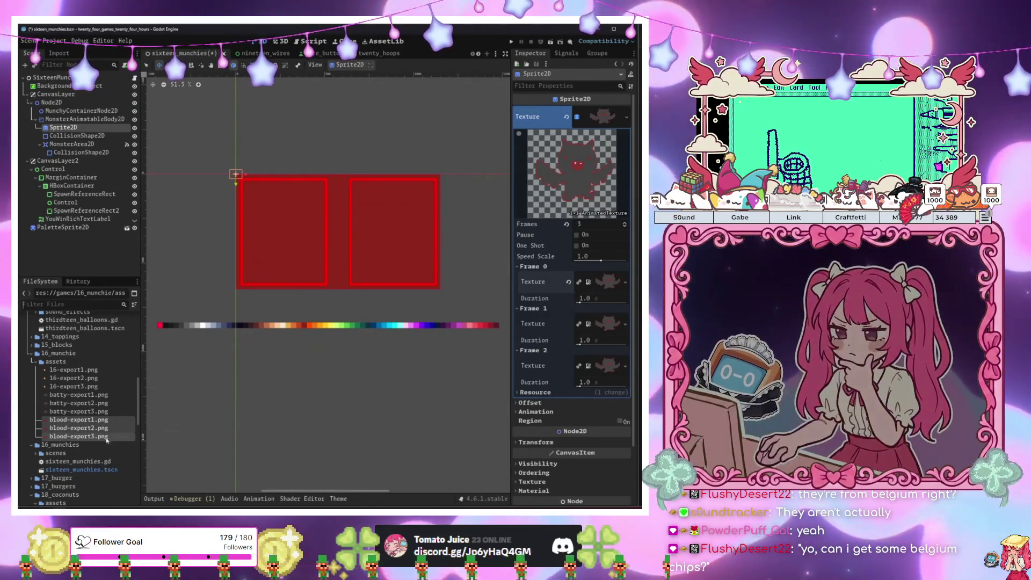
{"action": "double_click", "coordinate": [53, 454]}
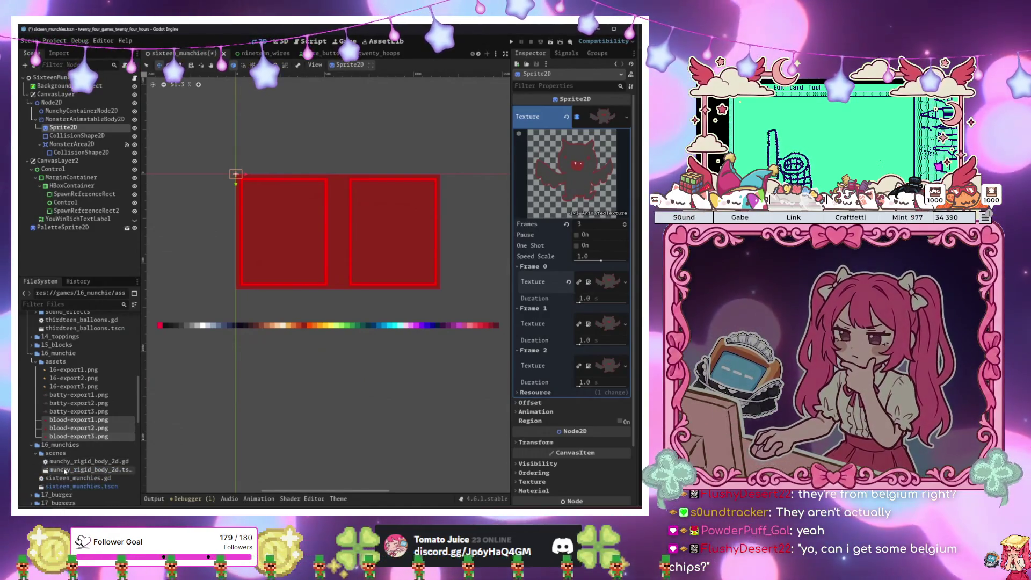
{"action": "double_click", "coordinate": [81, 469]}
Give the munchy Sprite2D a 3-frame AnimatedTexture of blood-export1–3 at speed 3.0, and save
{"action": "left_click", "coordinate": [51, 86]}
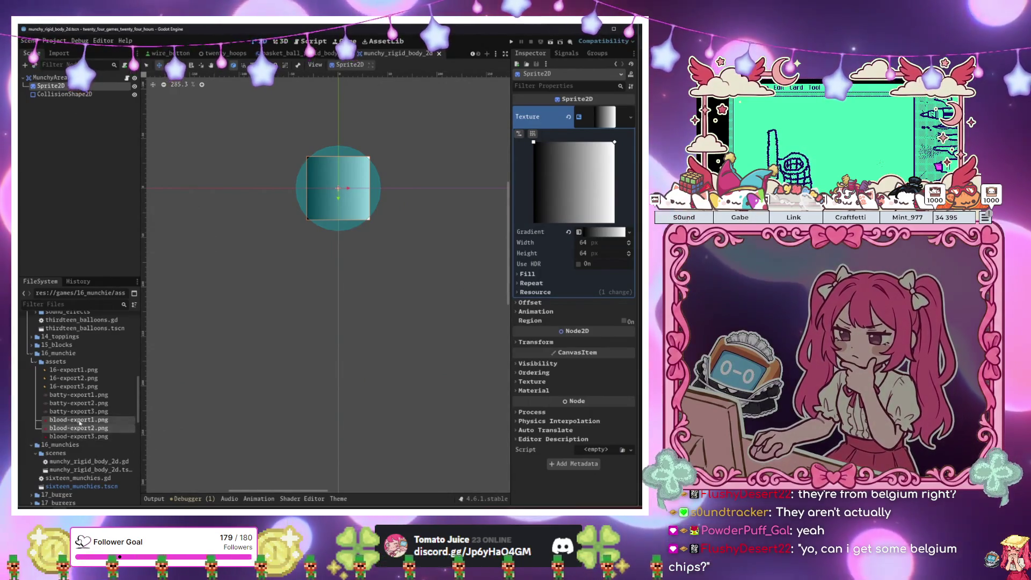
{"action": "left_click", "coordinate": [568, 116]}
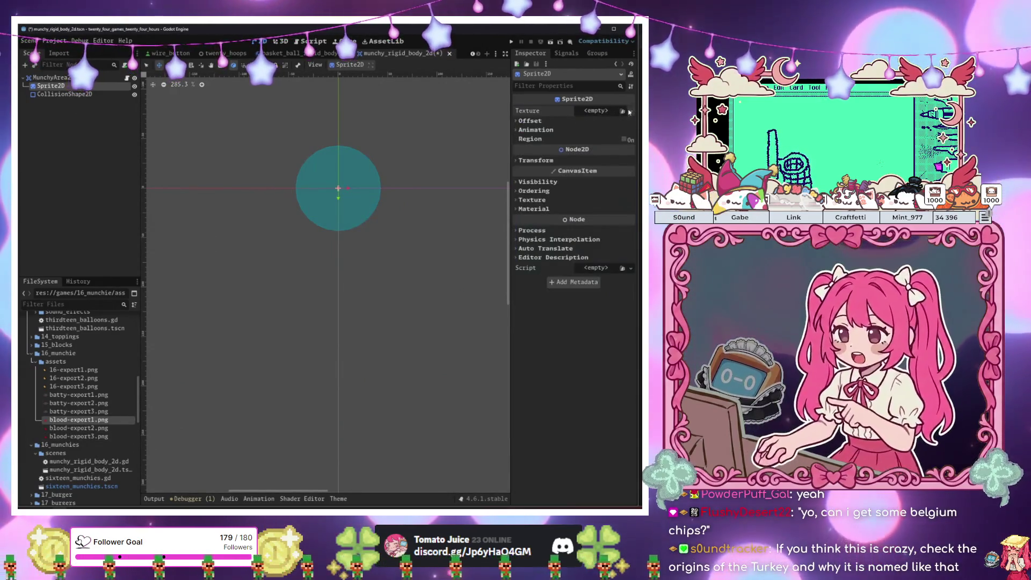
{"action": "left_click", "coordinate": [631, 110]}
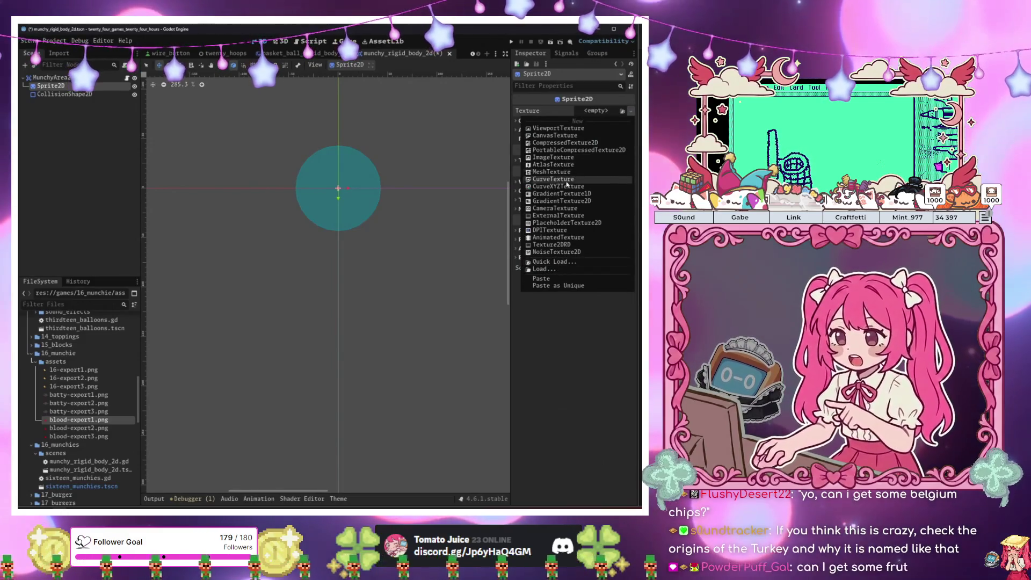
{"action": "left_click", "coordinate": [555, 239]}
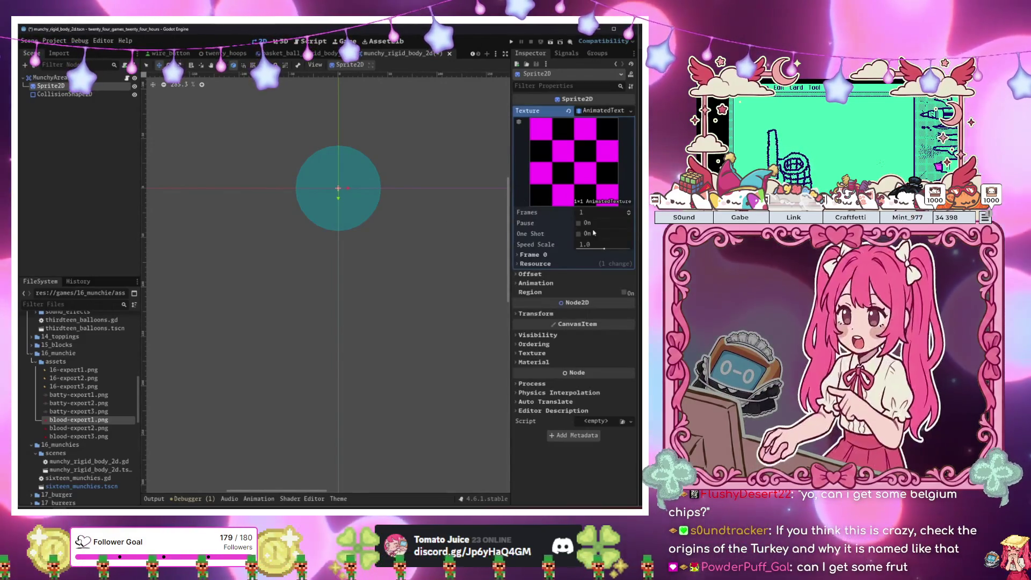
{"action": "left_click", "coordinate": [628, 211]}
{"action": "left_click", "coordinate": [628, 211]}
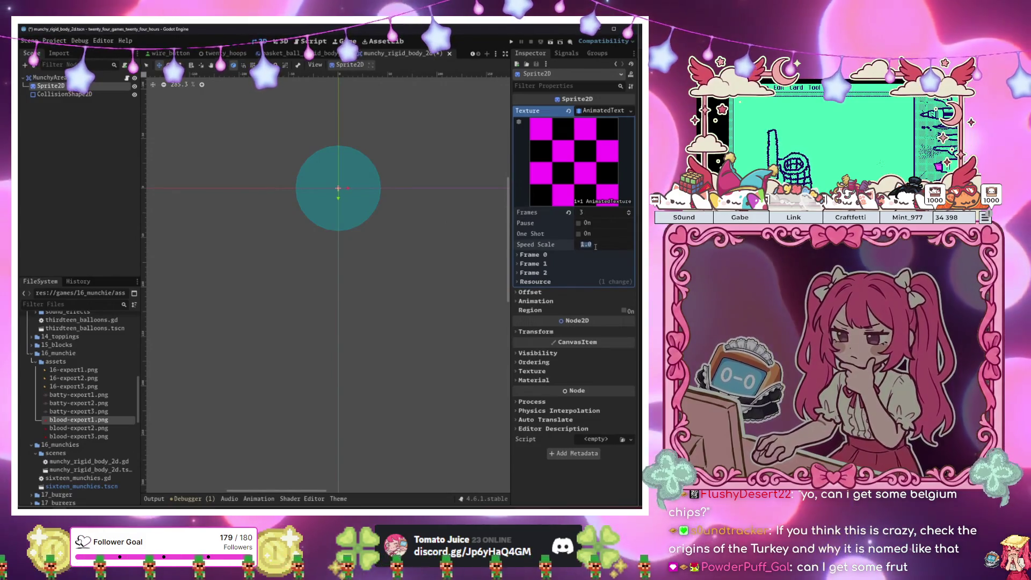
{"action": "type", "text": "3"}
{"action": "key", "text": "Return"}
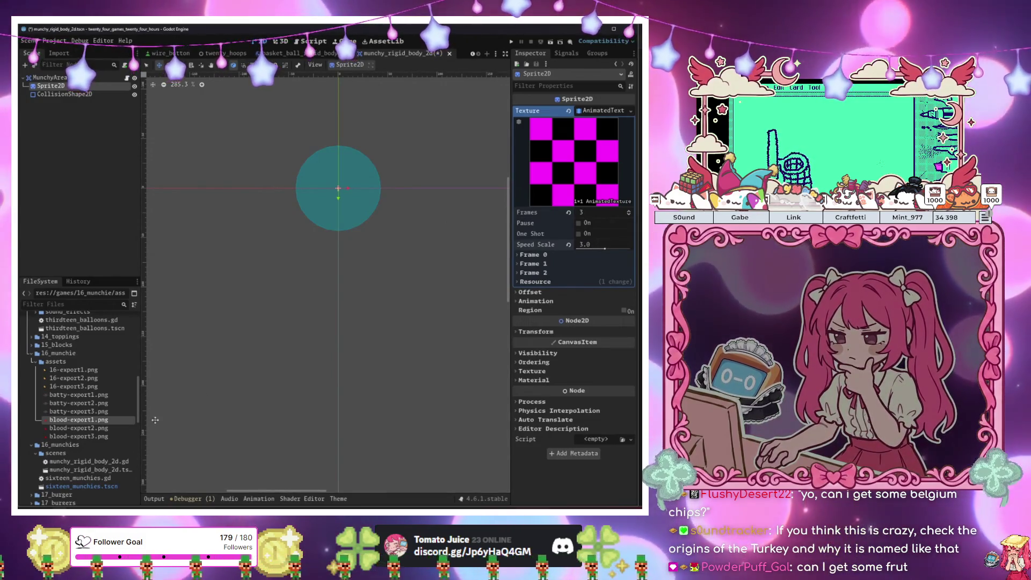
{"action": "mouse_move", "coordinate": [70, 435]}
{"action": "left_mouse_down"}
{"action": "mouse_move", "coordinate": [230, 391]}
{"action": "mouse_move", "coordinate": [586, 264]}
{"action": "mouse_move", "coordinate": [553, 317]}
{"action": "mouse_move", "coordinate": [88, 406]}
{"action": "mouse_move", "coordinate": [225, 391]}
{"action": "mouse_move", "coordinate": [581, 268]}
{"action": "left_mouse_up"}
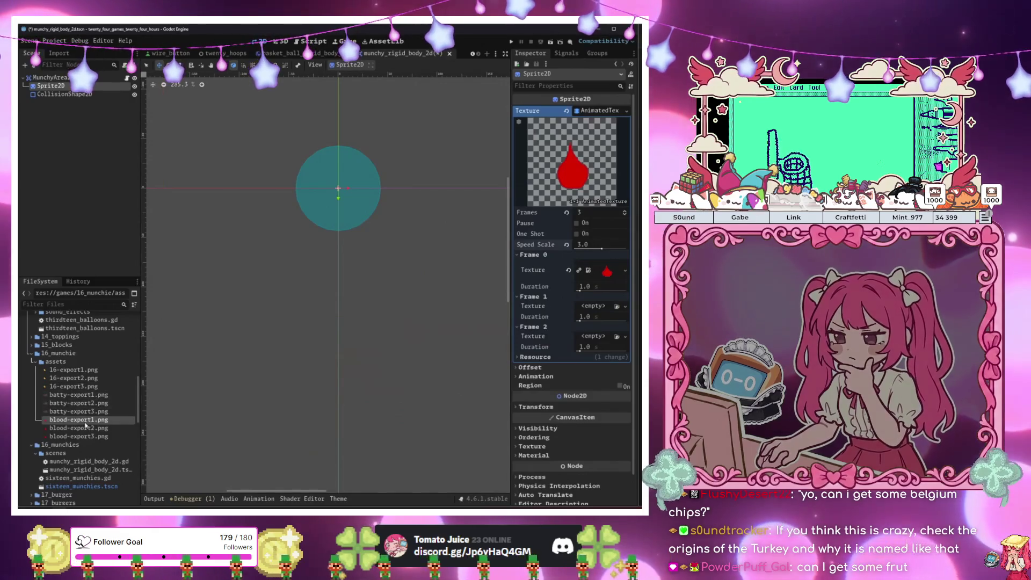
{"action": "left_click_drag", "start_coordinate": [74, 432], "coordinate": [605, 306]}
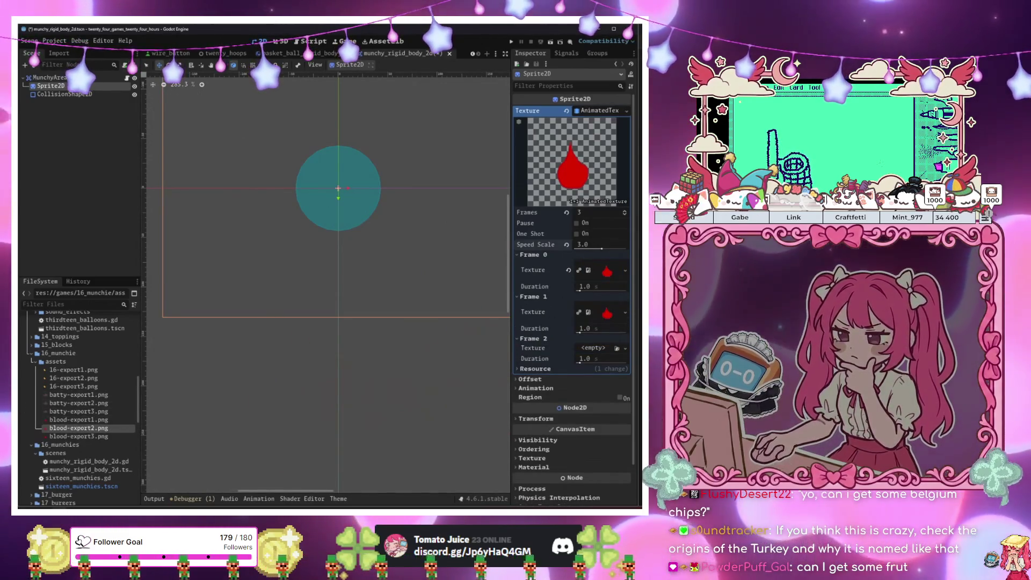
{"action": "mouse_move", "coordinate": [91, 436]}
{"action": "left_mouse_down"}
{"action": "mouse_move", "coordinate": [375, 268]}
{"action": "mouse_move", "coordinate": [596, 348]}
{"action": "left_mouse_up"}
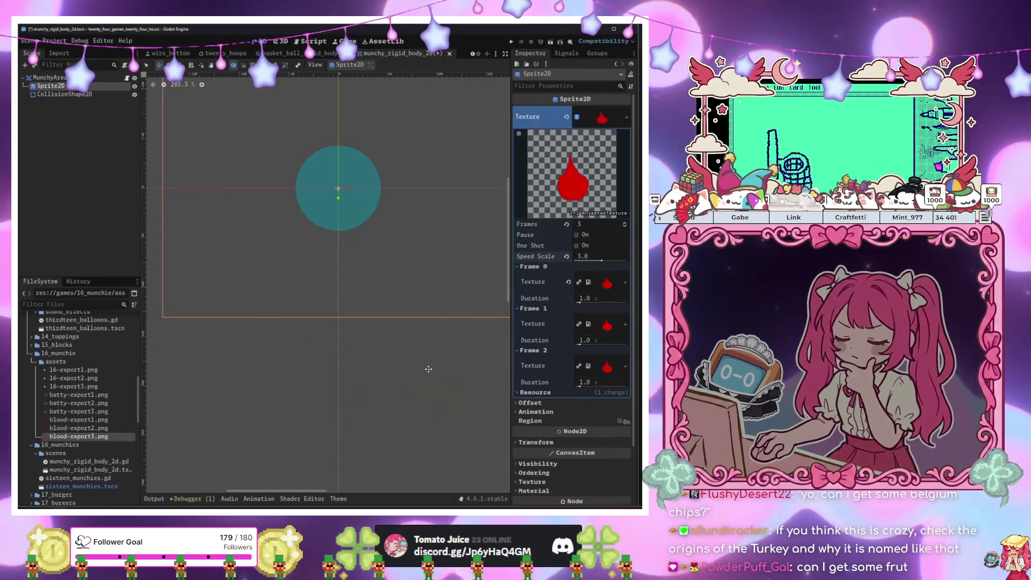
{"action": "scroll", "coordinate": [264, 172], "scroll_direction": "down", "scroll_amount": 3}
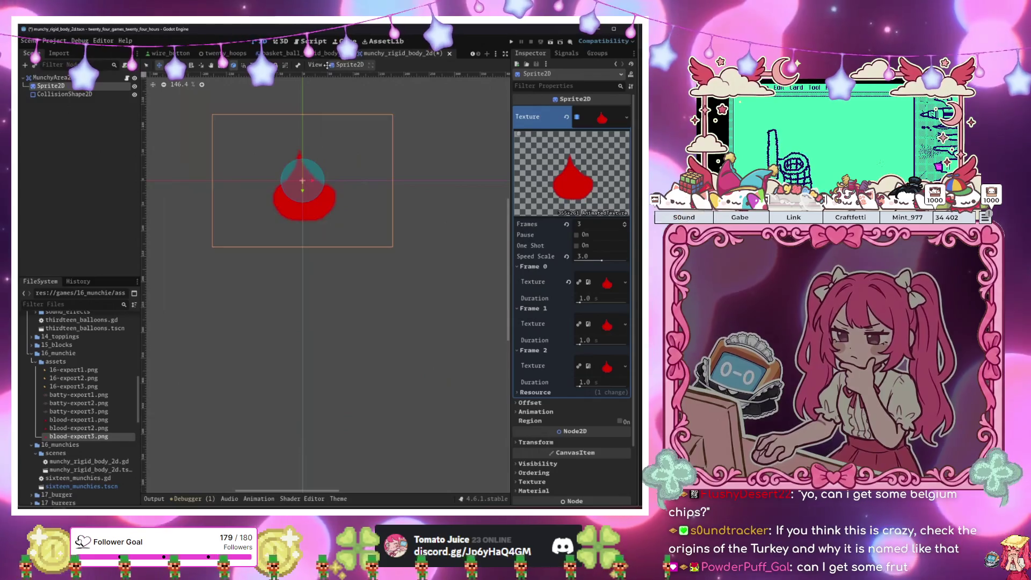
{"action": "key", "text": "ctrl+s"}
Shrink and slightly tilt the red blob sprite to fit its collision circle, then switch scenes
{"action": "scroll", "coordinate": [335, 194], "scroll_direction": "up", "scroll_amount": 1}
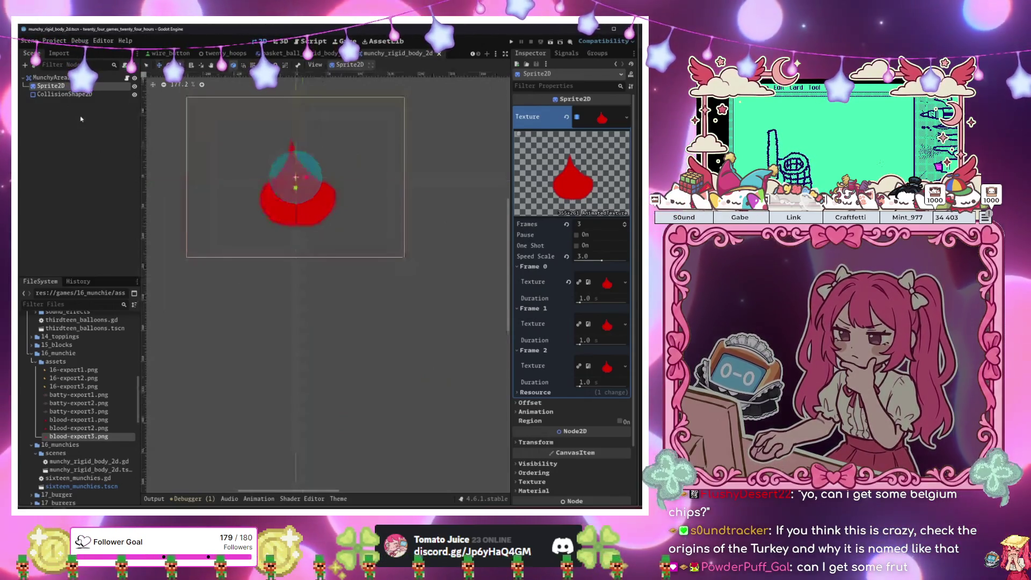
{"action": "left_click", "coordinate": [62, 94]}
{"action": "left_click", "coordinate": [63, 86]}
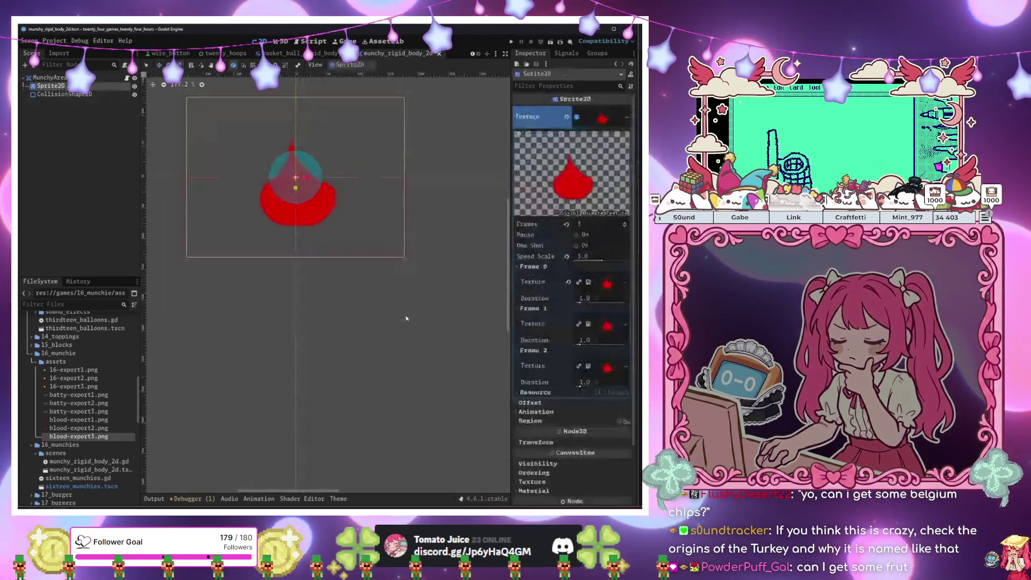
{"action": "mouse_move", "coordinate": [404, 317]}
{"action": "left_mouse_down"}
{"action": "mouse_move", "coordinate": [385, 301]}
{"action": "mouse_move", "coordinate": [363, 262]}
{"action": "mouse_move", "coordinate": [371, 260]}
{"action": "left_mouse_up"}
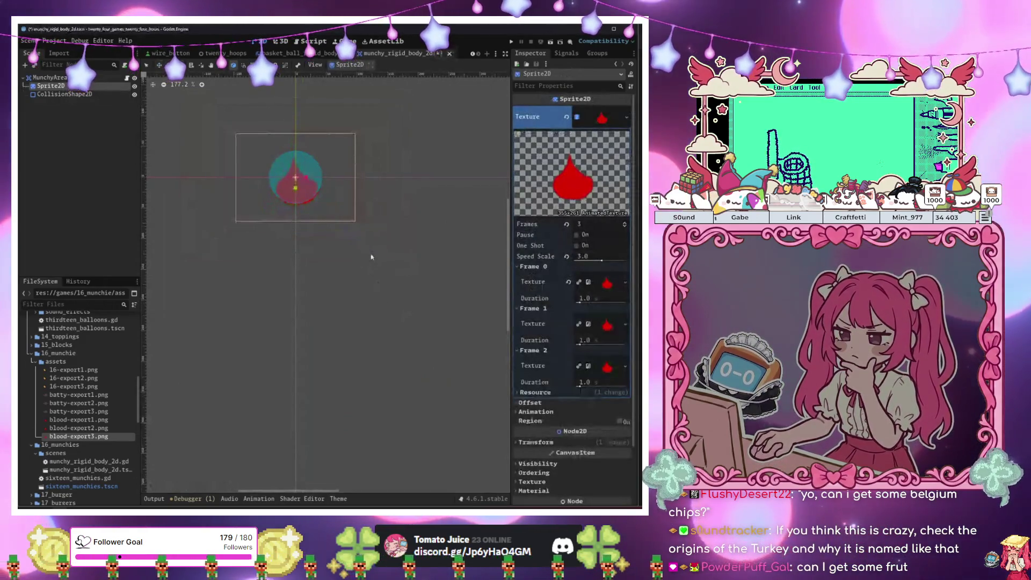
{"action": "left_click_drag", "start_coordinate": [371, 250], "coordinate": [385, 234]}
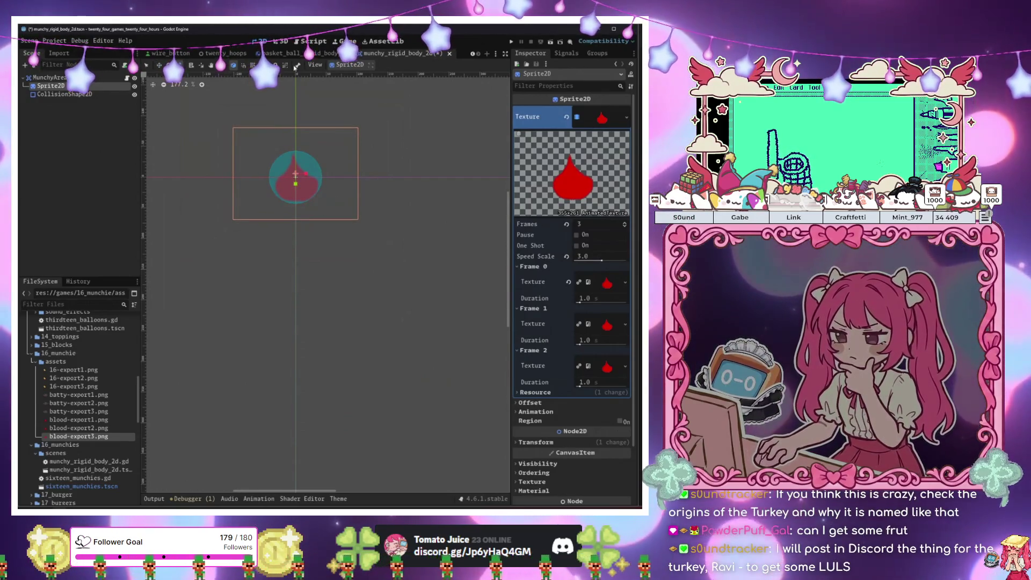
{"action": "key", "text": "ctrl+shift+Tab"}
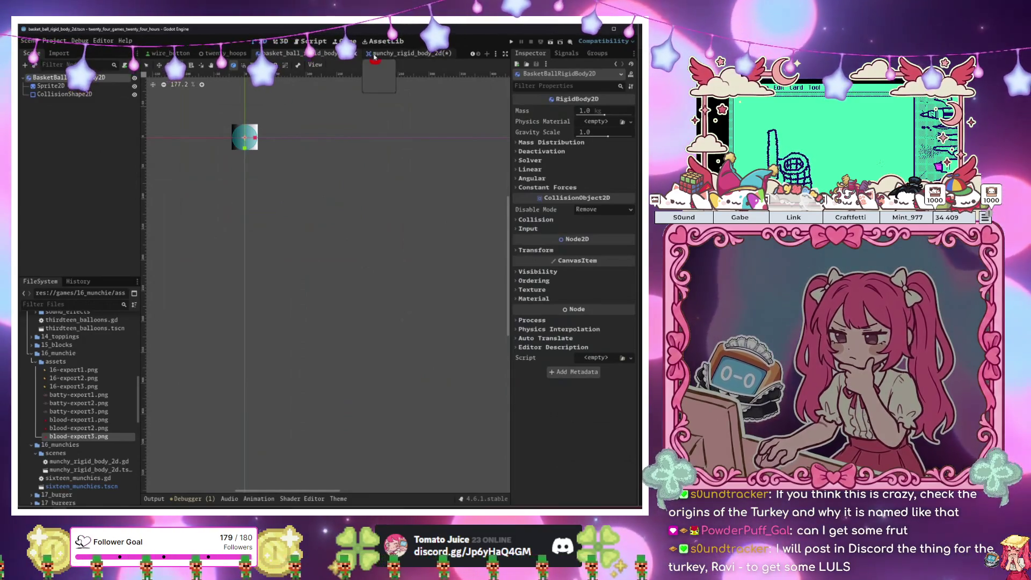
Save the munchy_rigid_body_2d scene with its resized sprite
{"action": "left_click", "coordinate": [375, 54]}
{"action": "key", "text": "ctrl+s"}
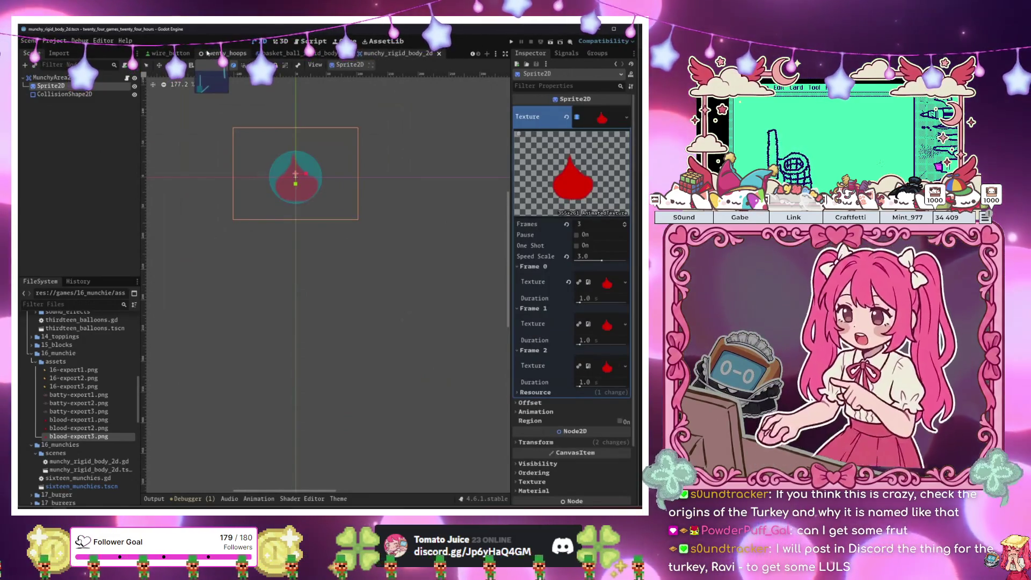
{"action": "left_click", "coordinate": [210, 53]}
Look over the wire_button scene's Panel and MarginContainer nodes, then go to sixteen_munchies
{"action": "left_click", "coordinate": [167, 54]}
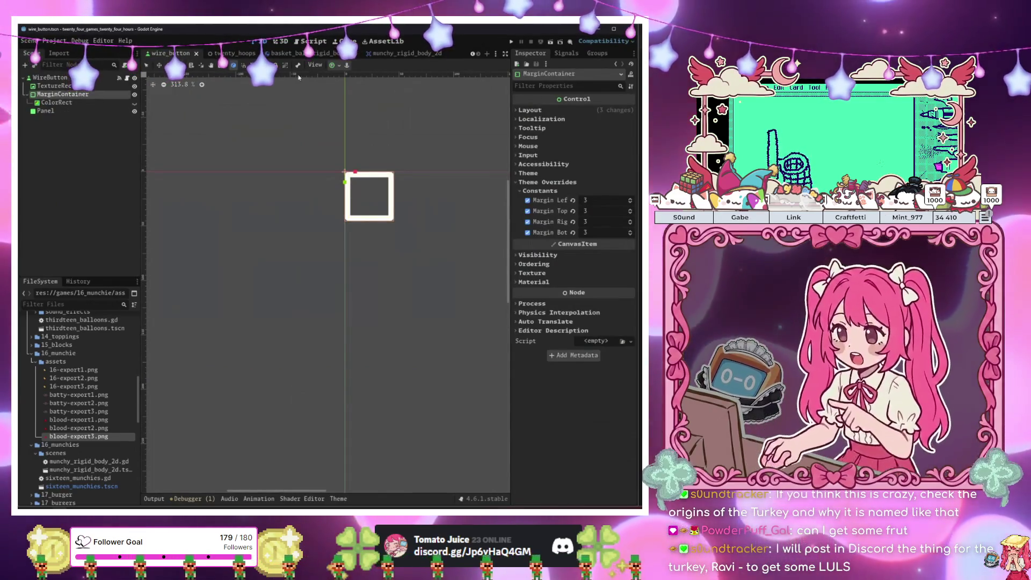
{"action": "left_click", "coordinate": [472, 54]}
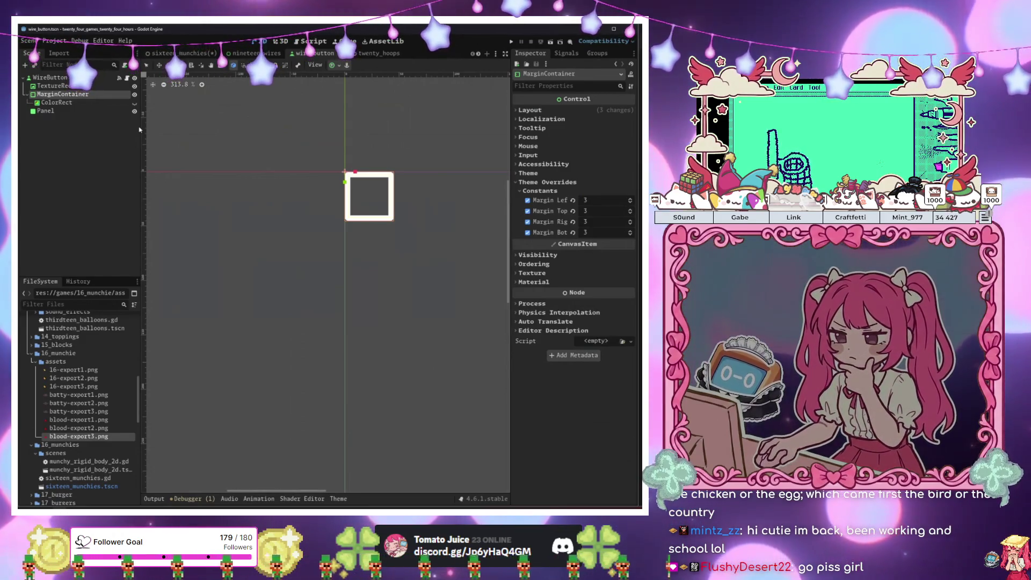
{"action": "left_click", "coordinate": [118, 111]}
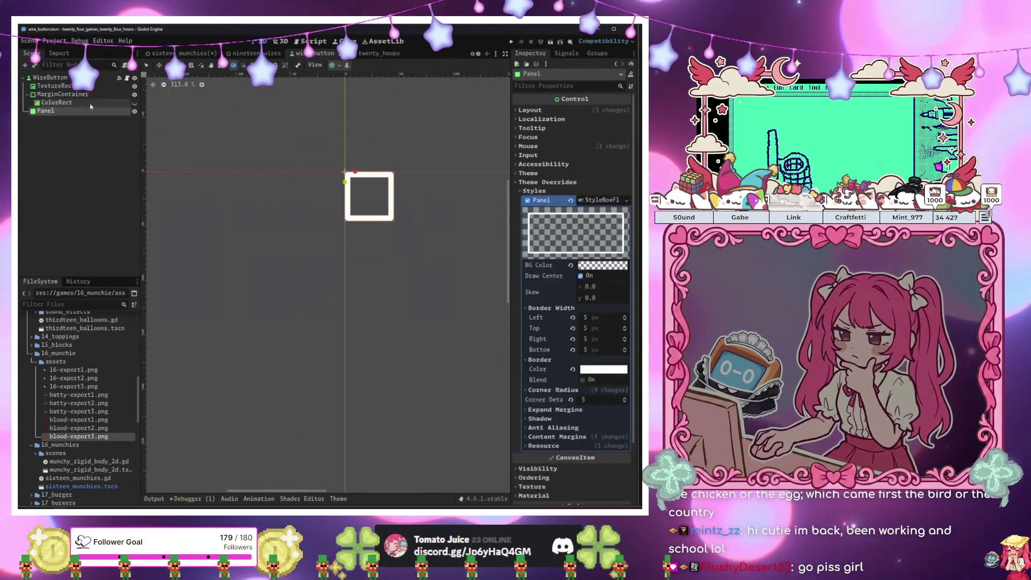
{"action": "left_click", "coordinate": [105, 102]}
{"action": "left_click", "coordinate": [91, 96]}
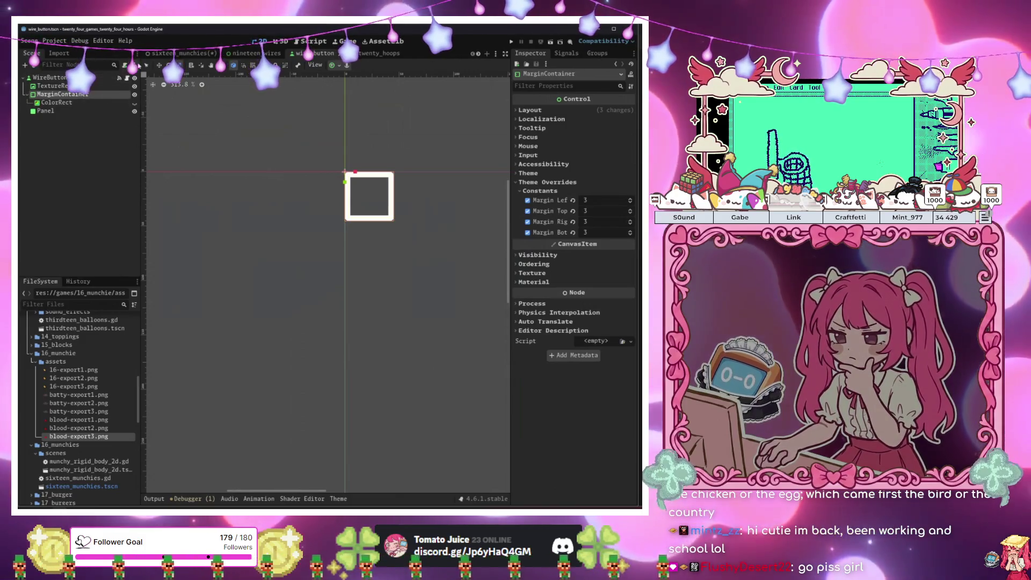
{"action": "left_click", "coordinate": [182, 53]}
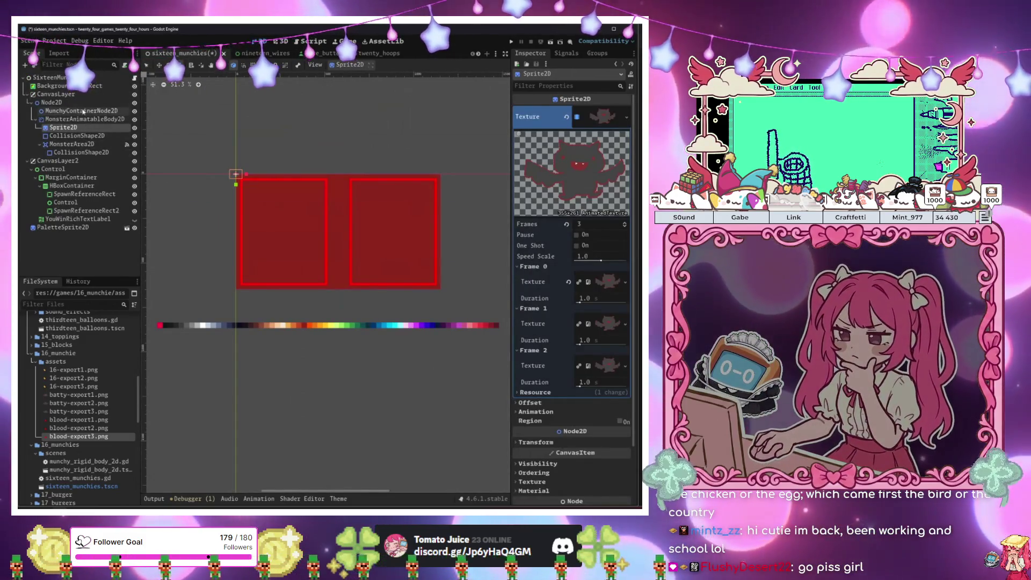
Check the background colour rectangle's colour picker without changing it
{"action": "left_click", "coordinate": [59, 86]}
{"action": "left_click", "coordinate": [604, 111]}
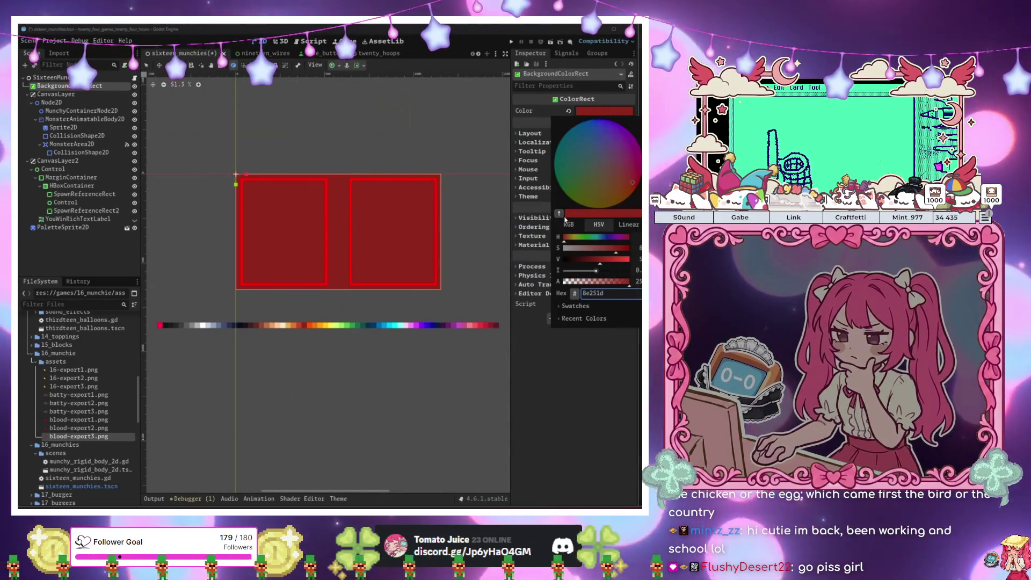
{"action": "key", "text": "Escape"}
Set the bat sprite's AnimatedTexture Speed Scale to 3.0 and run the game to test it
{"action": "left_click", "coordinate": [64, 127]}
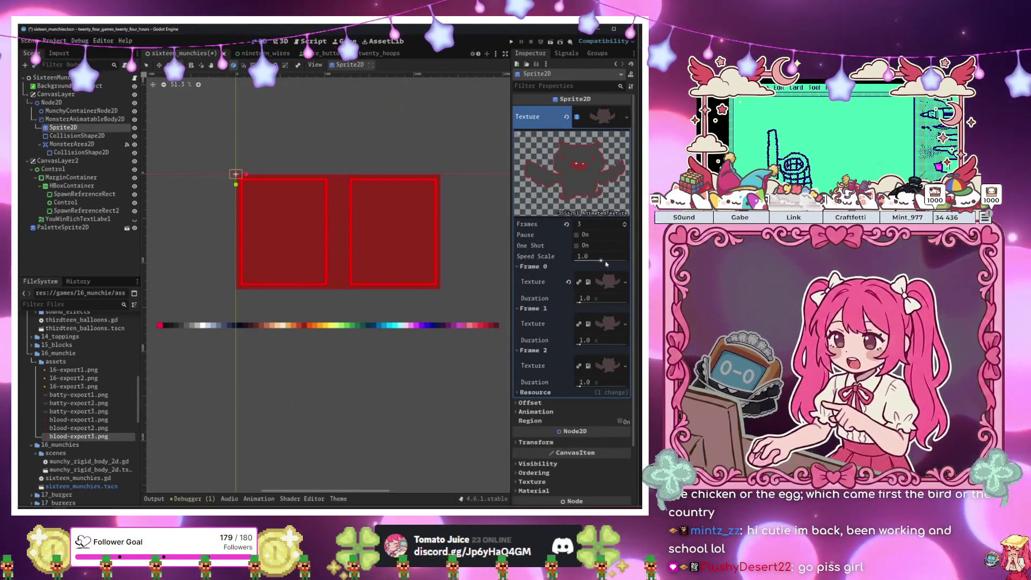
{"action": "type", "text": "3"}
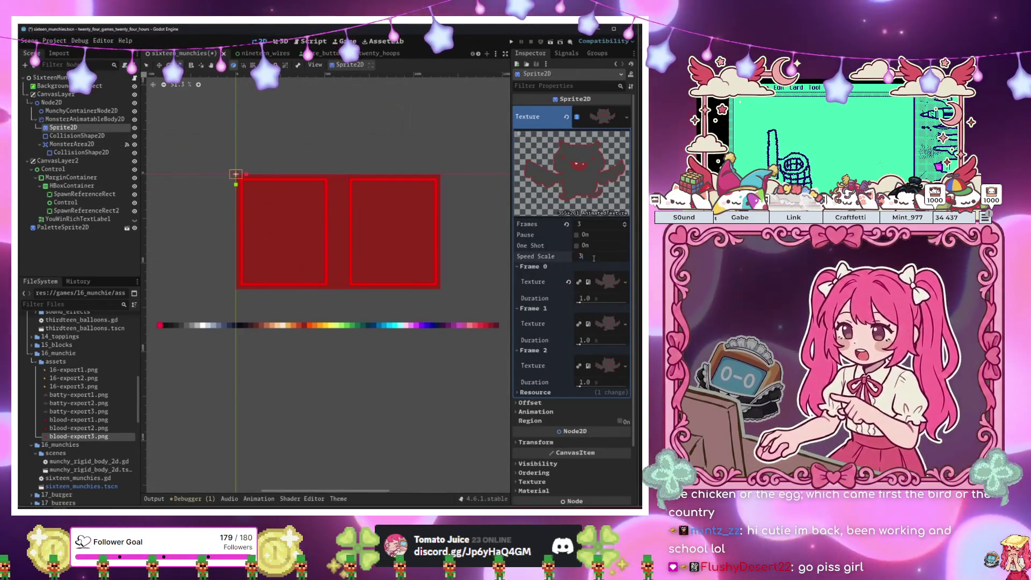
{"action": "key", "text": "Return"}
{"action": "key", "text": "F6"}
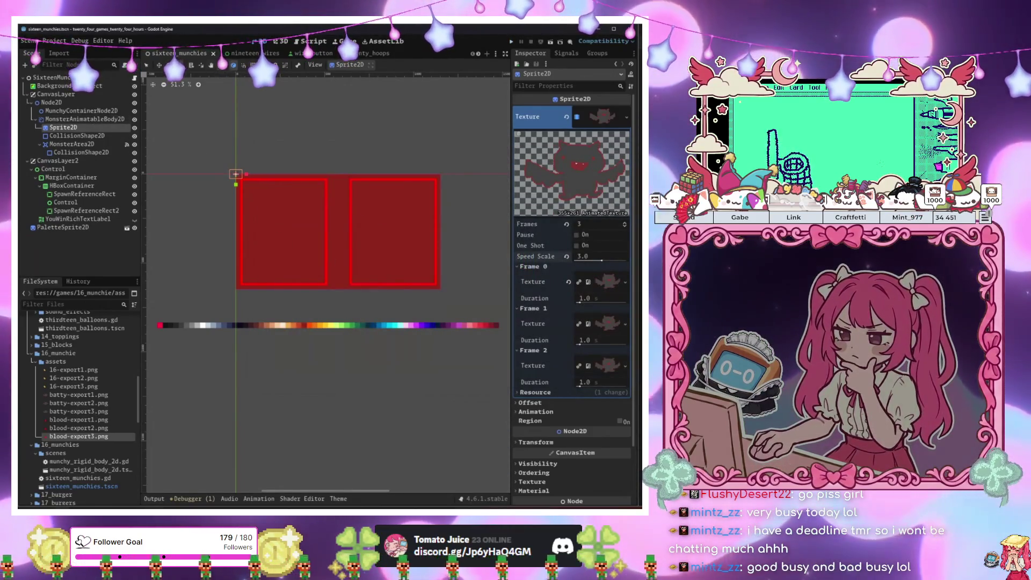
Zoom in on the bat, scale its Sprite2D down to about 0.458, and run the game
{"action": "scroll", "coordinate": [204, 145], "scroll_direction": "up", "scroll_amount": 2}
{"action": "scroll", "coordinate": [209, 211], "scroll_direction": "up", "scroll_amount": 8}
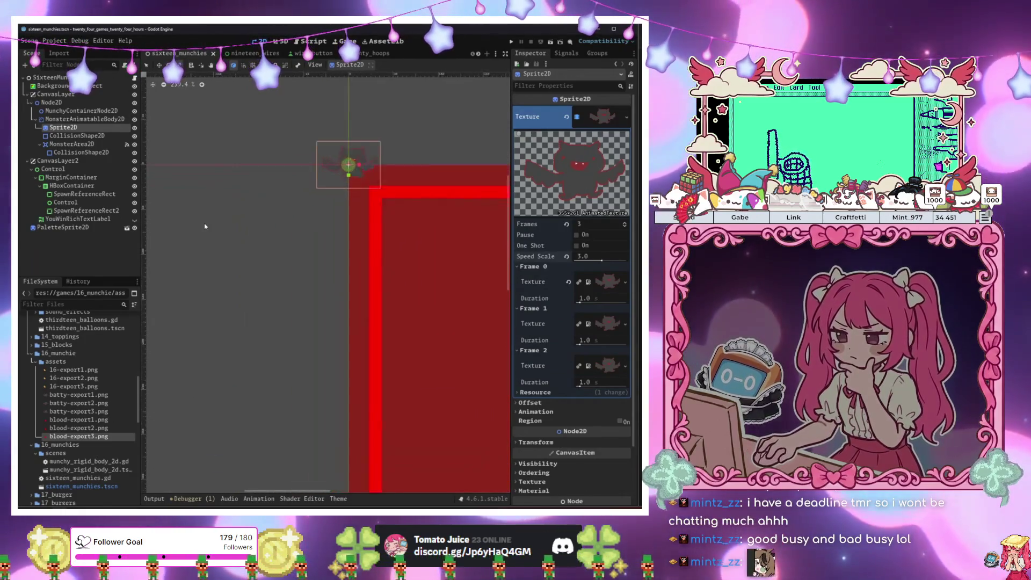
{"action": "scroll", "coordinate": [356, 216], "scroll_direction": "down", "scroll_amount": 6}
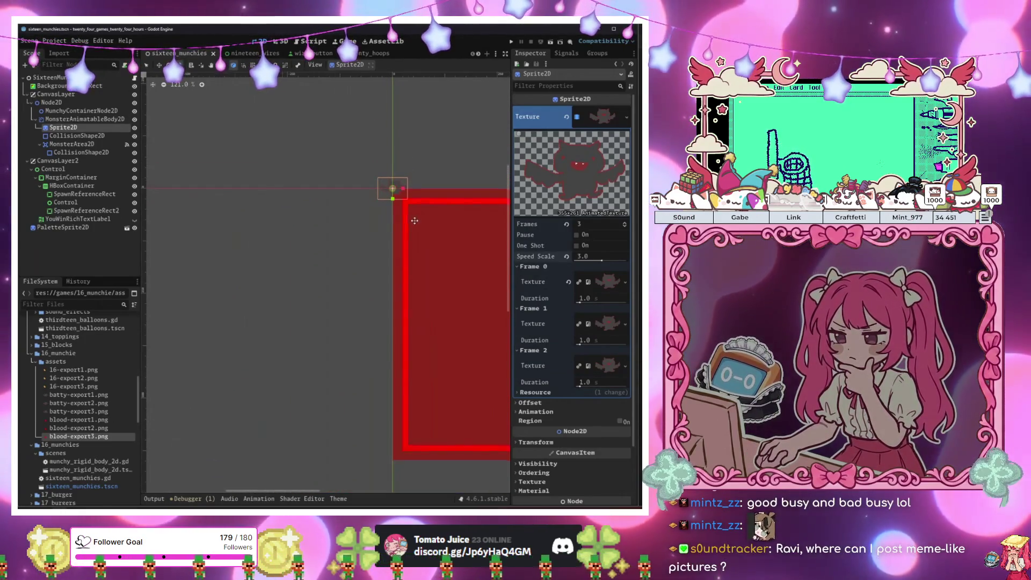
{"action": "scroll", "coordinate": [225, 196], "scroll_direction": "up", "scroll_amount": 8}
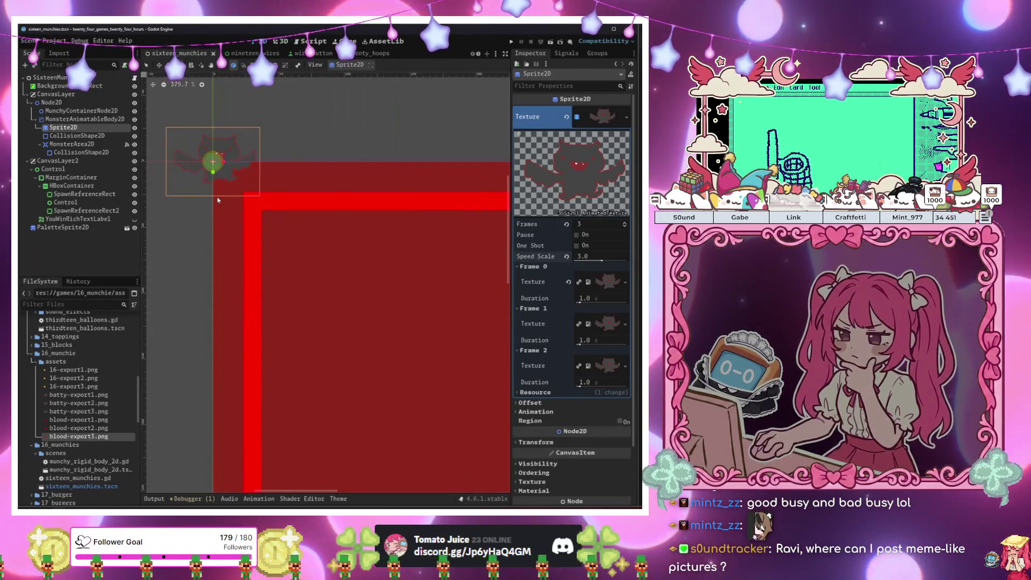
{"action": "left_click", "coordinate": [71, 144]}
{"action": "left_click", "coordinate": [90, 129]}
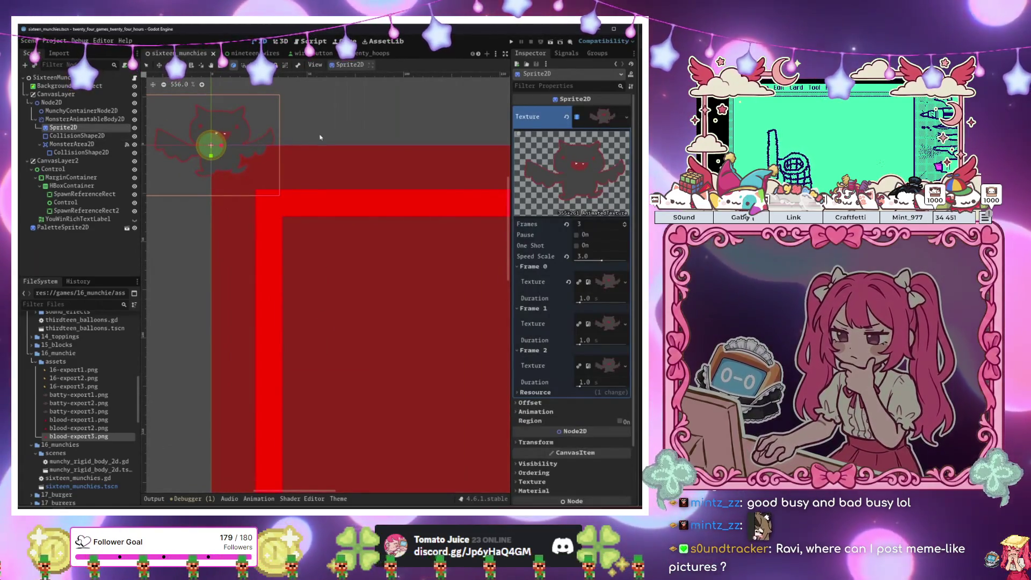
{"action": "left_click_drag", "start_coordinate": [320, 137], "coordinate": [257, 141]}
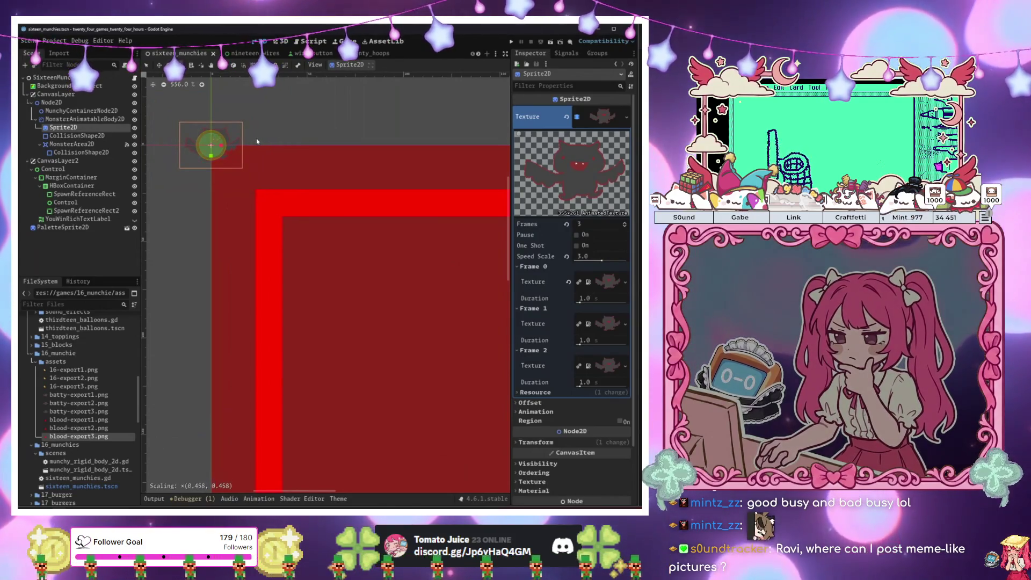
{"action": "key", "text": "F6"}
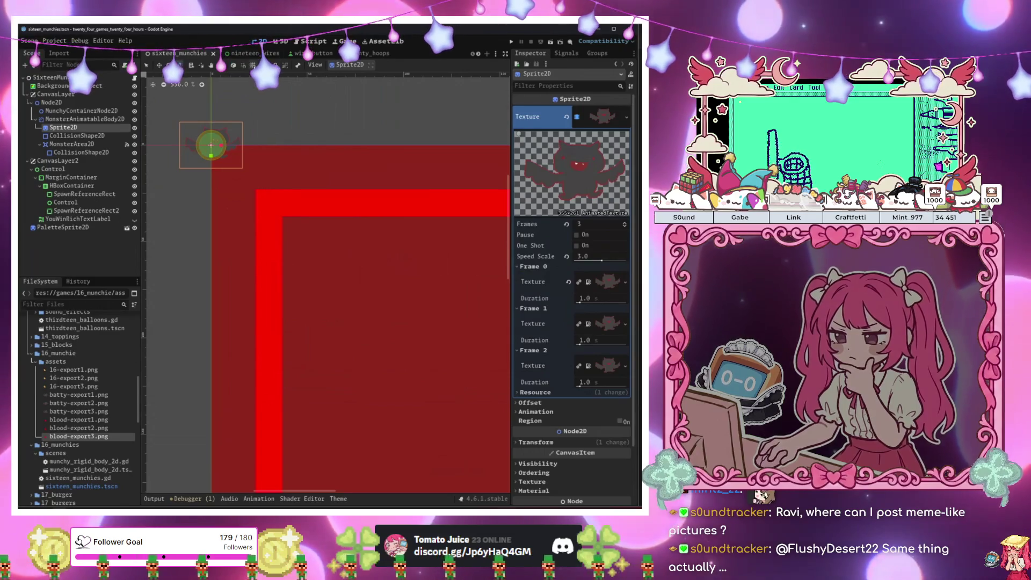
{"action": "scroll", "coordinate": [322, 271], "scroll_direction": "down", "scroll_amount": 8}
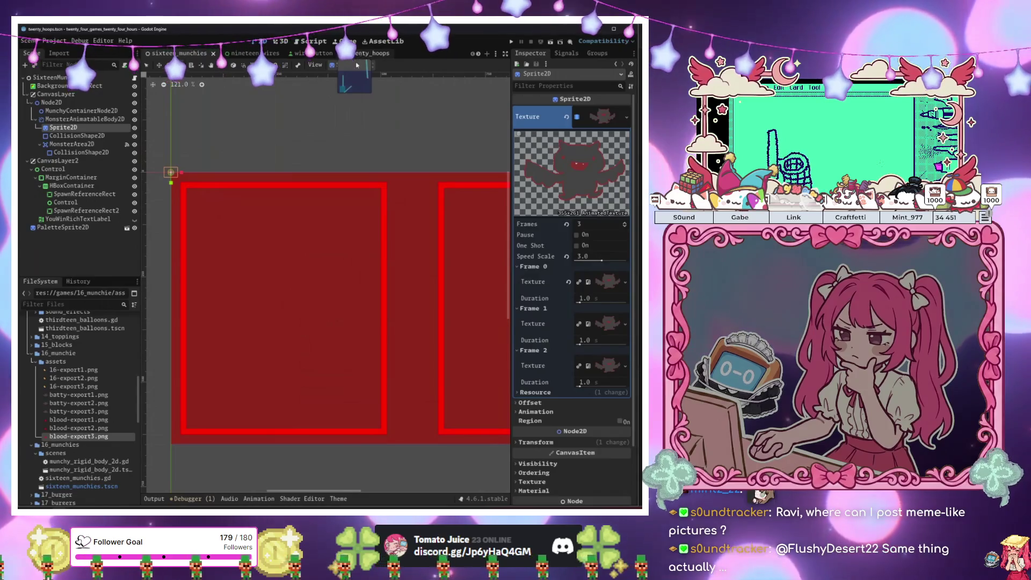
Switch to the twenty_hoops scene and scroll the FileSystem dock toward the 20_hoops folder
{"action": "left_click", "coordinate": [359, 55]}
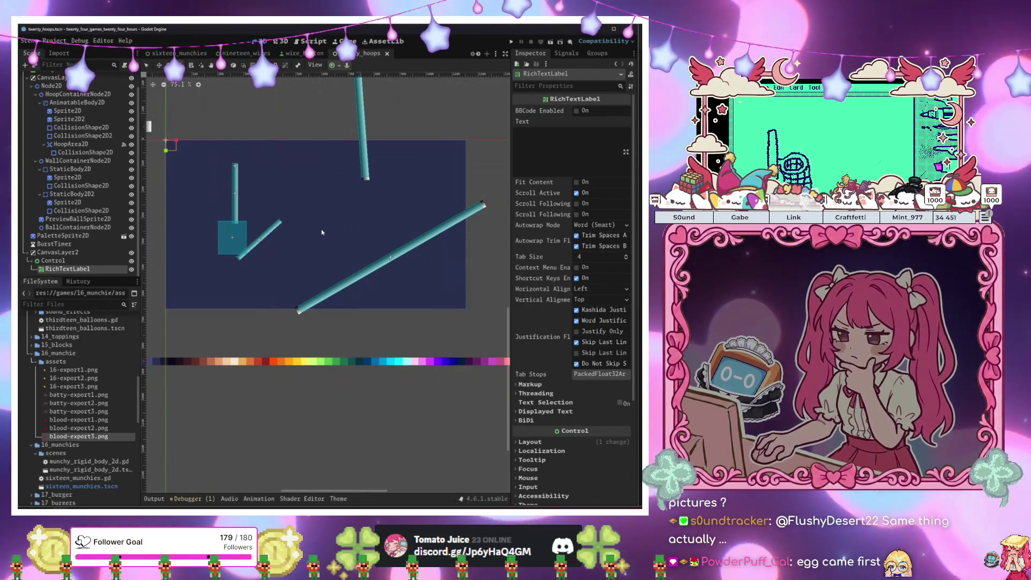
{"action": "scroll", "coordinate": [90, 375], "scroll_direction": "down", "scroll_amount": 5}
{"action": "scroll", "coordinate": [90, 375], "scroll_direction": "down", "scroll_amount": 5}
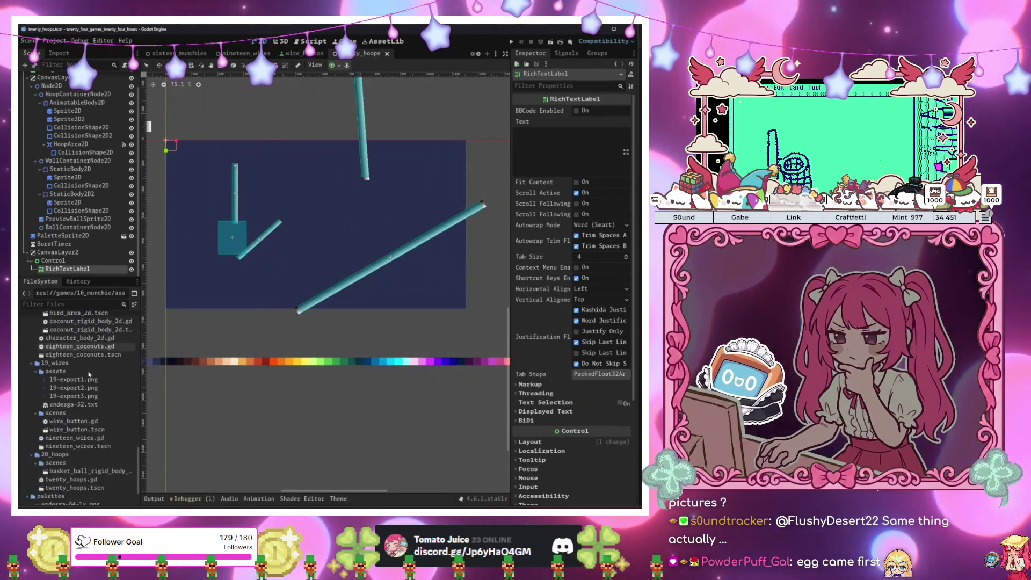
{"action": "scroll", "coordinate": [77, 175], "scroll_direction": "up", "scroll_amount": 1}
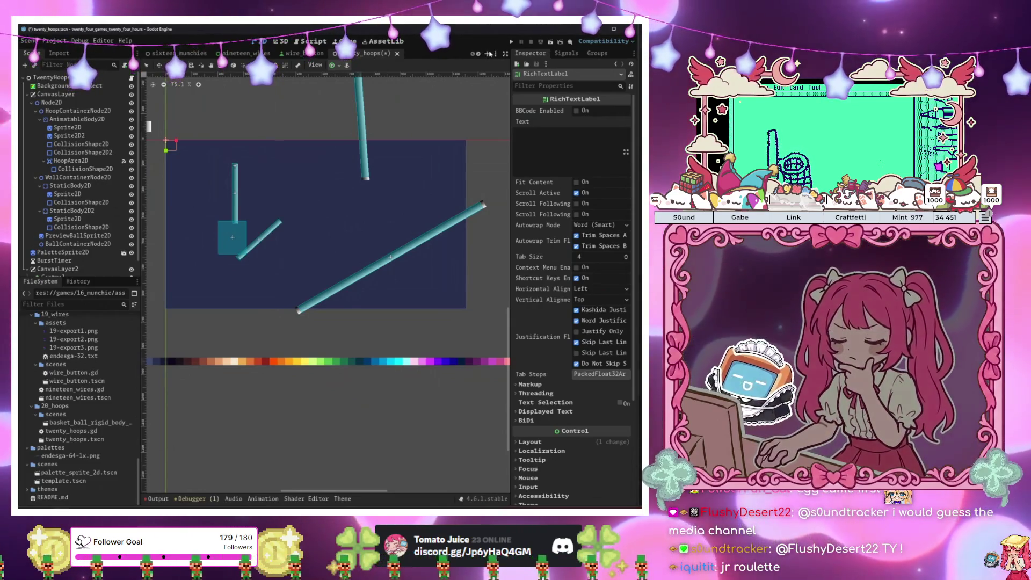
Create a new scene with a plain Node root, undoing an accidental Control root first
{"action": "key", "text": "ctrl+n"}
{"action": "left_click", "coordinate": [105, 113]}
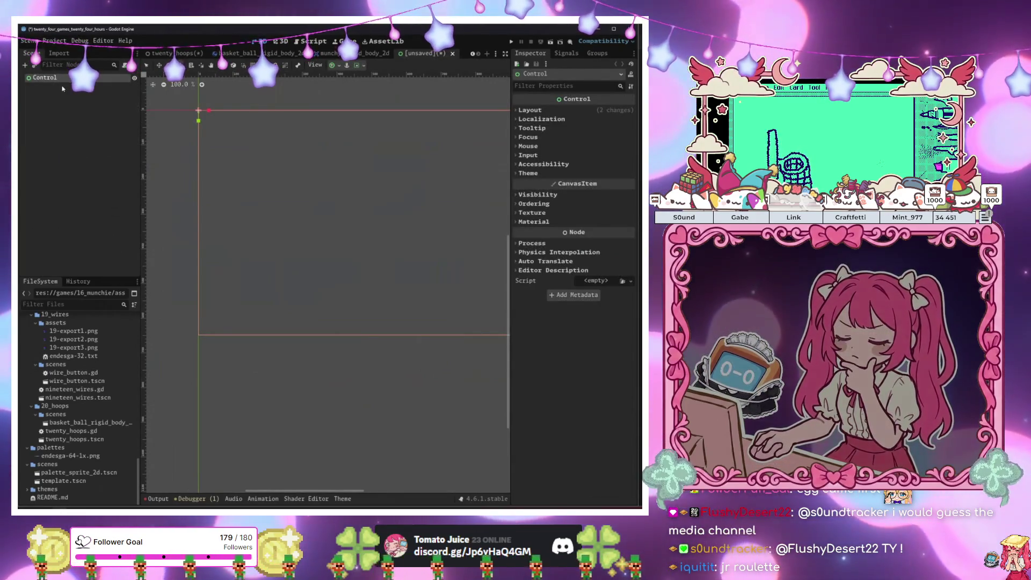
{"action": "key", "text": "ctrl+z"}
{"action": "left_click", "coordinate": [93, 126]}
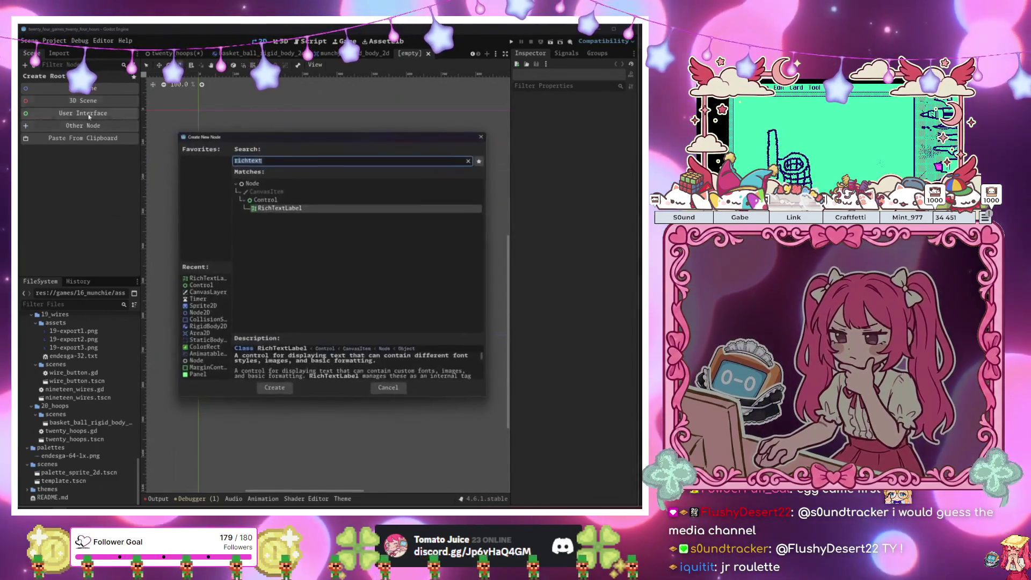
{"action": "left_click", "coordinate": [482, 135]}
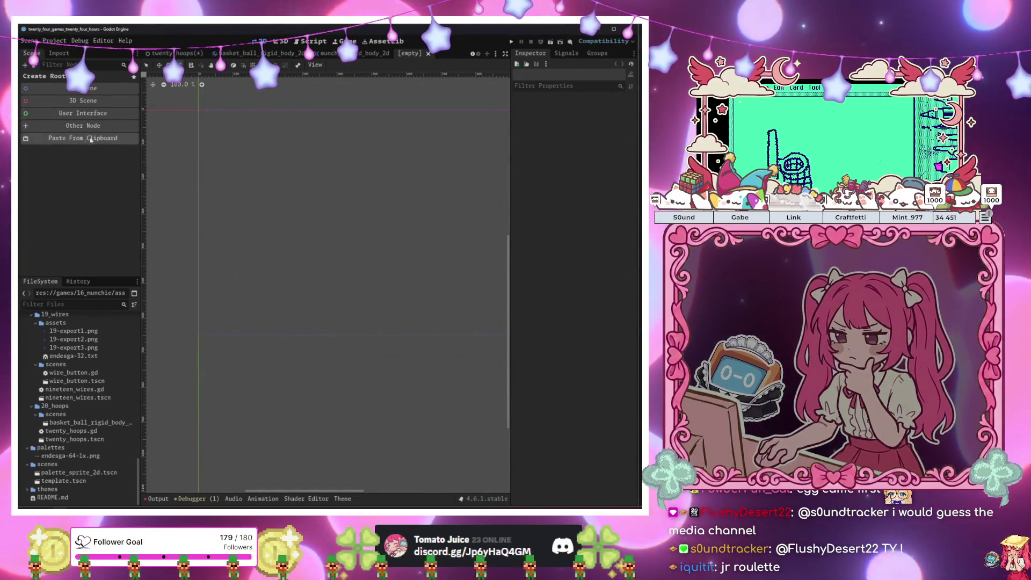
{"action": "left_click", "coordinate": [104, 127]}
{"action": "type", "text": "none"}
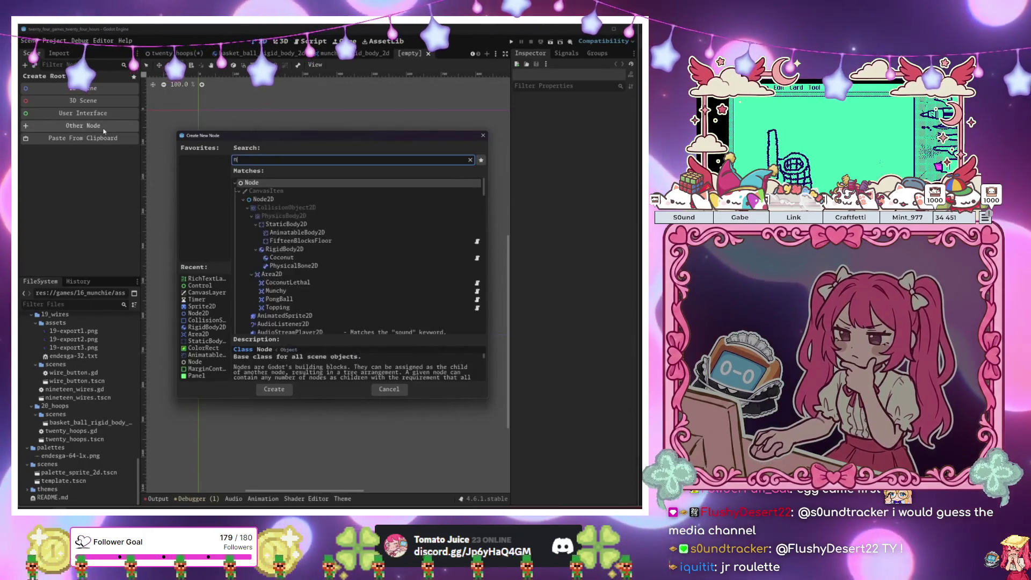
{"action": "key", "text": "Return"}
{"action": "key", "text": "Escape"}
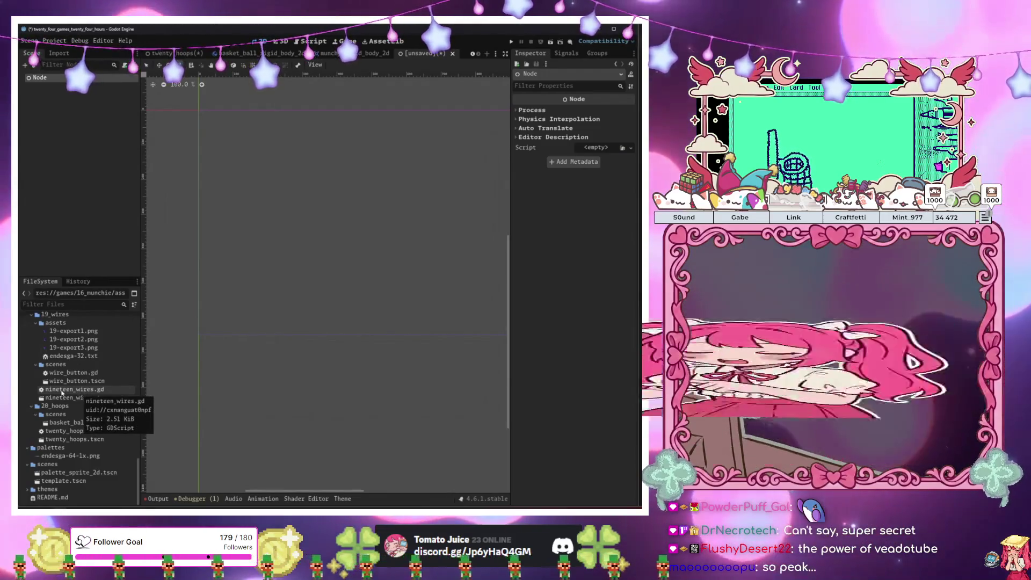
Scroll the view up, clear the selection and reselect the scene's root Node
{"action": "scroll", "coordinate": [61, 393], "scroll_direction": "up", "scroll_amount": 10}
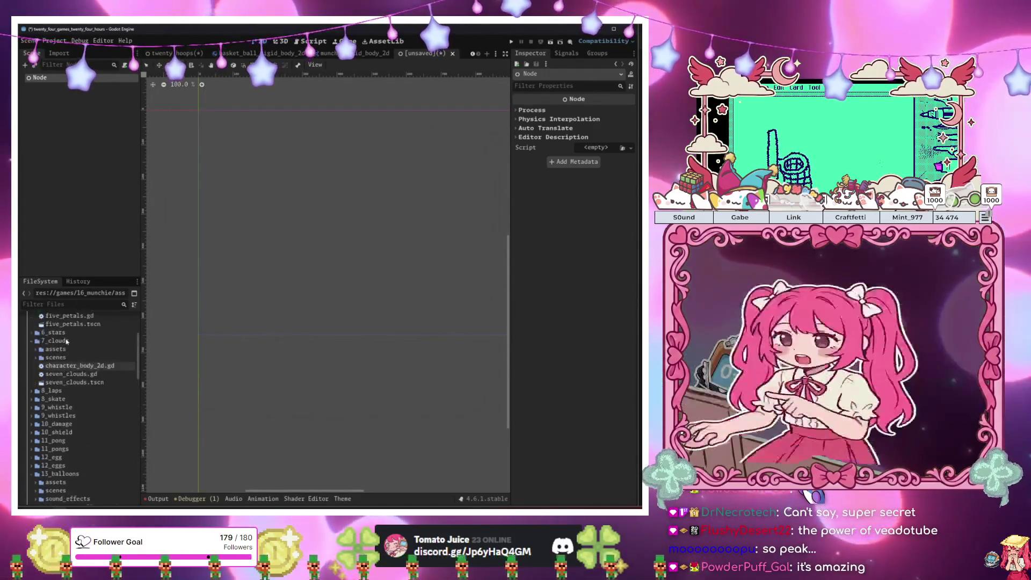
{"action": "scroll", "coordinate": [66, 341], "scroll_direction": "up", "scroll_amount": 4}
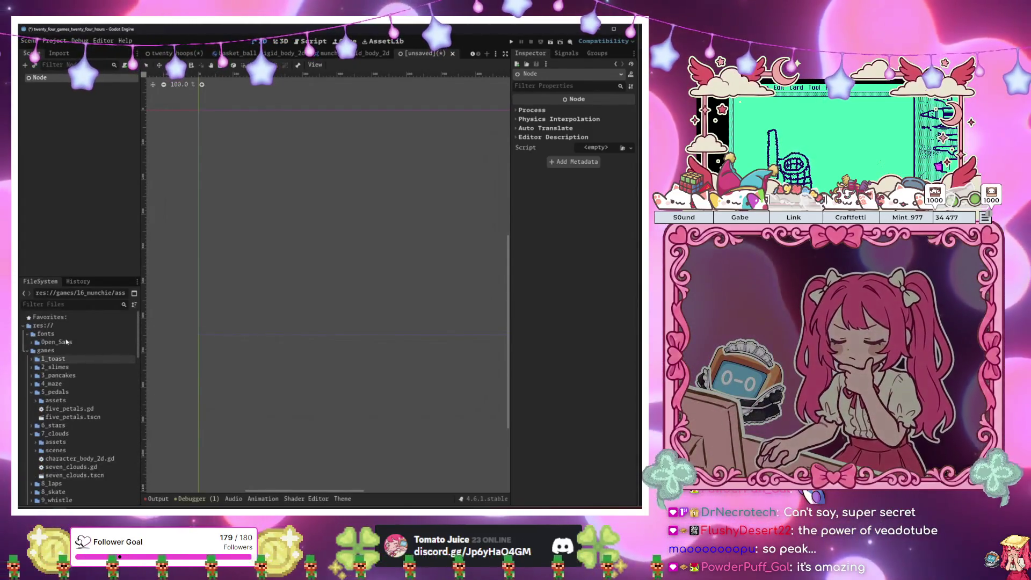
{"action": "left_click", "coordinate": [102, 148]}
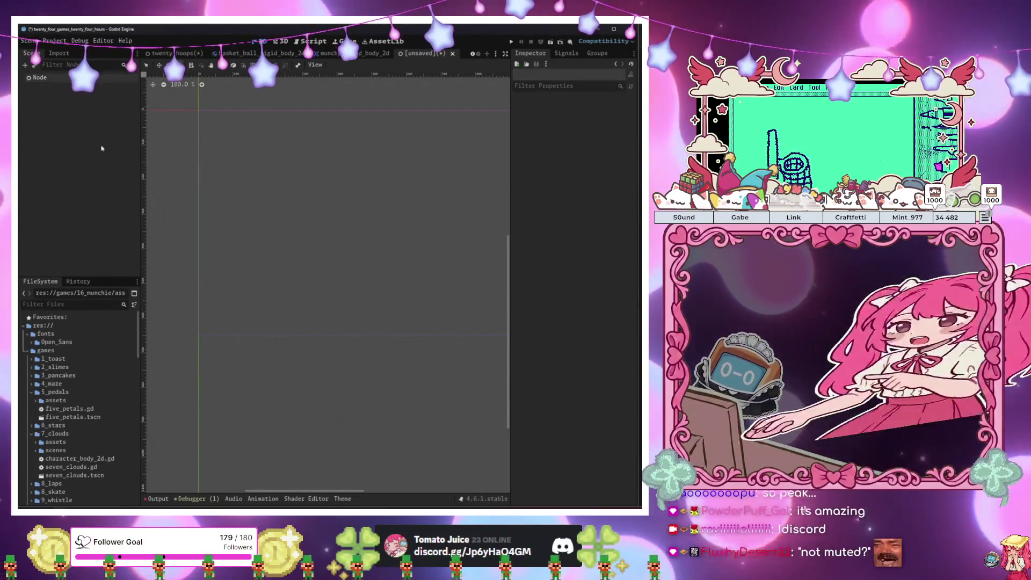
{"action": "left_click", "coordinate": [64, 78]}
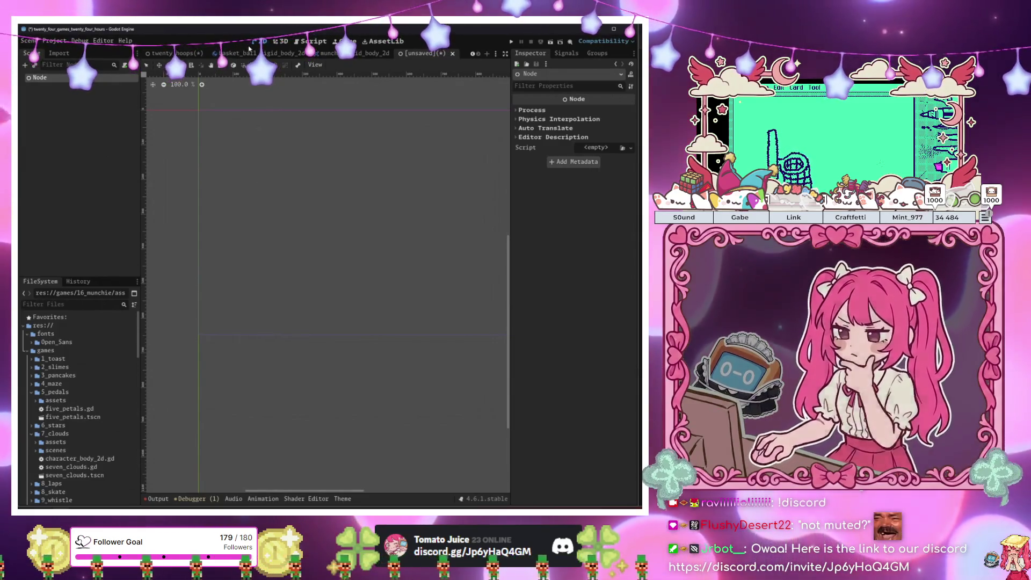
Flip to twenty_hoops and back to the unsaved scene, then deselect and pan its empty canvas
{"action": "left_click", "coordinate": [177, 54]}
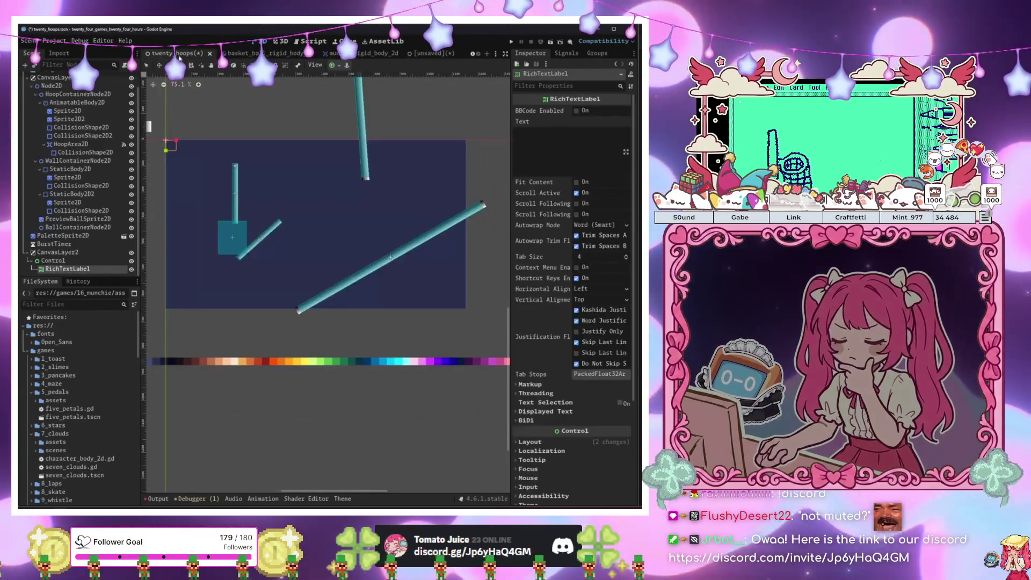
{"action": "left_click", "coordinate": [424, 54]}
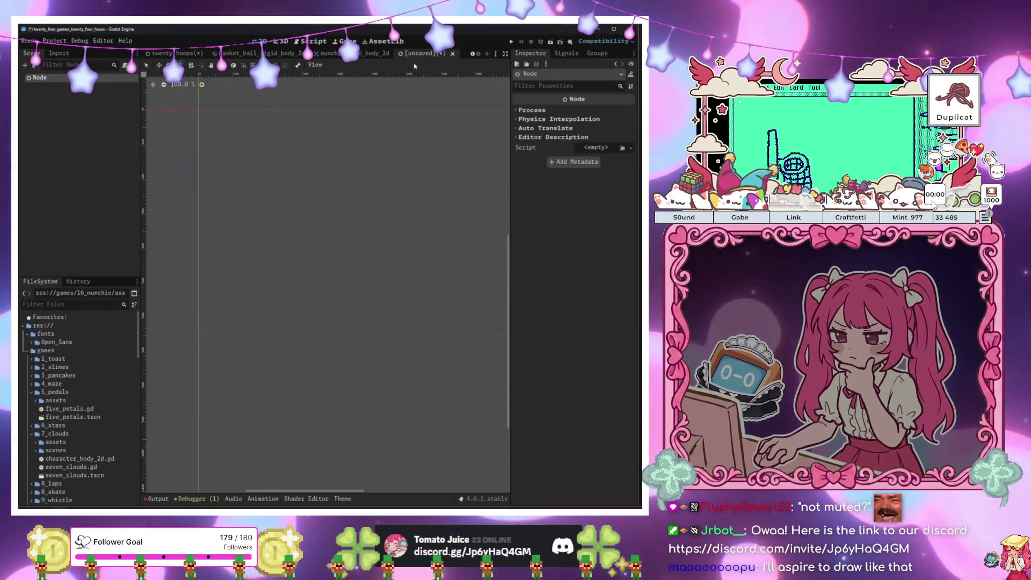
{"action": "left_click", "coordinate": [370, 104]}
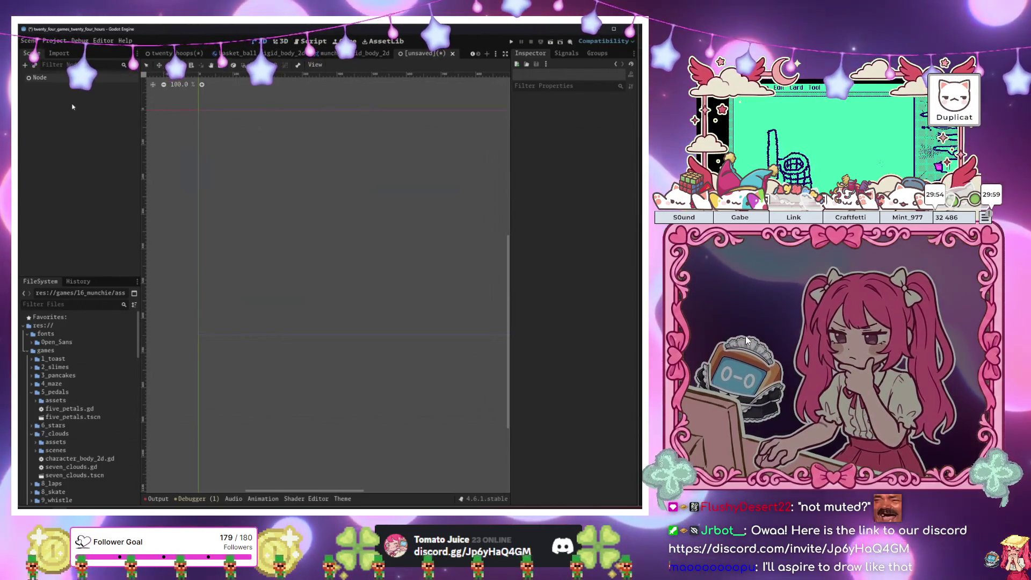
{"action": "scroll", "coordinate": [317, 164], "scroll_direction": "down", "scroll_amount": 3}
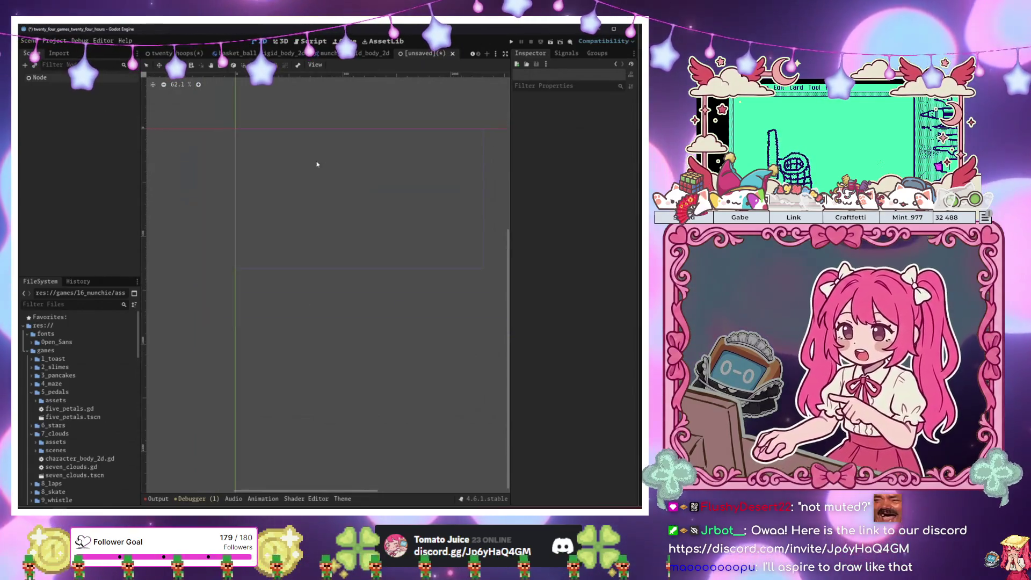
{"action": "scroll", "coordinate": [341, 165], "scroll_direction": "up", "scroll_amount": 2}
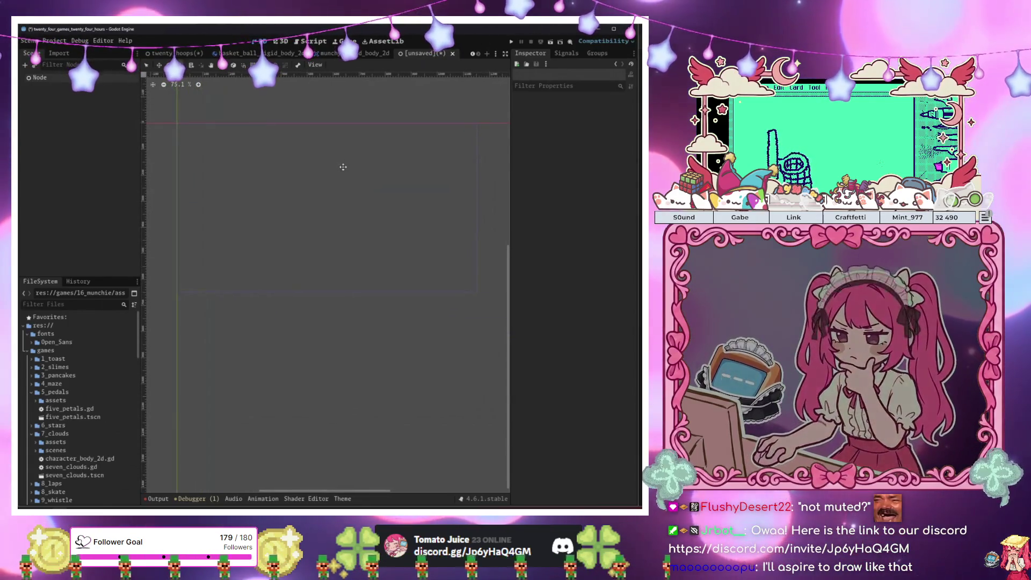
{"action": "left_click_drag", "start_coordinate": [348, 161], "coordinate": [340, 152]}
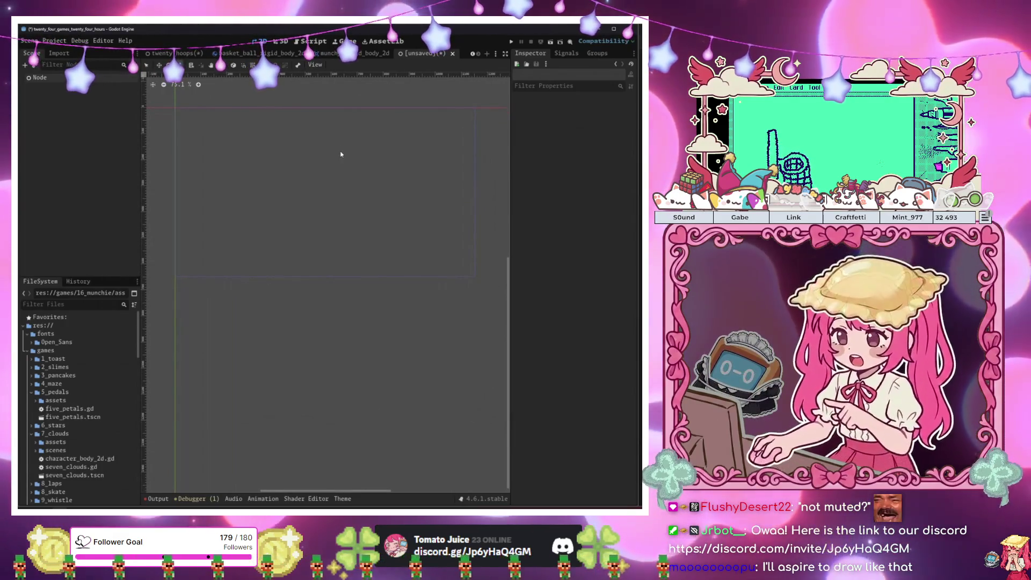
{"action": "scroll", "coordinate": [90, 370], "scroll_direction": "down", "scroll_amount": 10}
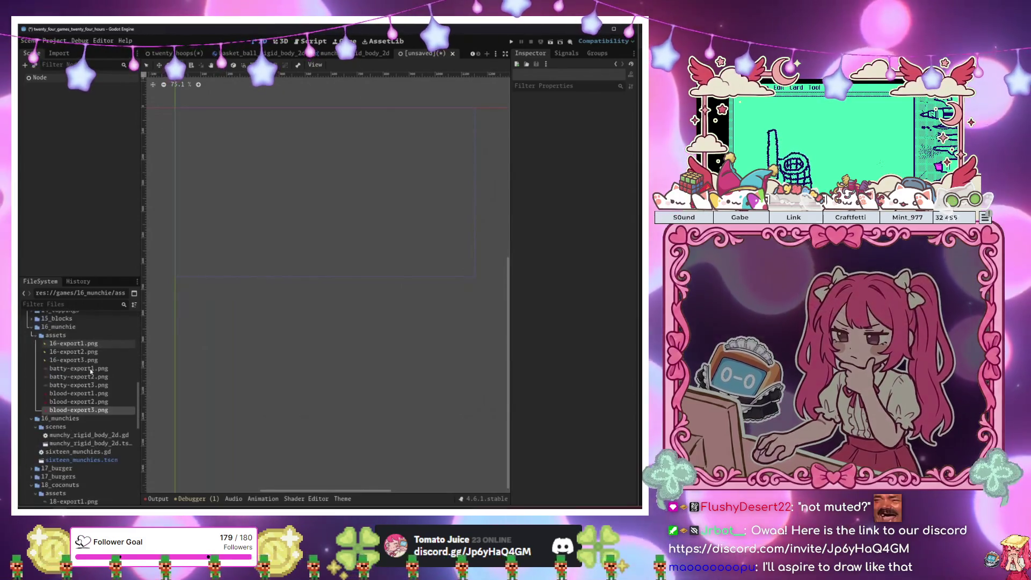
{"action": "scroll", "coordinate": [90, 370], "scroll_direction": "down", "scroll_amount": 8}
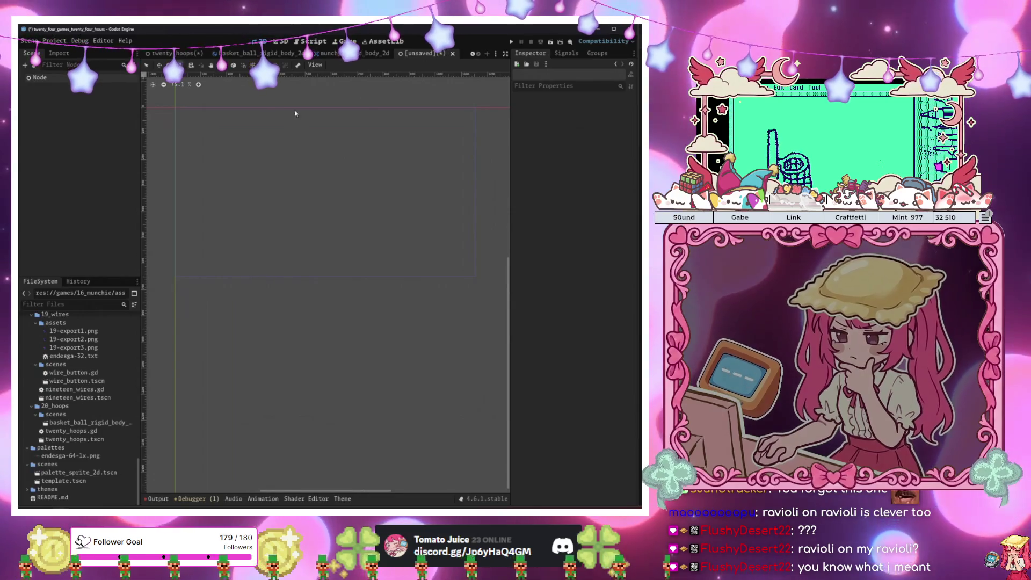
{"action": "left_click", "coordinate": [257, 53]}
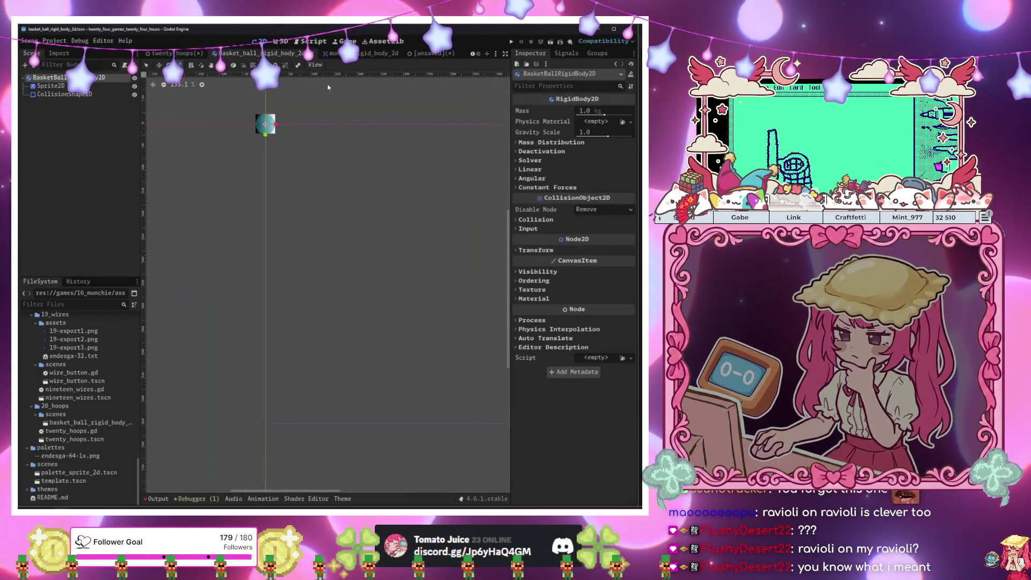
{"action": "left_click", "coordinate": [424, 53]}
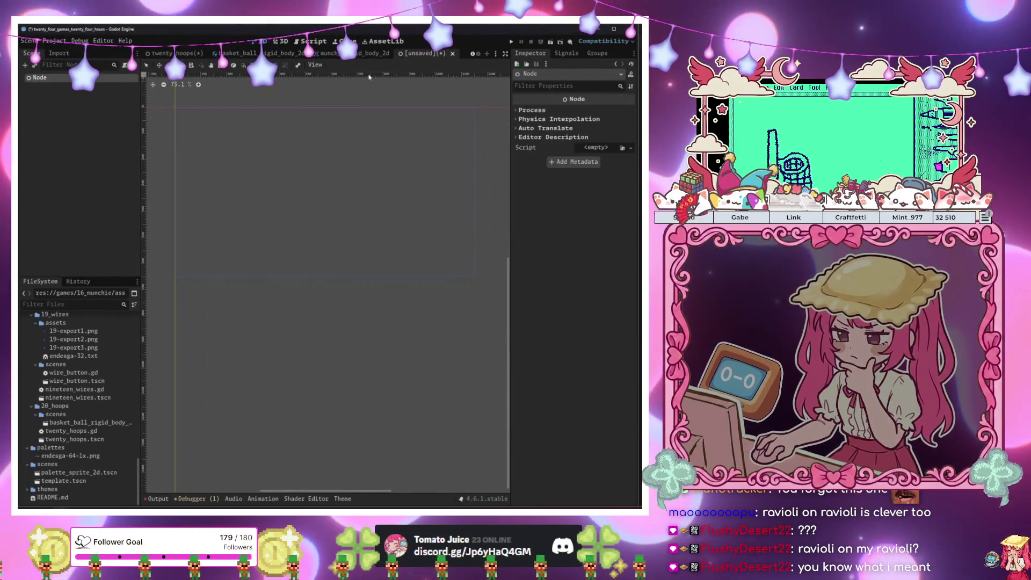
{"action": "left_click", "coordinate": [60, 80]}
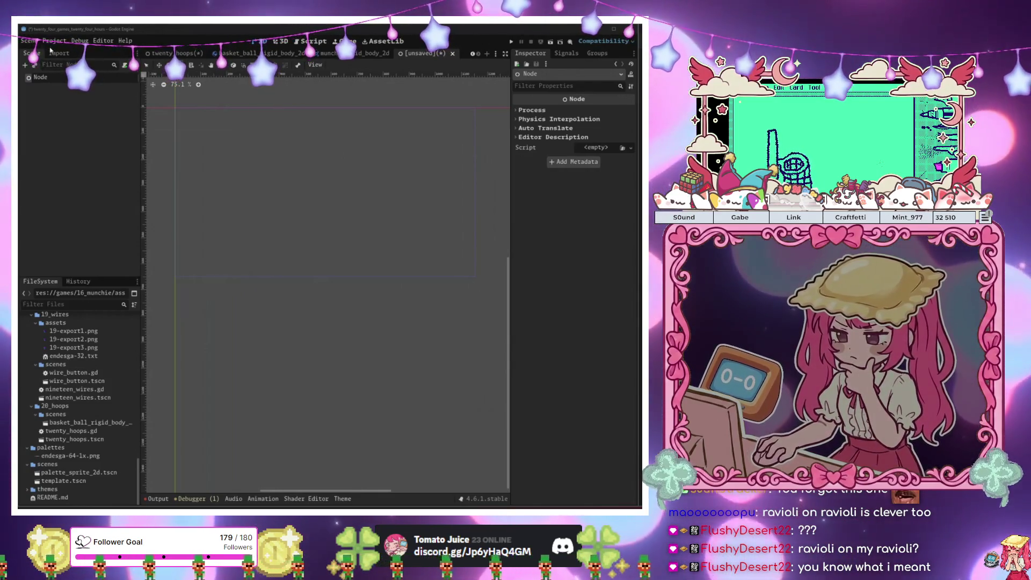
{"action": "double_click", "coordinate": [56, 76]}
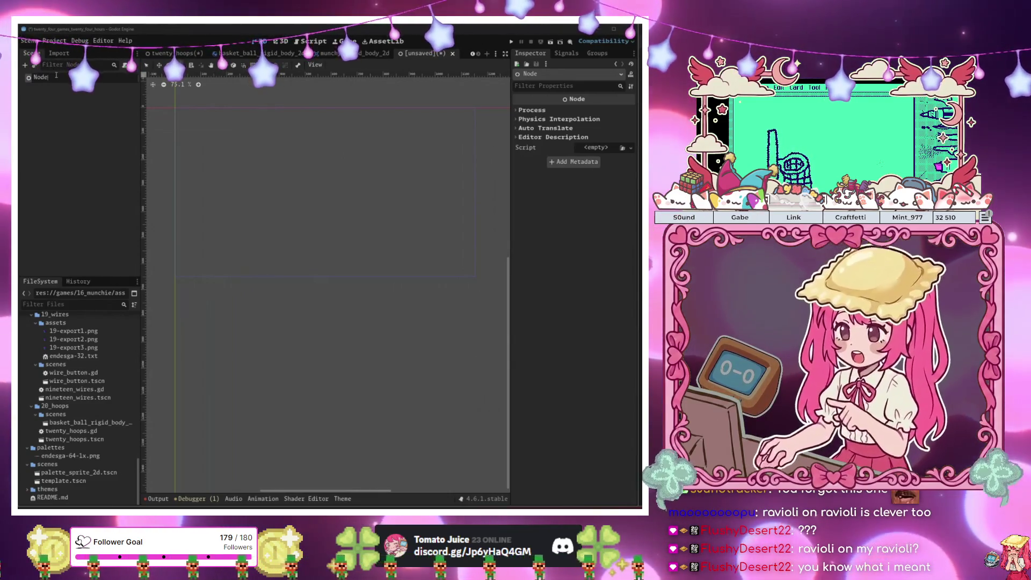
{"action": "double_click", "coordinate": [56, 76]}
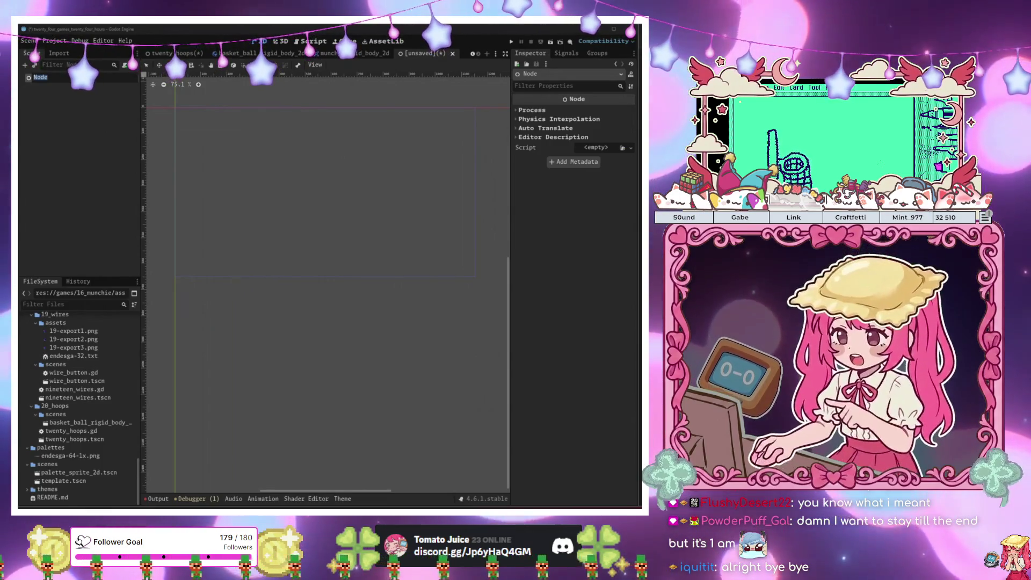
Rename the scene's root node to TwentyLambs, then open Create New Node and begin a search
{"action": "key", "text": "F2"}
{"action": "type", "text": "20"}
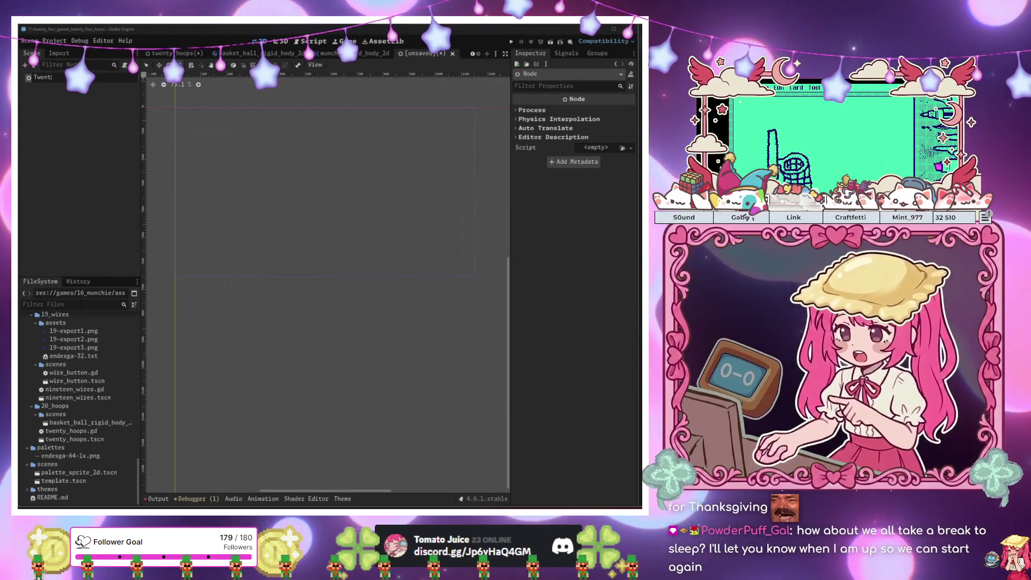
{"action": "type", "text": "yLamp"}
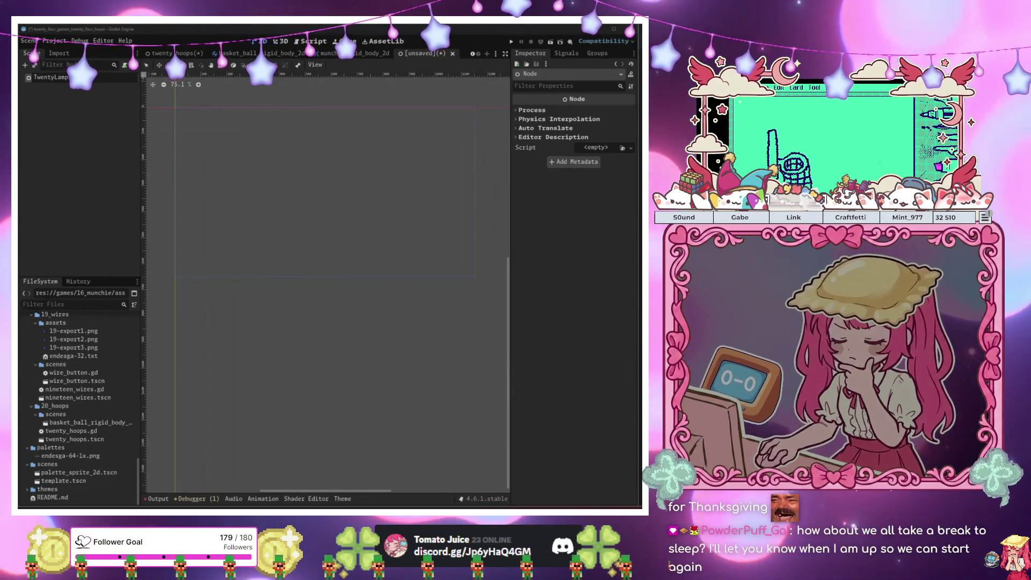
{"action": "type", "text": "s"}
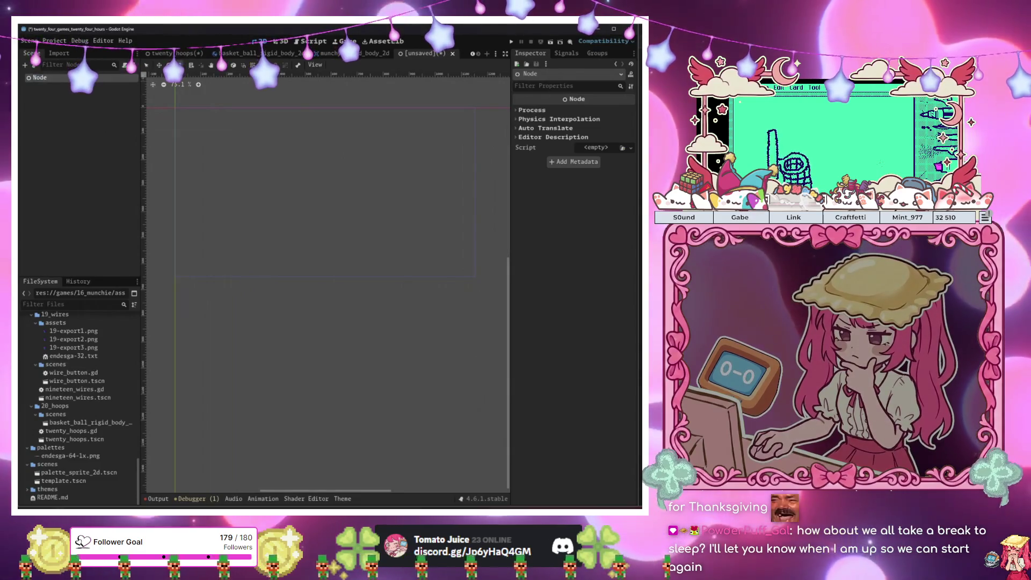
{"action": "key", "text": "F2"}
{"action": "type", "text": "Twen"}
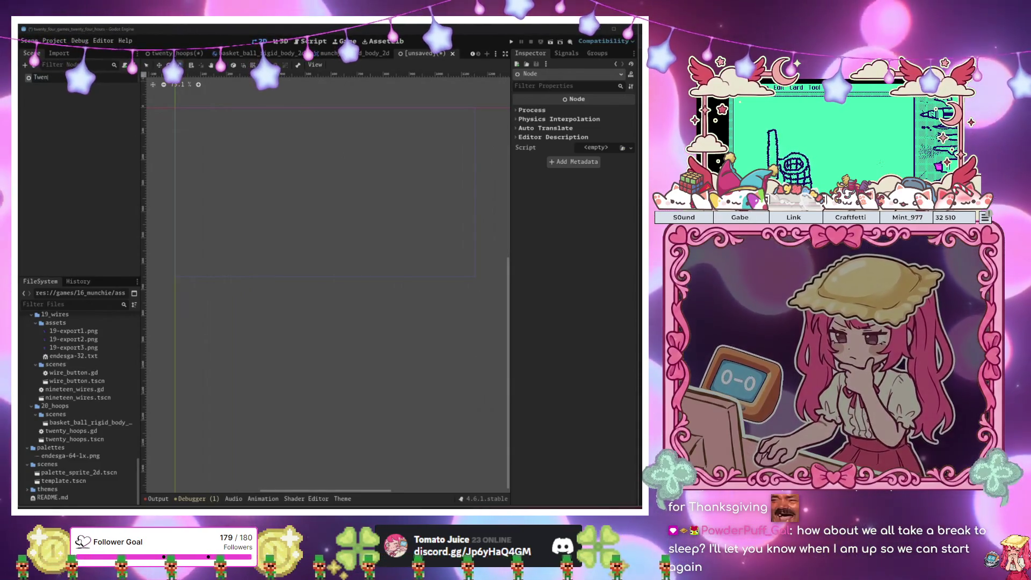
{"action": "type", "text": "tyLambs"}
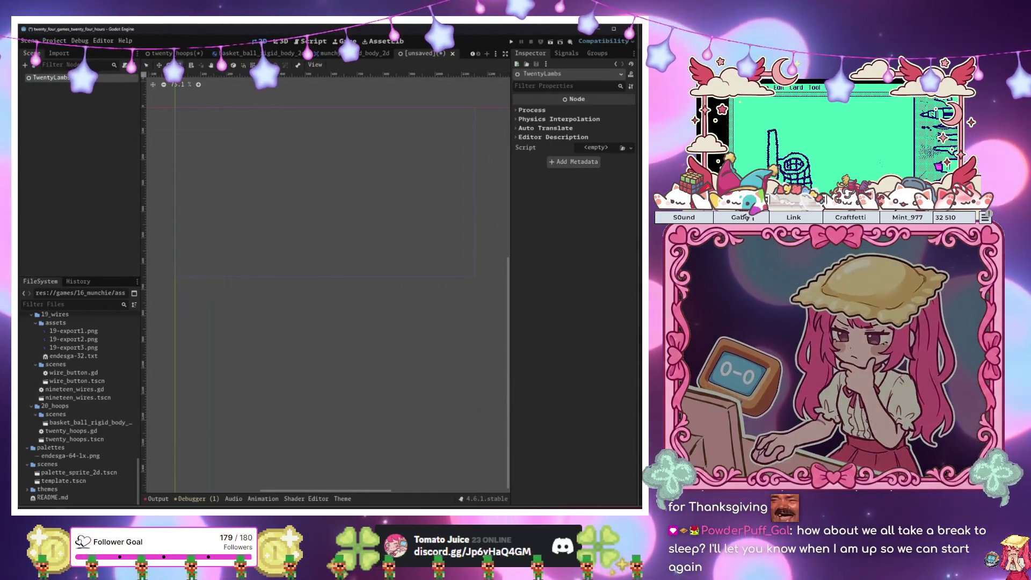
{"action": "key", "text": "ctrl+a"}
{"action": "type", "text": "n"}
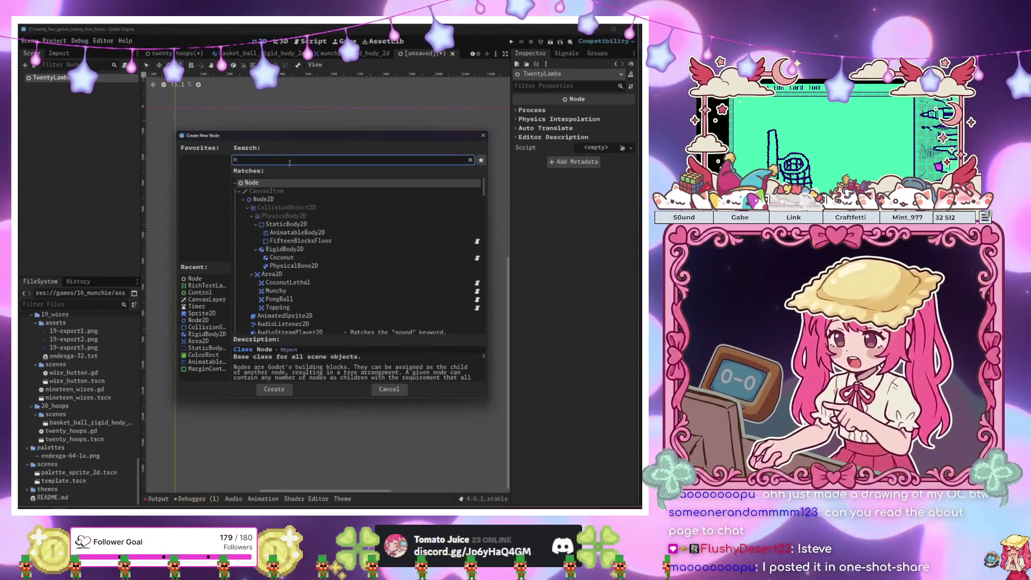
Add a Node2D under TwentyLambs and a CharacterBody2D under the Node2D
{"action": "double_click", "coordinate": [263, 198]}
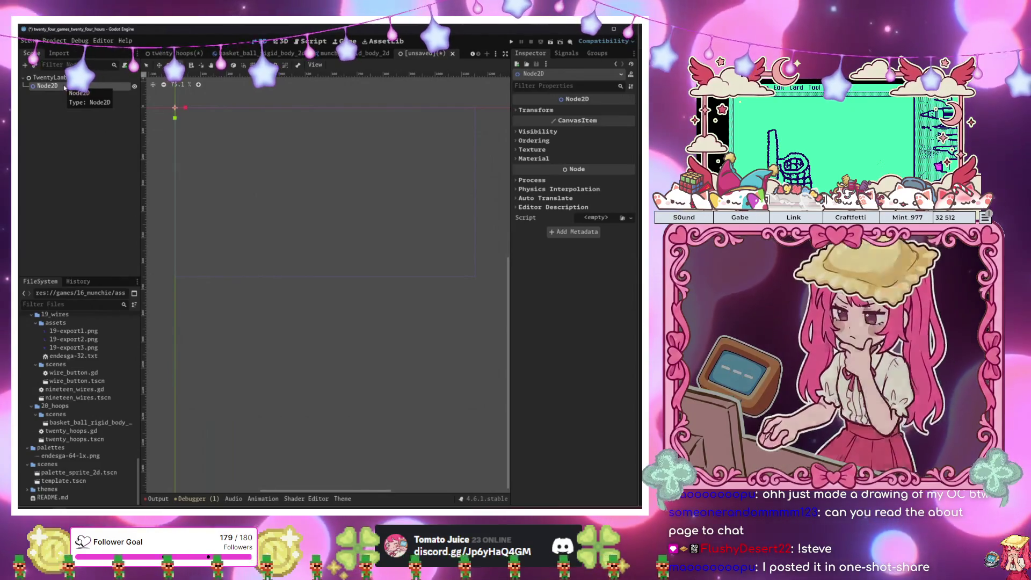
{"action": "key", "text": "ctrl+a"}
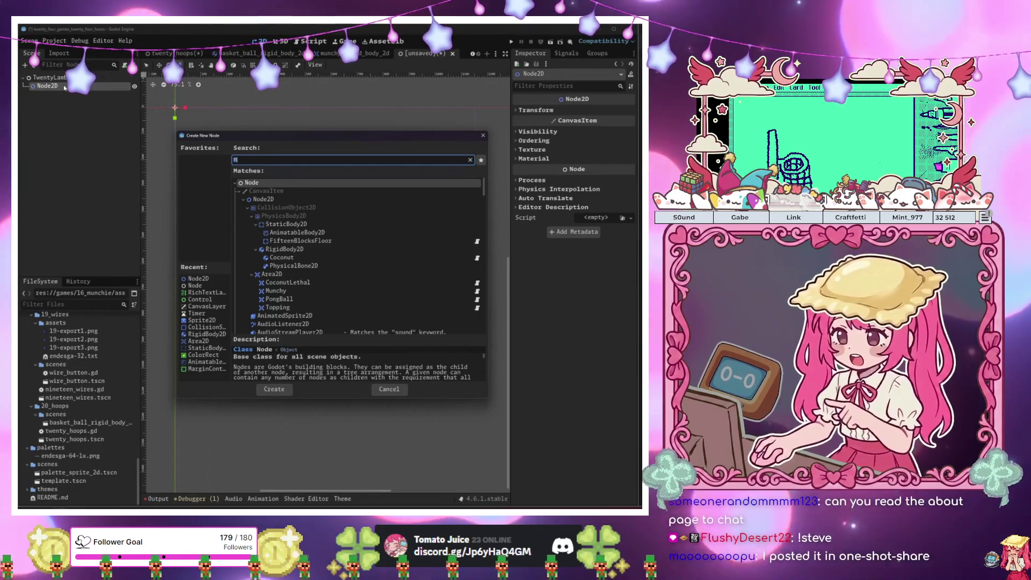
{"action": "key", "text": "BackSpace"}
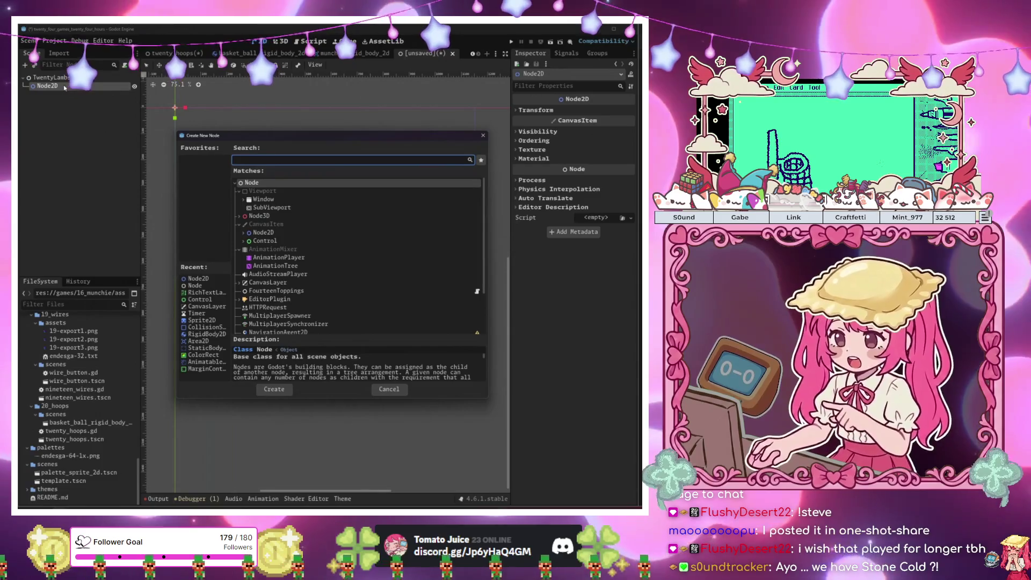
{"action": "type", "text": "character"}
{"action": "key", "text": "Return"}
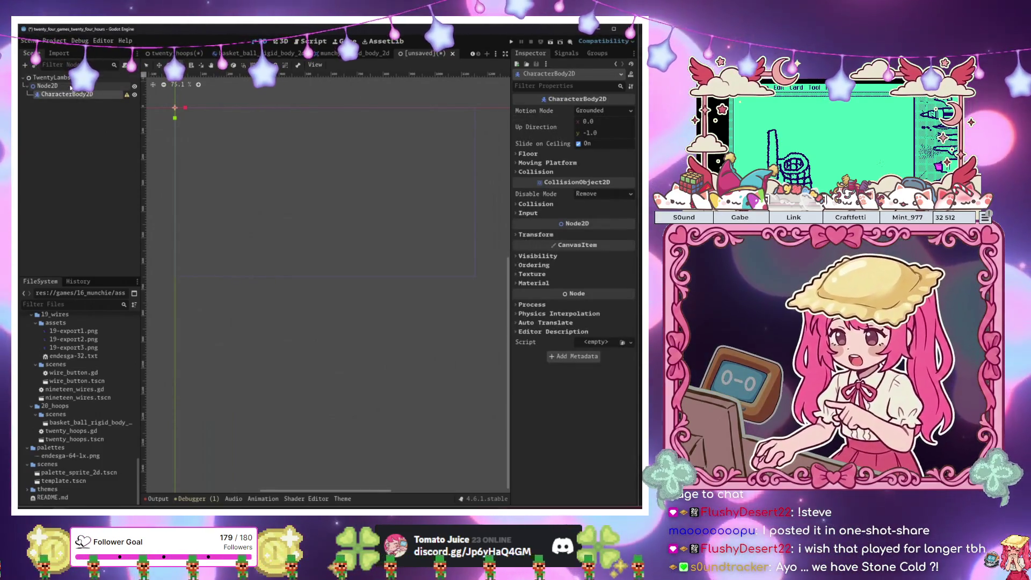
Add a CollisionShape2D under CharacterBody2D and start attaching a script to the body
{"action": "left_click", "coordinate": [71, 86]}
{"action": "left_click", "coordinate": [85, 95]}
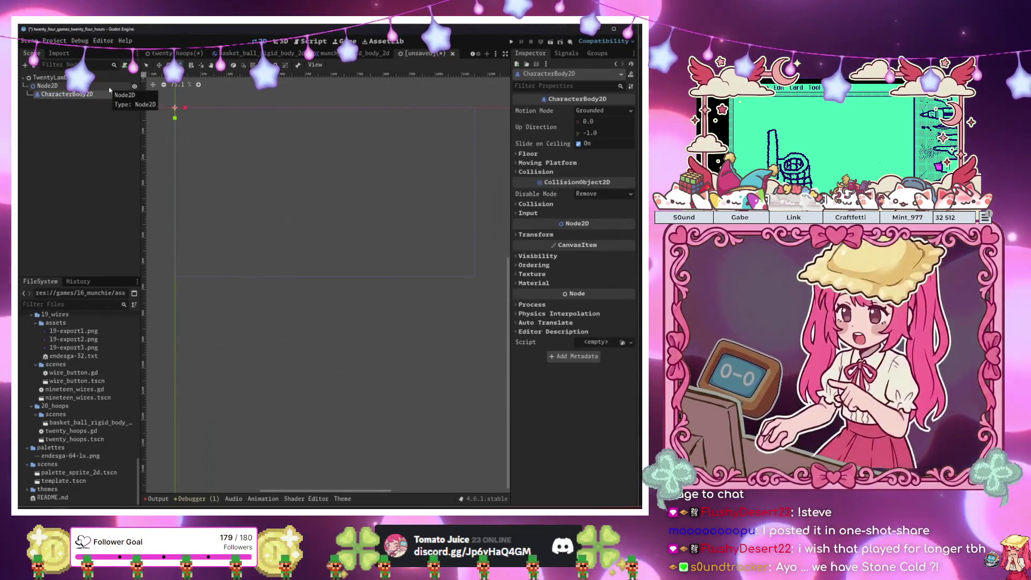
{"action": "key", "text": "ctrl+a"}
{"action": "type", "text": "coll"}
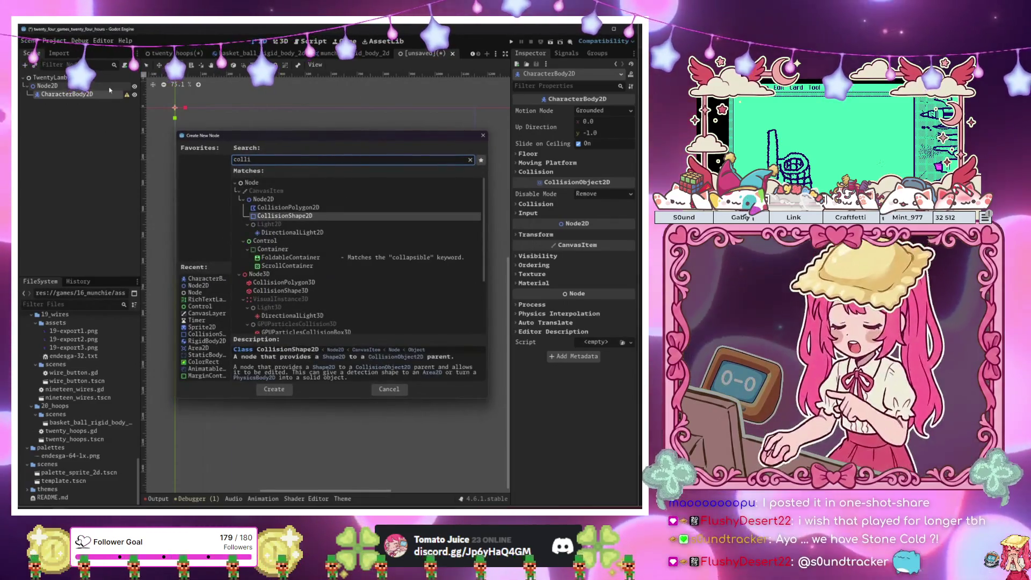
{"action": "key", "text": "Return"}
{"action": "left_click", "coordinate": [80, 94]}
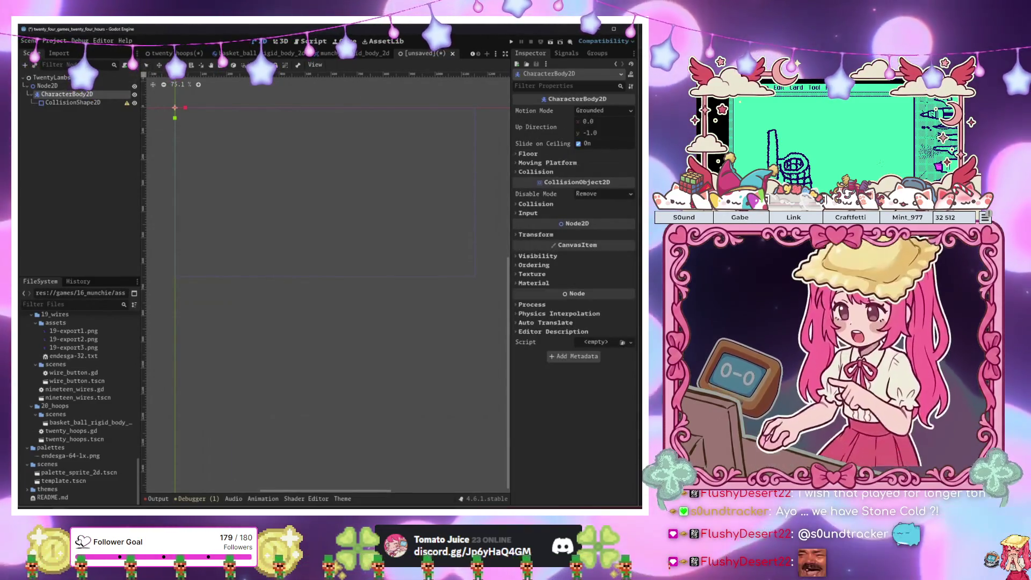
{"action": "left_click", "coordinate": [125, 65]}
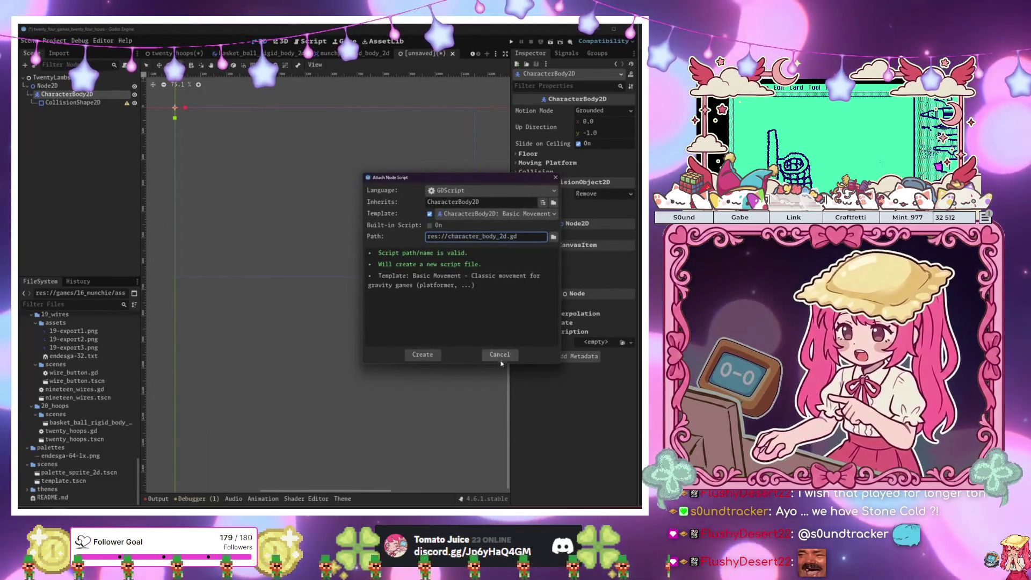
Dismiss the script settings, start saving the scene, and navigate up to res://games
{"action": "key", "text": "Return"}
{"action": "key", "text": "ctrl+s"}
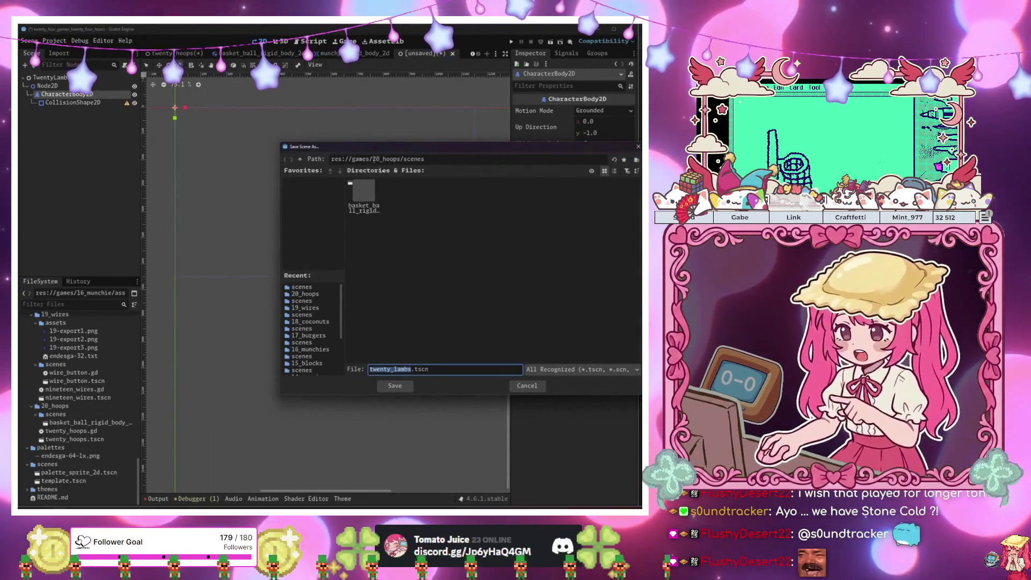
{"action": "left_click", "coordinate": [299, 159]}
{"action": "left_click", "coordinate": [300, 159]}
Create a new 20_Lambs folder in the games folder after one failed attempt
{"action": "right_click", "coordinate": [497, 340]}
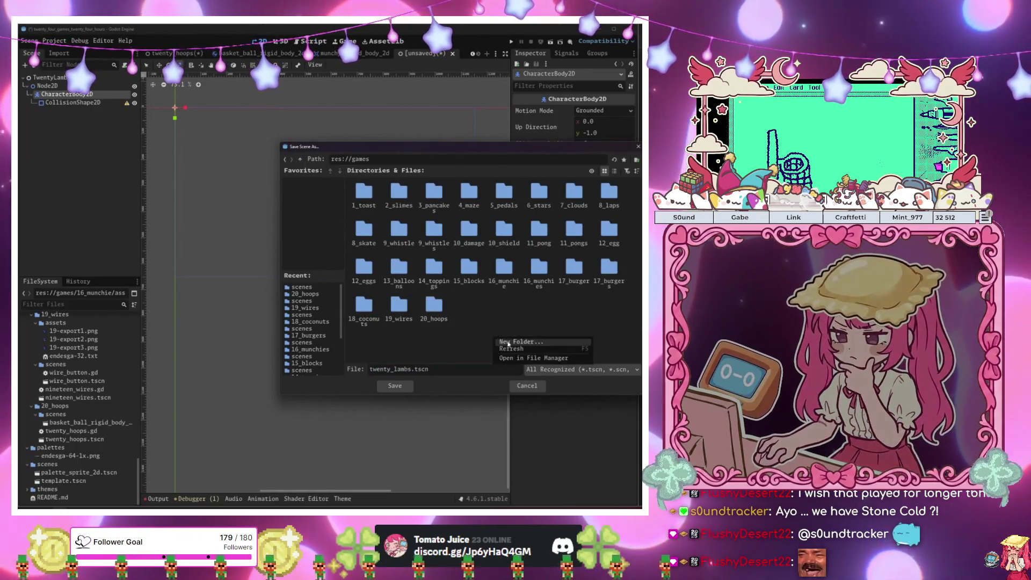
{"action": "left_click", "coordinate": [507, 341]}
{"action": "type", "text": "20_h"}
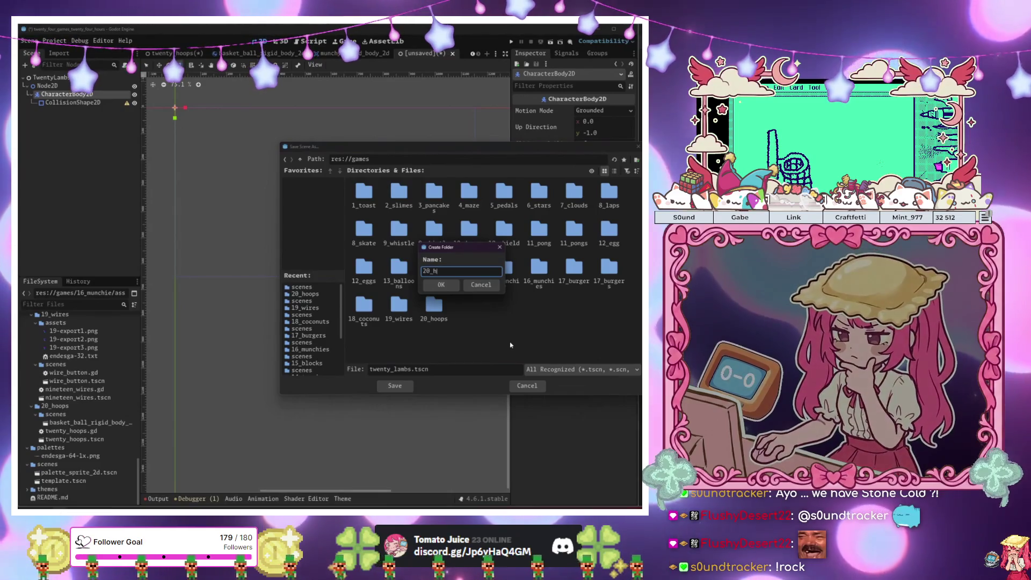
{"action": "type", "text": "oops"}
{"action": "key", "text": "Return"}
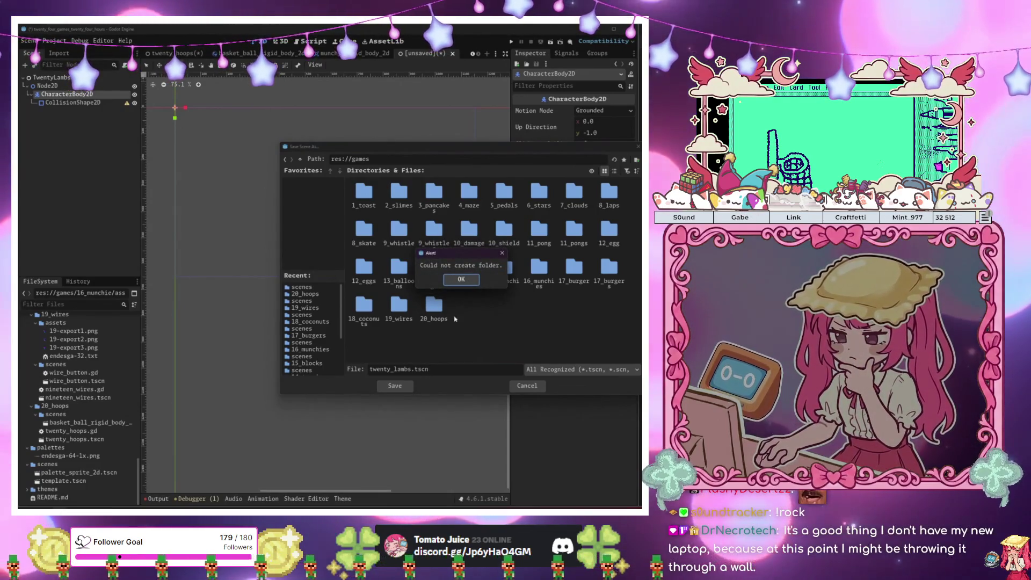
{"action": "key", "text": "Return"}
{"action": "right_click", "coordinate": [478, 324]}
{"action": "left_click", "coordinate": [488, 330]}
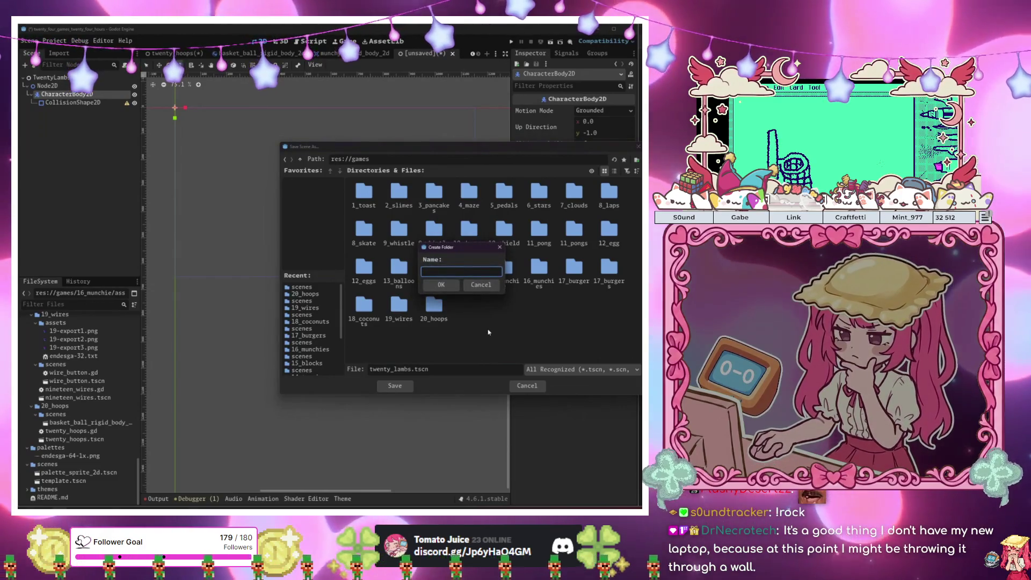
{"action": "type", "text": "21"}
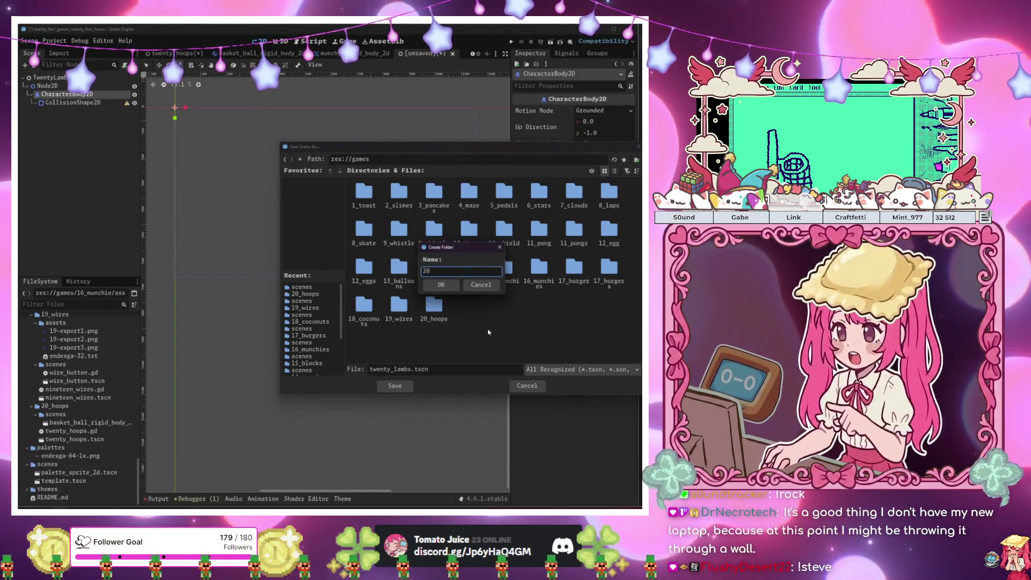
{"action": "type", "text": "Lam"}
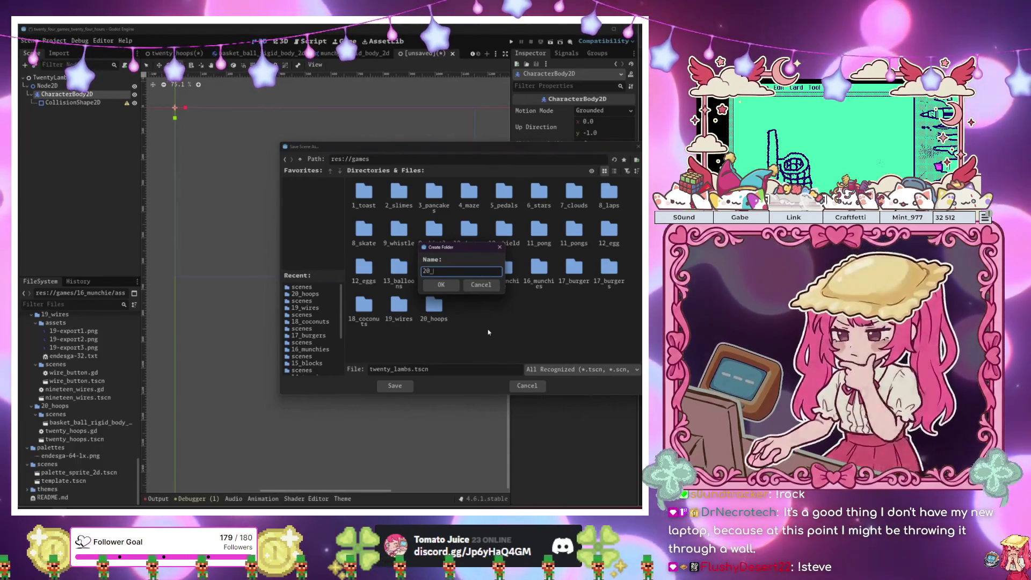
{"action": "type", "text": "bs"}
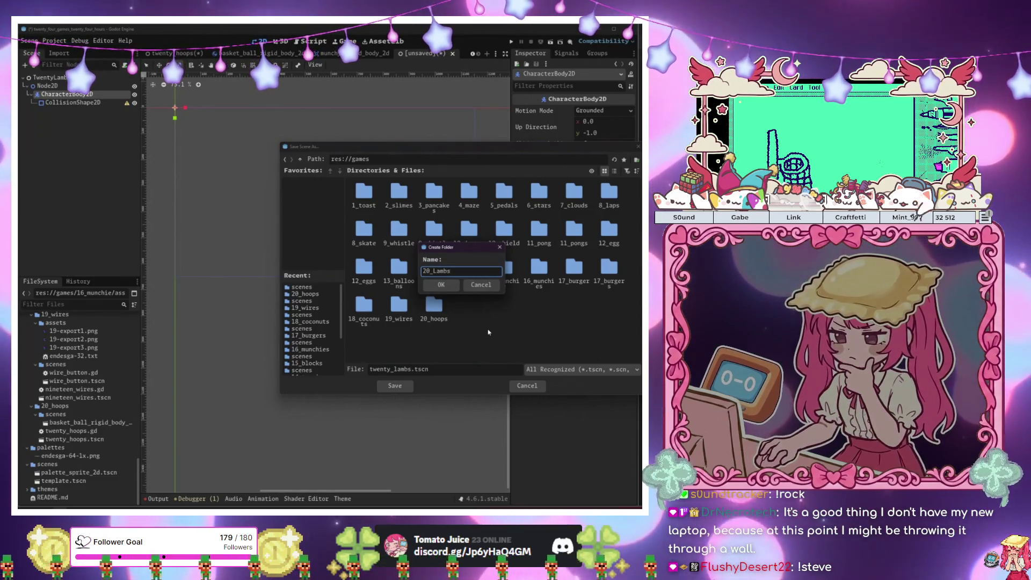
{"action": "left_click", "coordinate": [440, 286]}
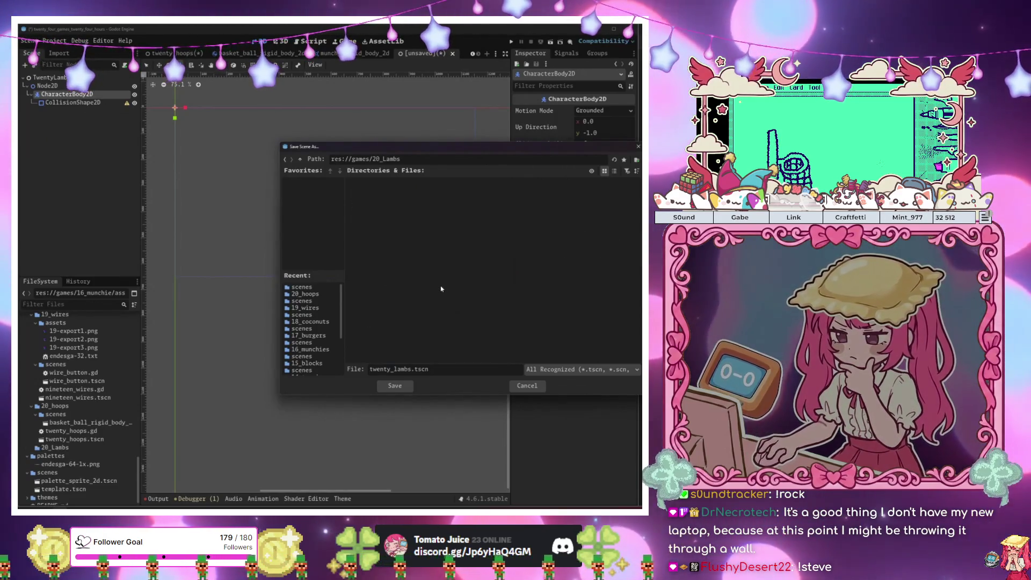
Open the 20_Lambs folder and save the scene there as twenty_lambs.tscn
{"action": "left_click", "coordinate": [300, 159]}
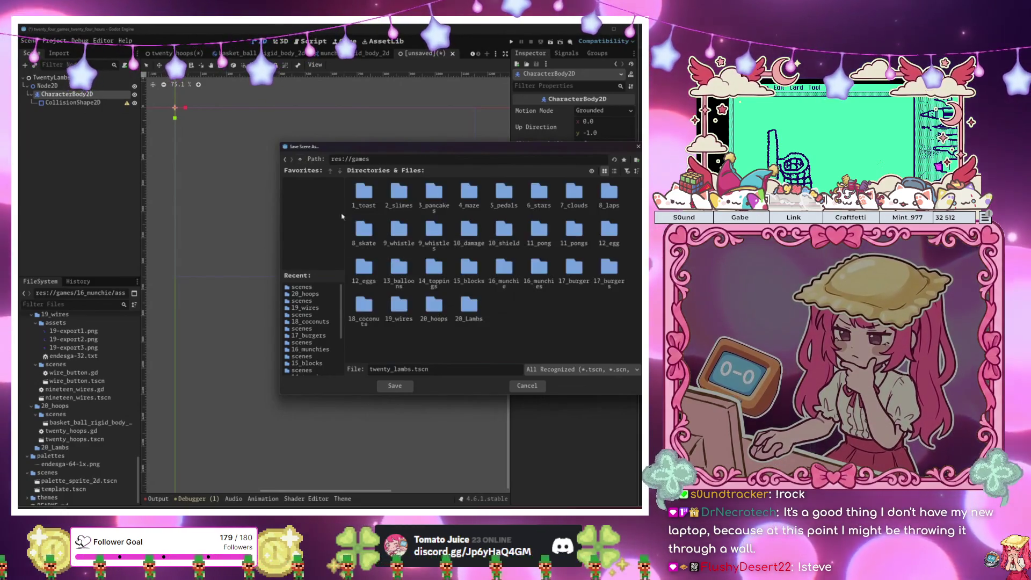
{"action": "right_click", "coordinate": [466, 320]}
{"action": "left_click", "coordinate": [467, 321]}
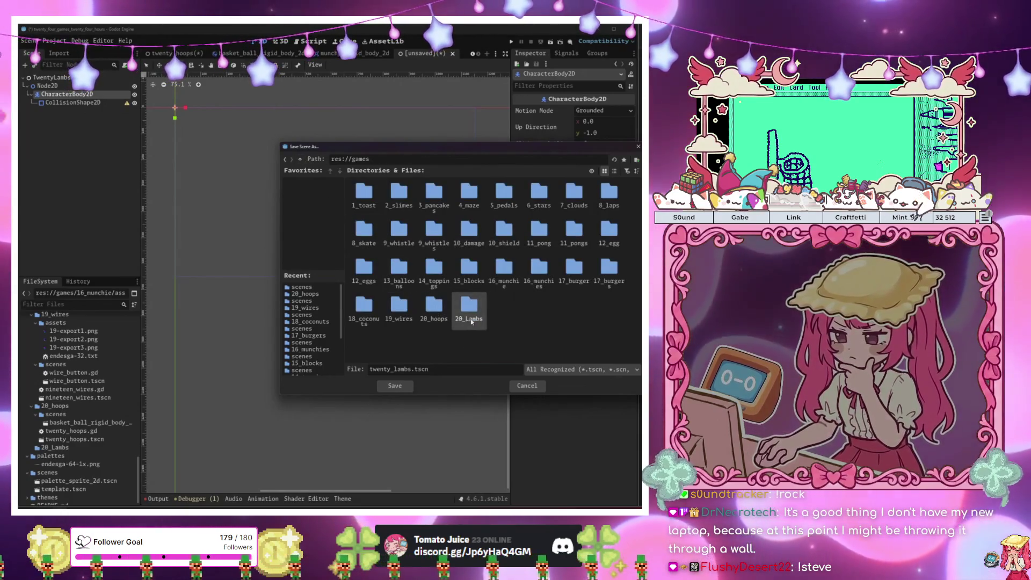
{"action": "double_click", "coordinate": [471, 320]}
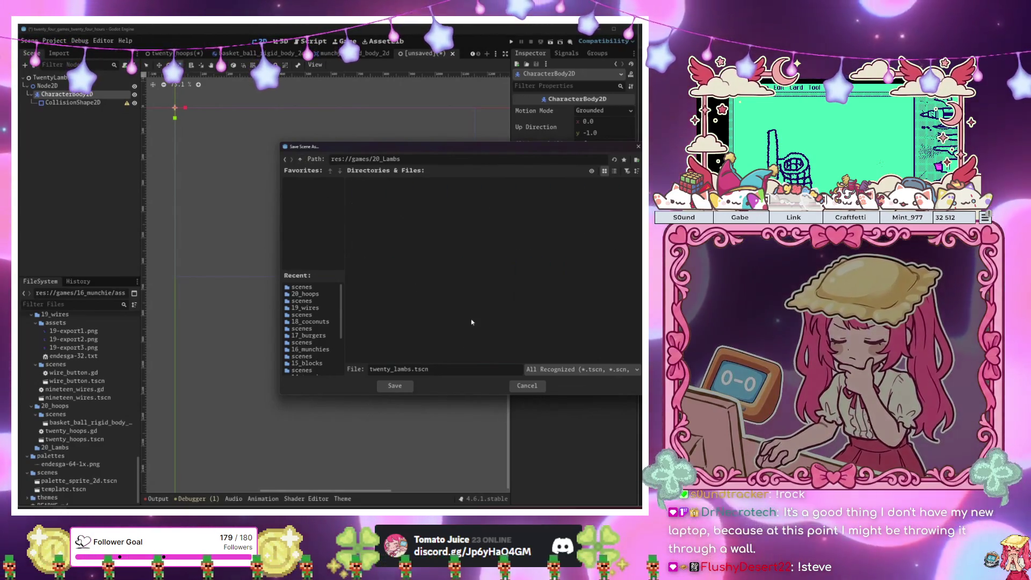
{"action": "left_click", "coordinate": [394, 386]}
{"action": "left_click", "coordinate": [56, 439]}
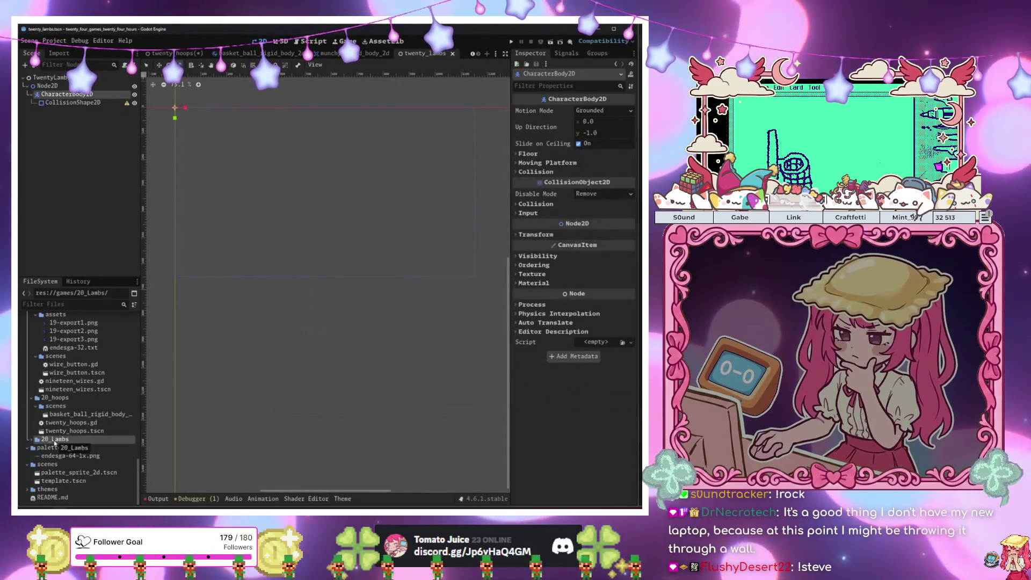
Rename the 20_Lambs folder to lowercase 20_lambs
{"action": "key", "text": "F2"}
{"action": "type", "text": "20_lambs"}
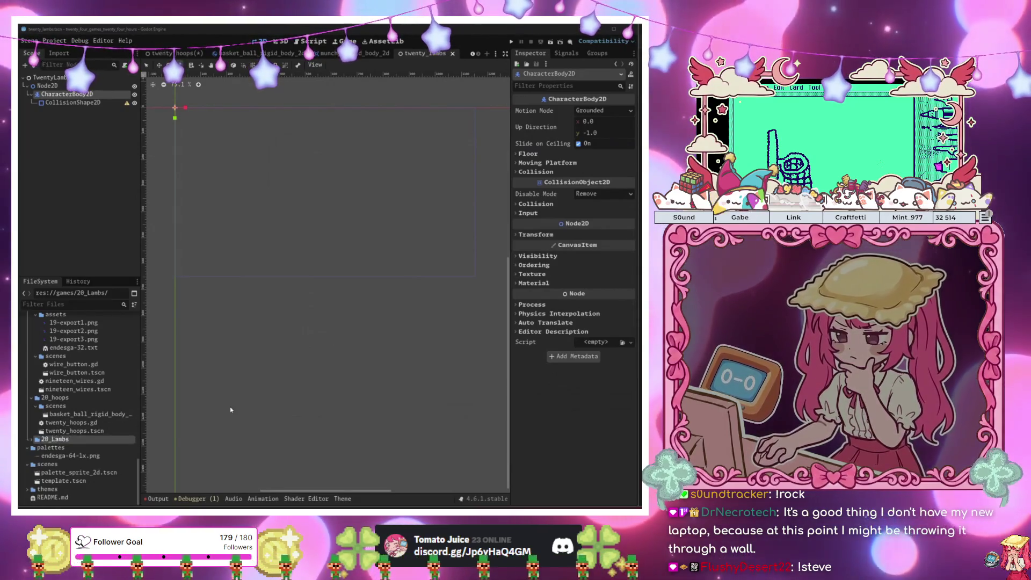
{"action": "key", "text": "Return"}
Select twenty_lambs.tscn's CollisionShape2D and bring up its Shape type choices in the Inspector
{"action": "left_click", "coordinate": [32, 439]}
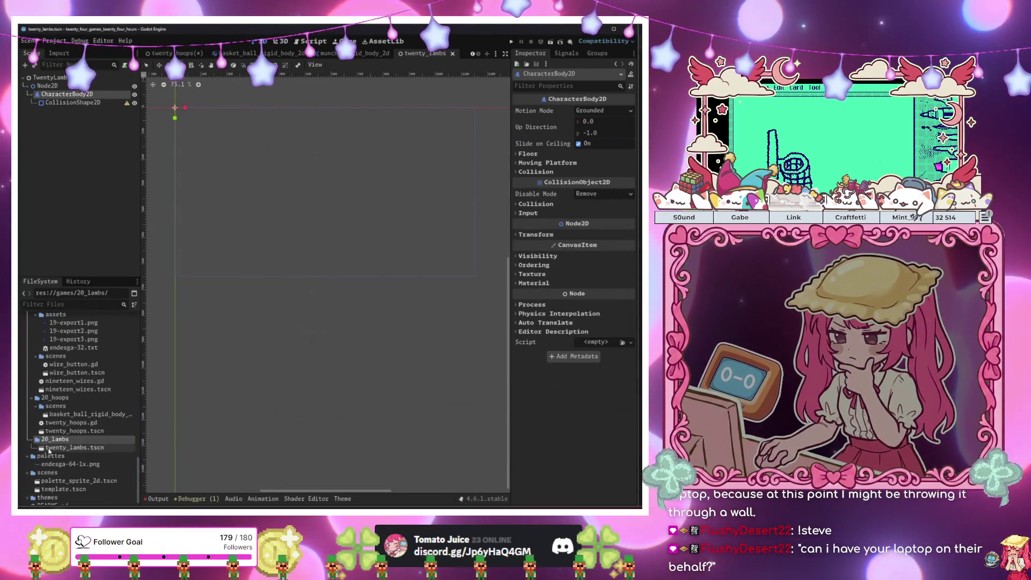
{"action": "left_click", "coordinate": [54, 449]}
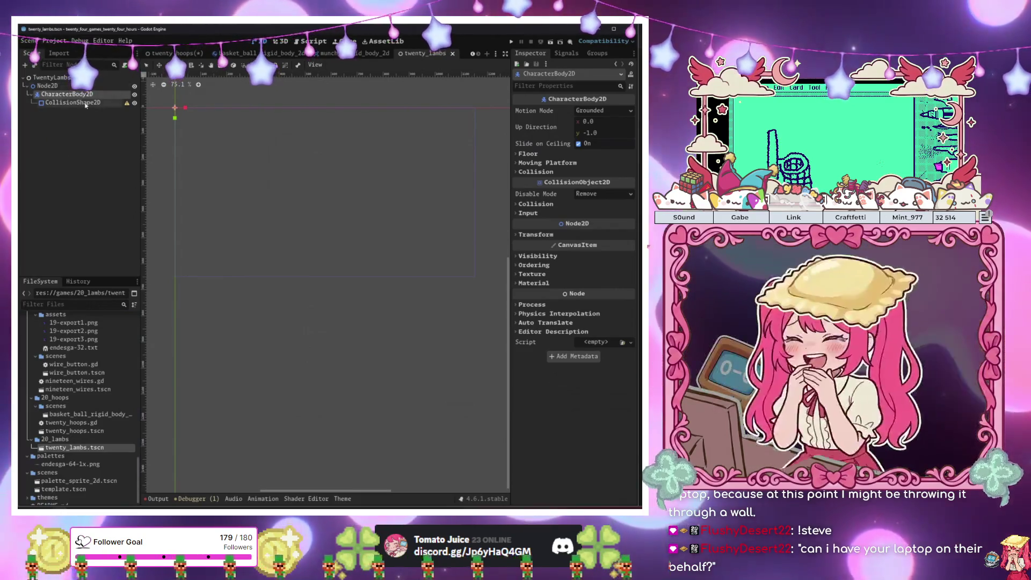
{"action": "left_click", "coordinate": [80, 103]}
{"action": "left_click", "coordinate": [66, 94]}
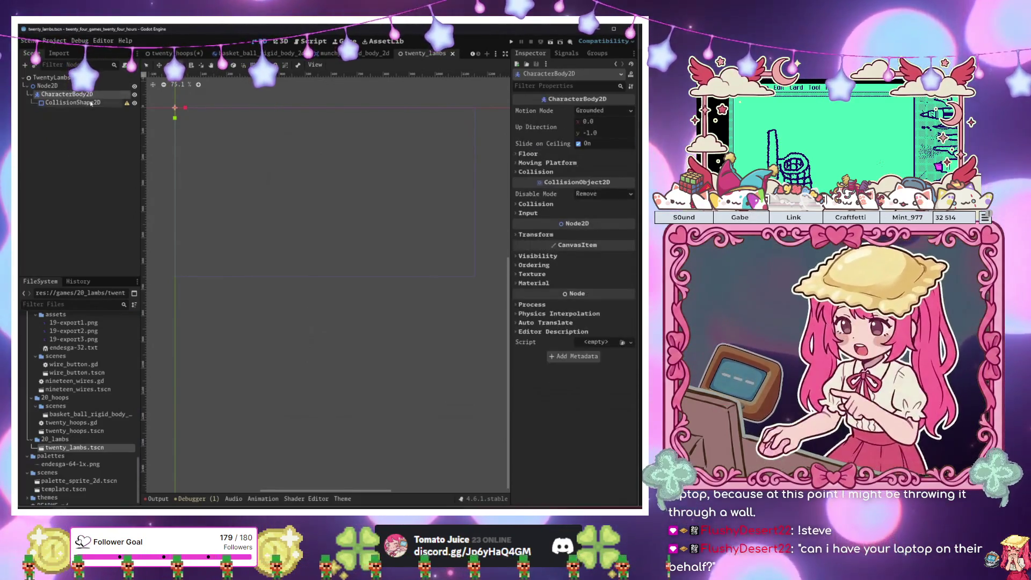
{"action": "left_click", "coordinate": [73, 102]}
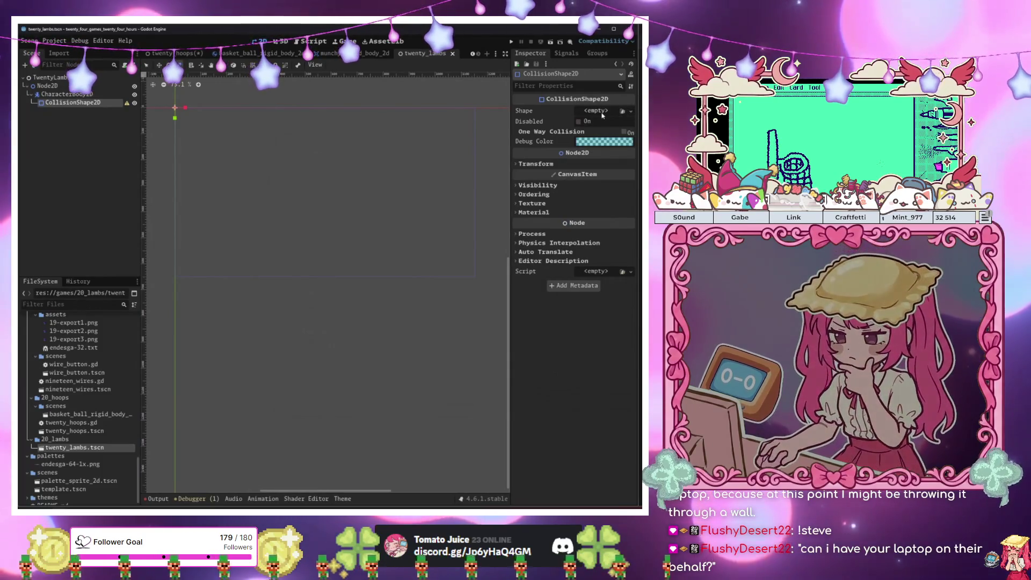
{"action": "left_click", "coordinate": [596, 112]}
Make the collision shape a CapsuleShape2D and attach a basic-movement script to CharacterBody2D
{"action": "left_click", "coordinate": [568, 167]}
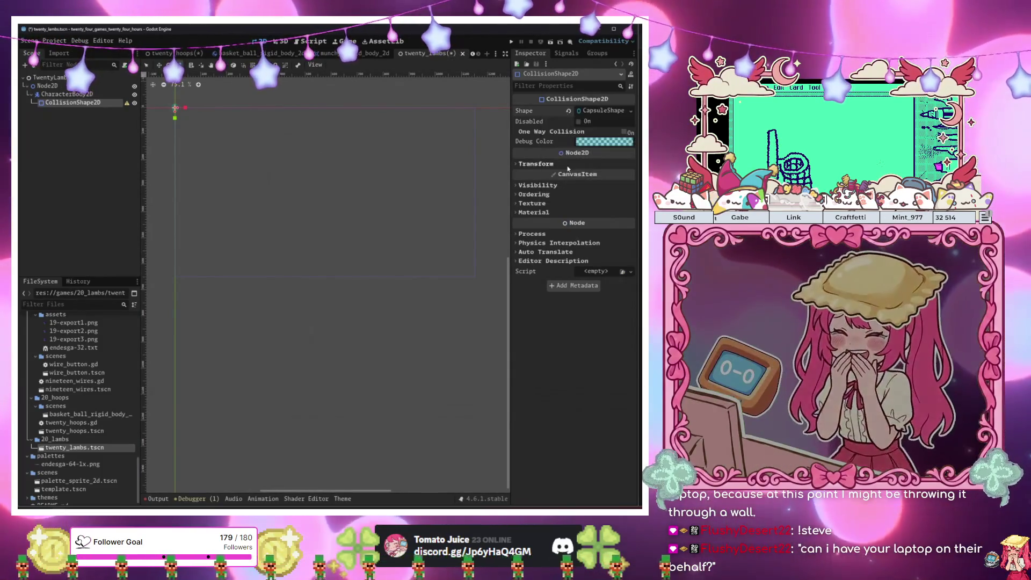
{"action": "scroll", "coordinate": [218, 126], "scroll_direction": "up", "scroll_amount": 2}
{"action": "left_click_drag", "start_coordinate": [208, 131], "coordinate": [291, 166]}
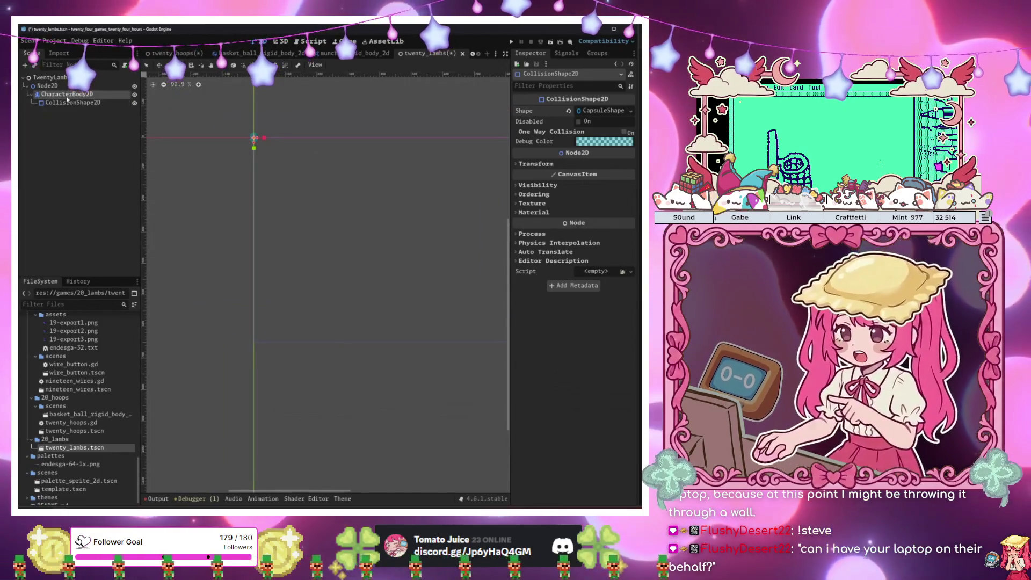
{"action": "left_click", "coordinate": [67, 96]}
{"action": "left_click", "coordinate": [125, 65]}
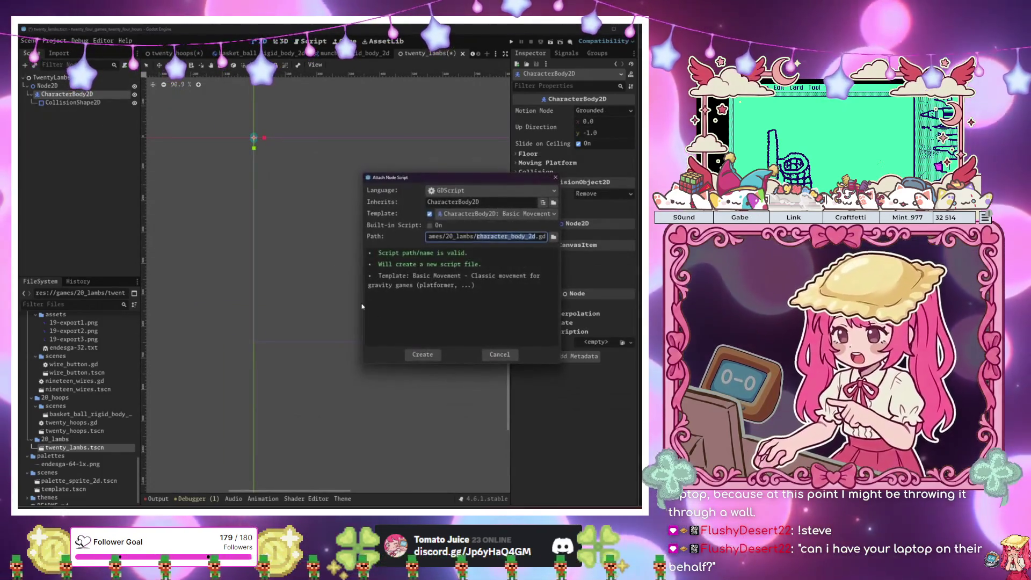
{"action": "left_click", "coordinate": [423, 352]}
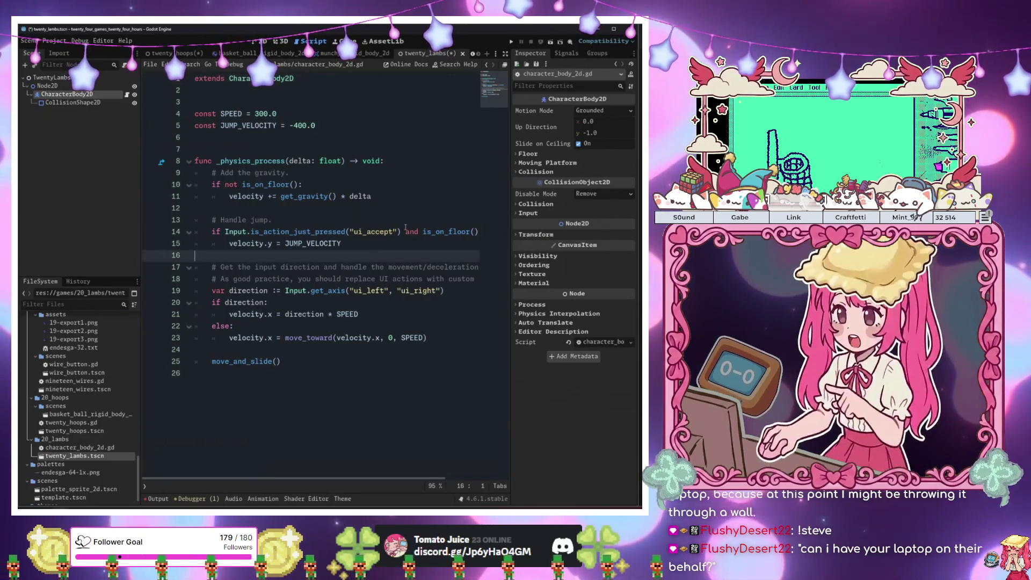
Halve the gravity on line 11 with delta / 2, save, and run the game
{"action": "left_click_drag", "start_coordinate": [401, 232], "coordinate": [478, 232]}
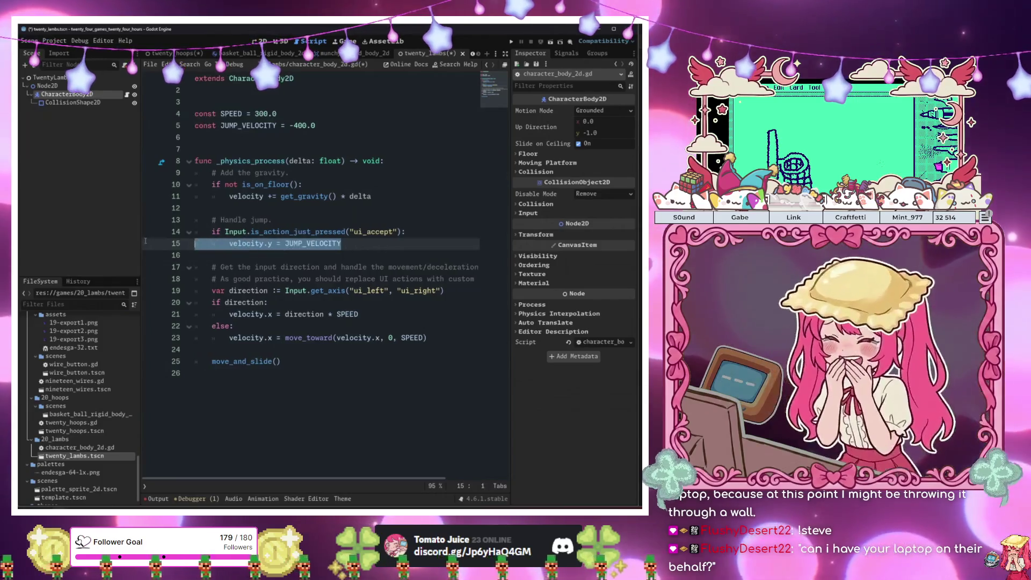
{"action": "left_click", "coordinate": [333, 218]}
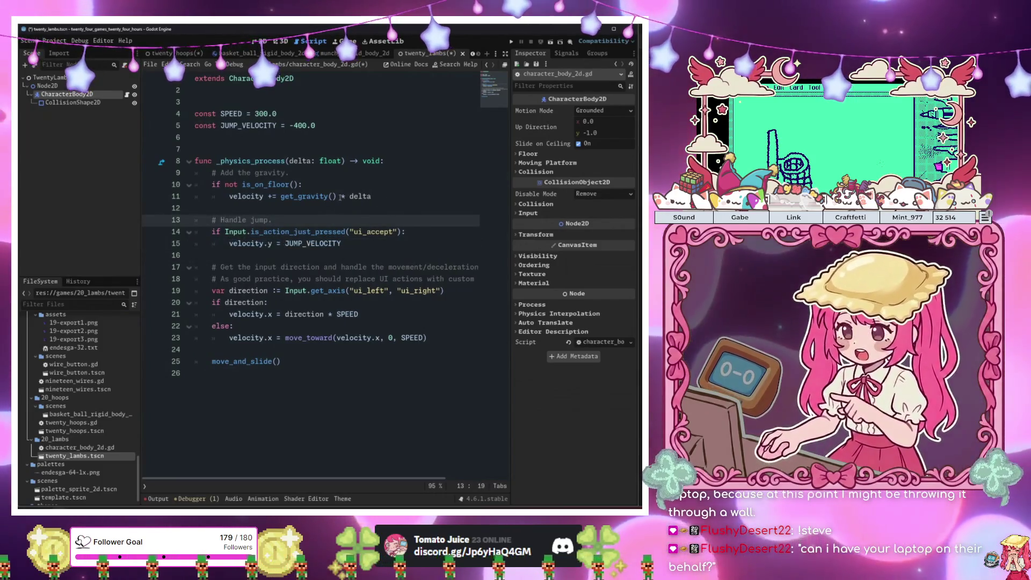
{"action": "left_click", "coordinate": [418, 200]}
{"action": "type", "text": "/"}
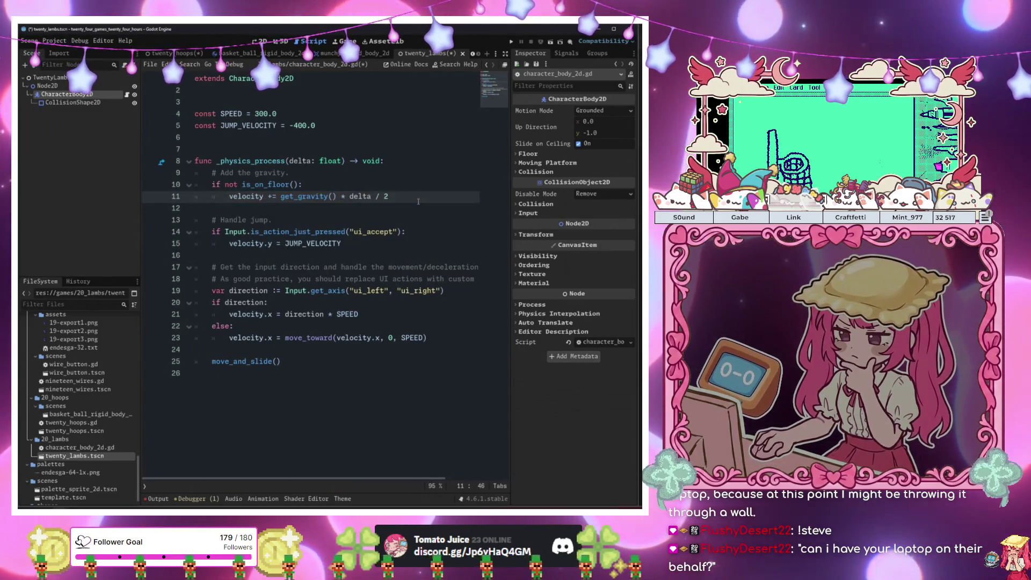
{"action": "type", "text": "2"}
{"action": "key", "text": "F5"}
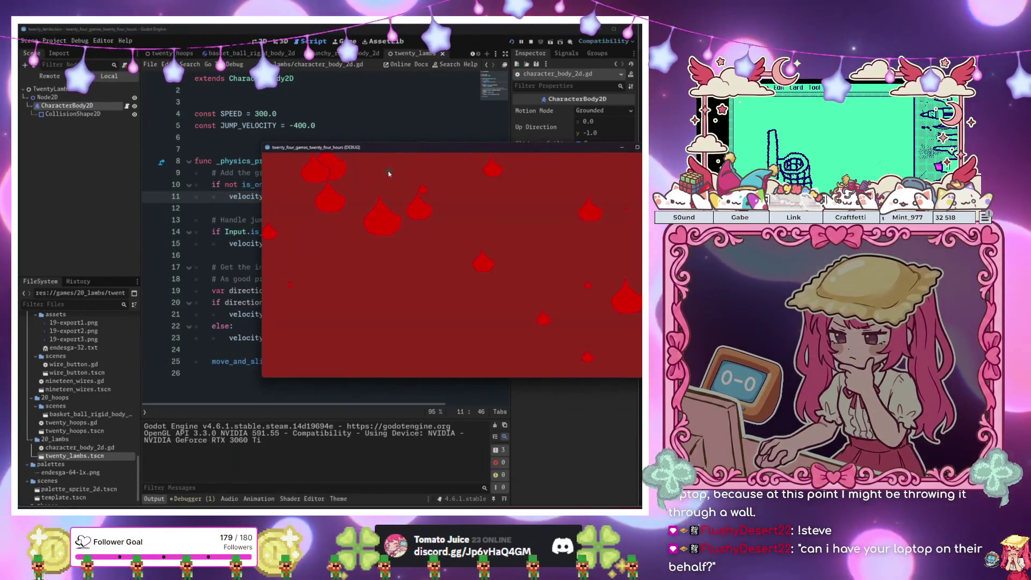
Stop the test game and return to the JUMP_VELOCITY line in the script
{"action": "key", "text": "F8"}
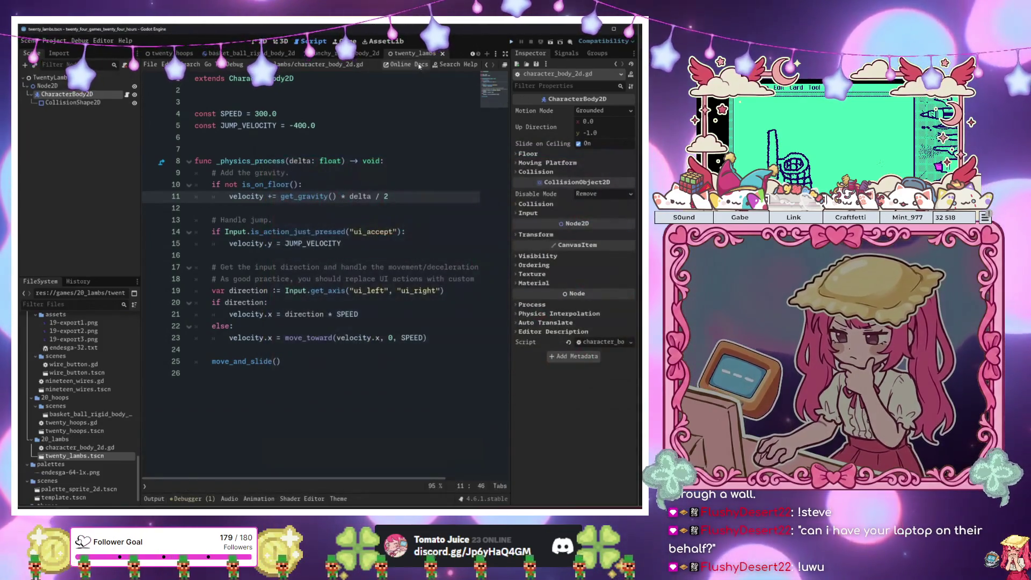
{"action": "right_click", "coordinate": [418, 53]}
{"action": "left_click", "coordinate": [438, 102]}
{"action": "right_click", "coordinate": [420, 53]}
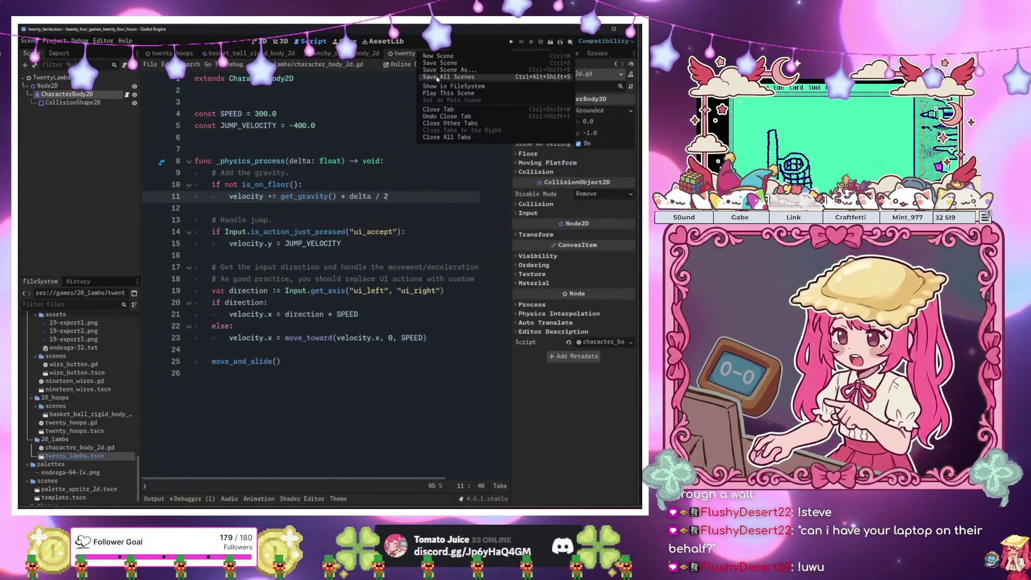
{"action": "key", "text": "Escape"}
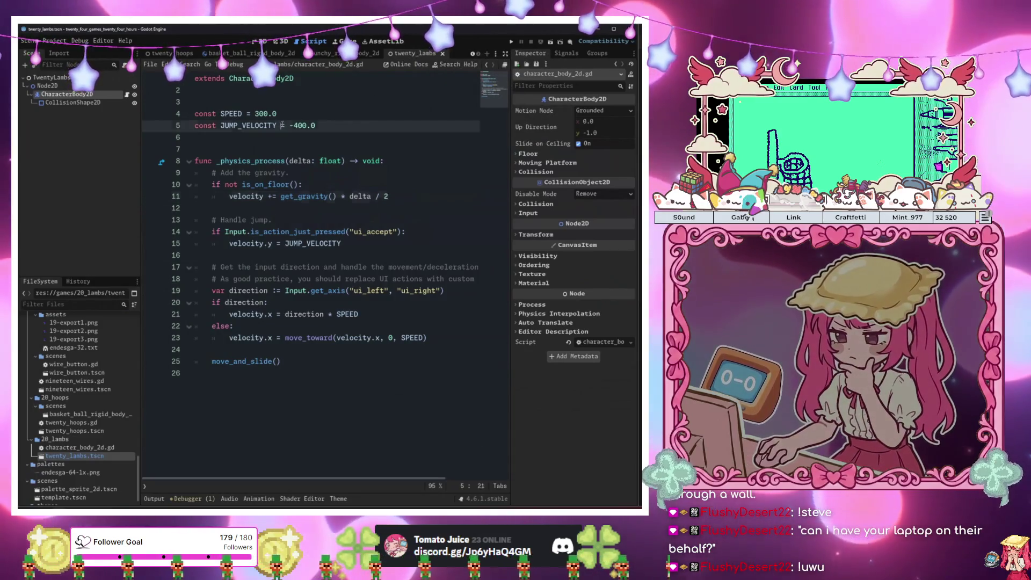
{"action": "left_click", "coordinate": [282, 125]}
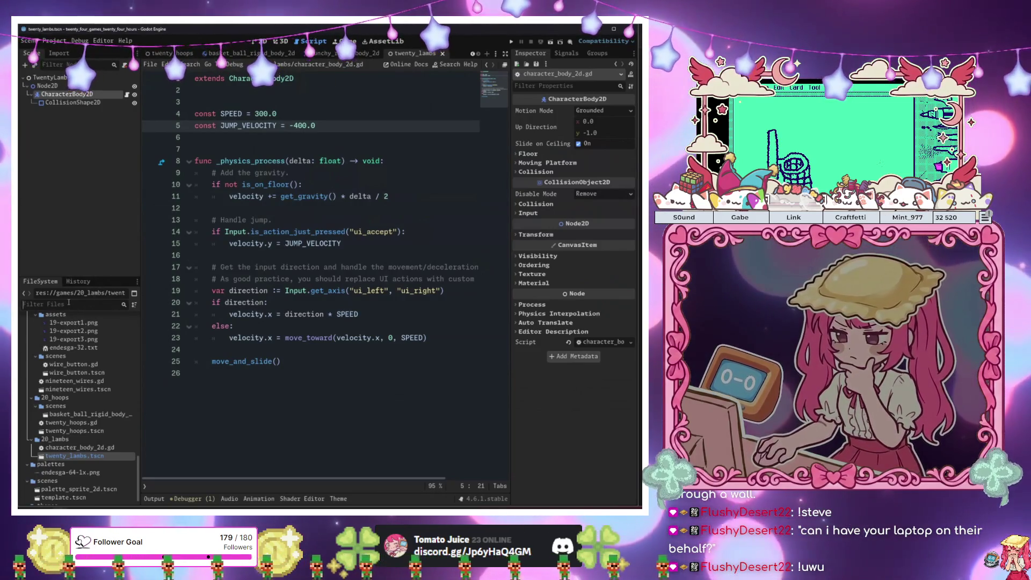
Open three_pancakes.tscn and paste its WorldCollisionsNode2D walls into twenty_lambs
{"action": "left_click", "coordinate": [69, 302]}
{"action": "type", "text": "panca"}
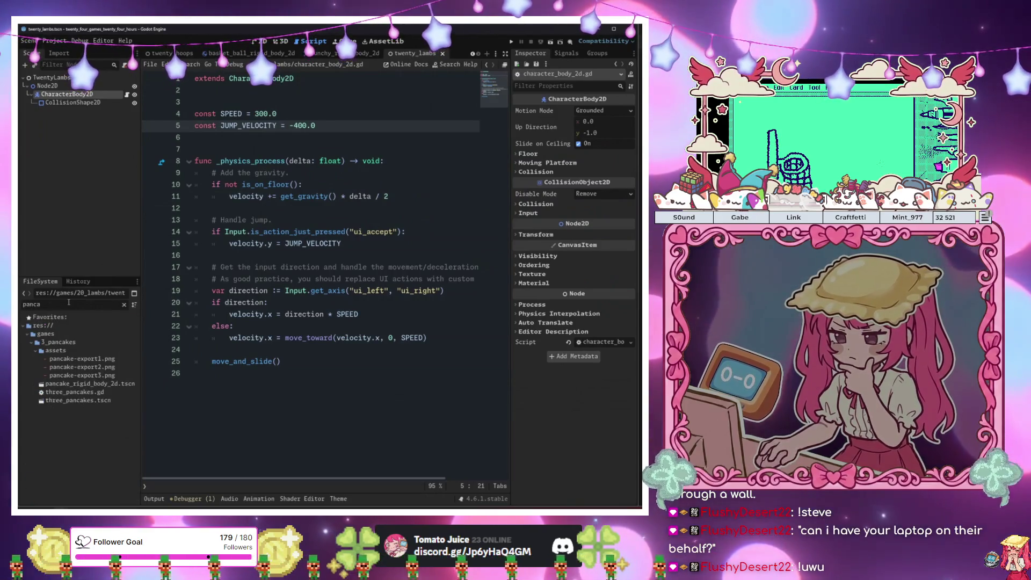
{"action": "double_click", "coordinate": [77, 400]}
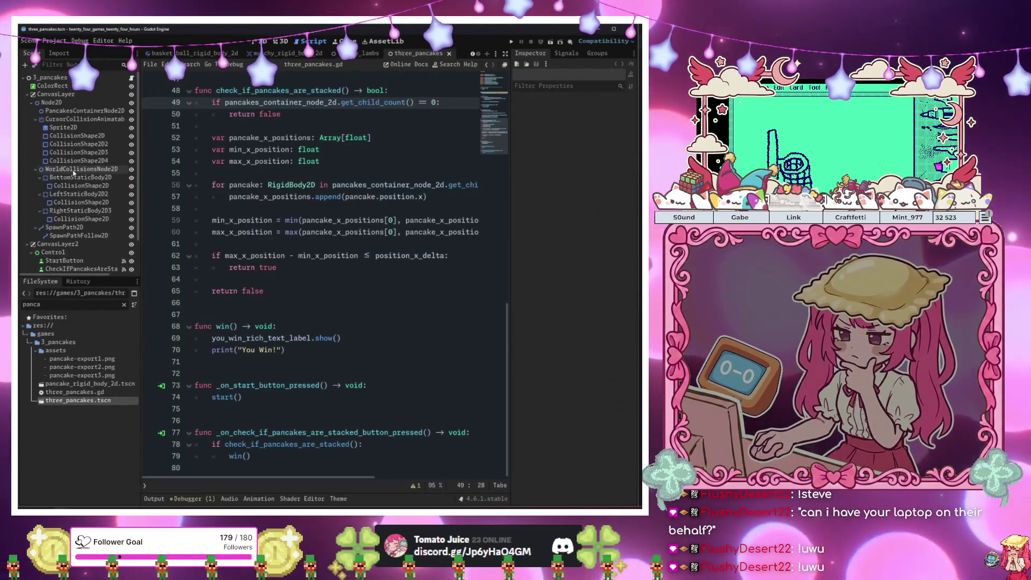
{"action": "key", "text": "ctrl+shift+Tab"}
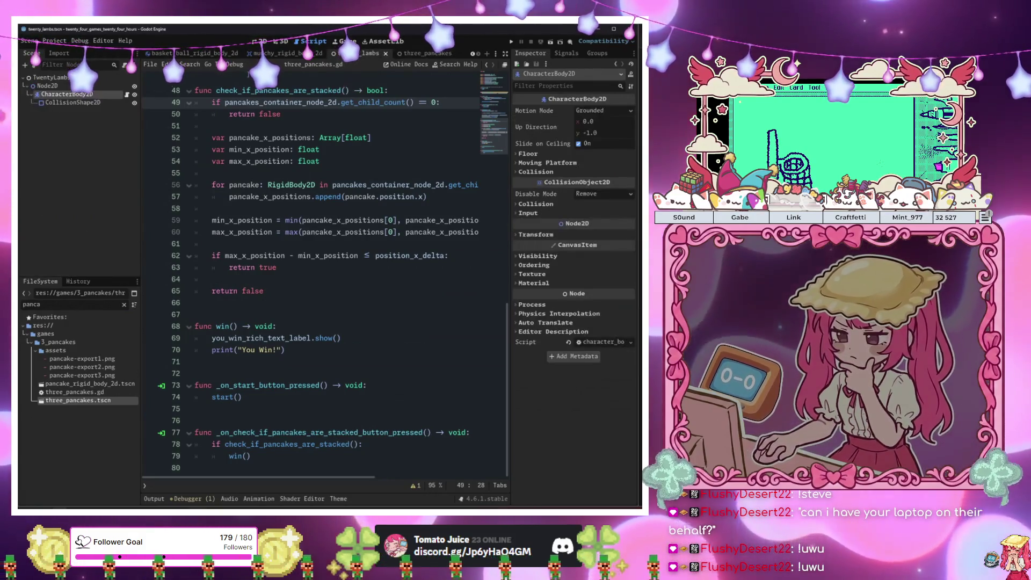
{"action": "key", "text": "ctrl+v"}
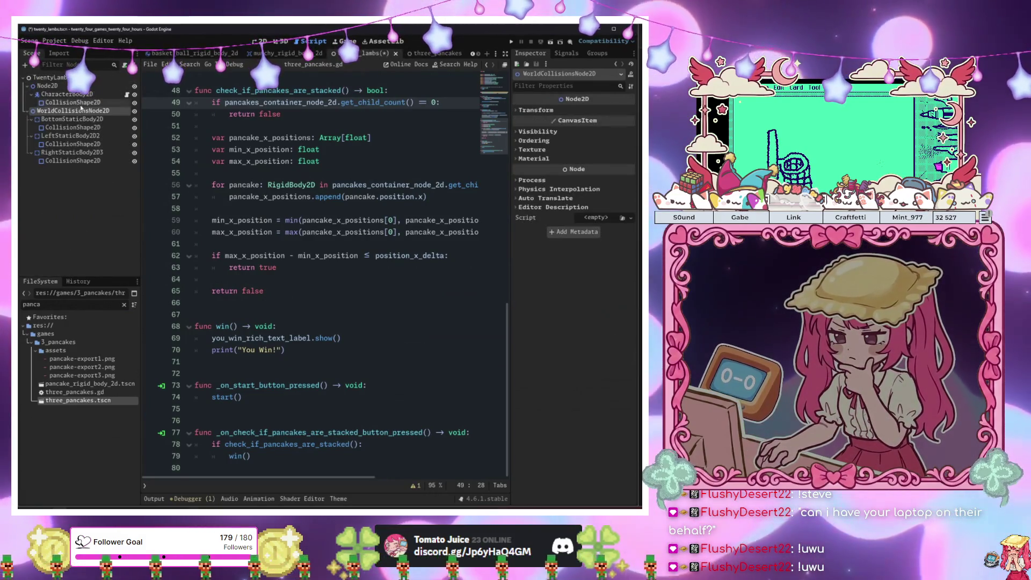
{"action": "key", "text": "ctrl+F1"}
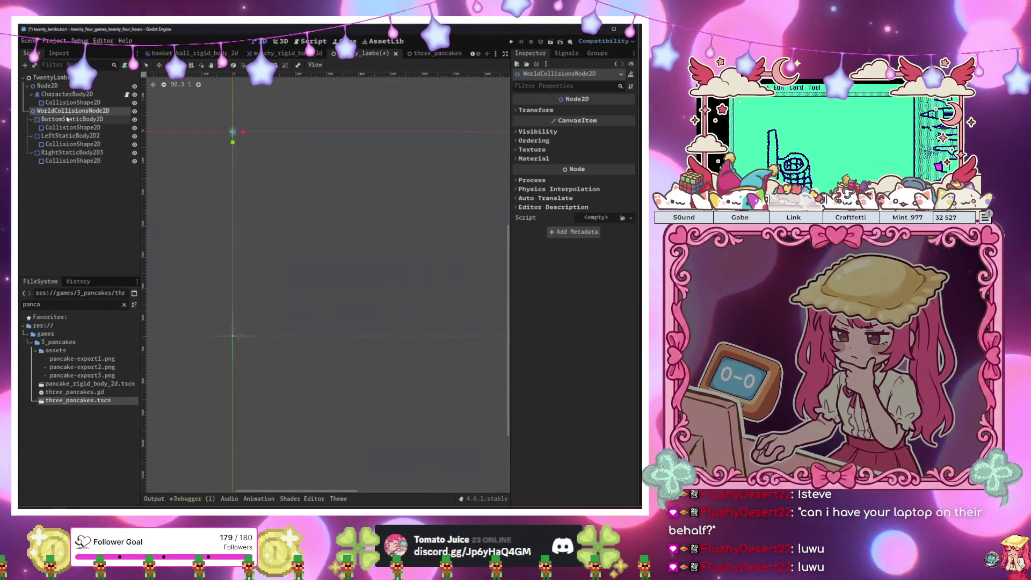
Add a Sprite2D under CharacterBody2D and bring up its Texture choices
{"action": "left_click", "coordinate": [72, 94]}
{"action": "key", "text": "ctrl+a"}
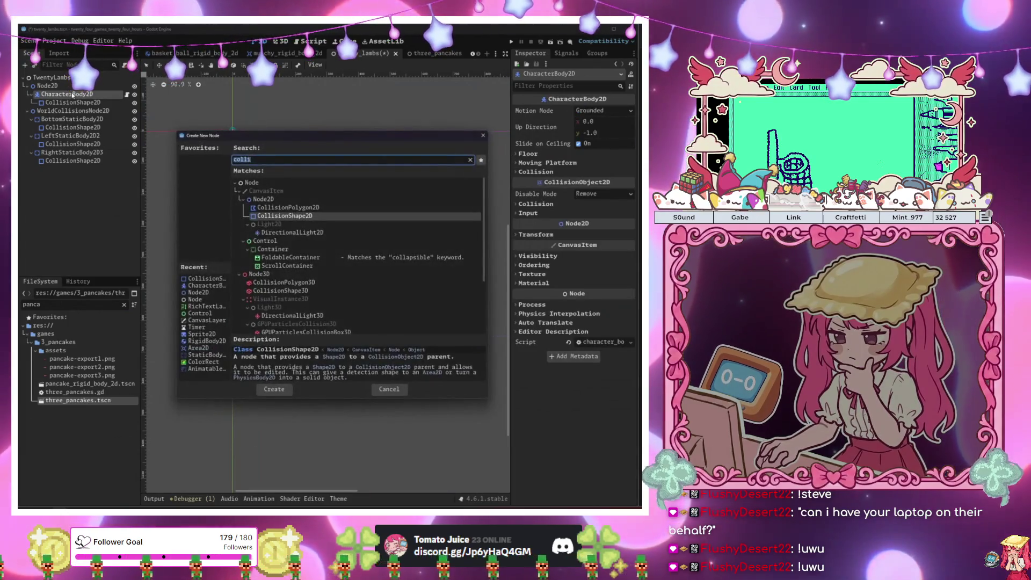
{"action": "type", "text": "sprite"}
{"action": "key", "text": "Return"}
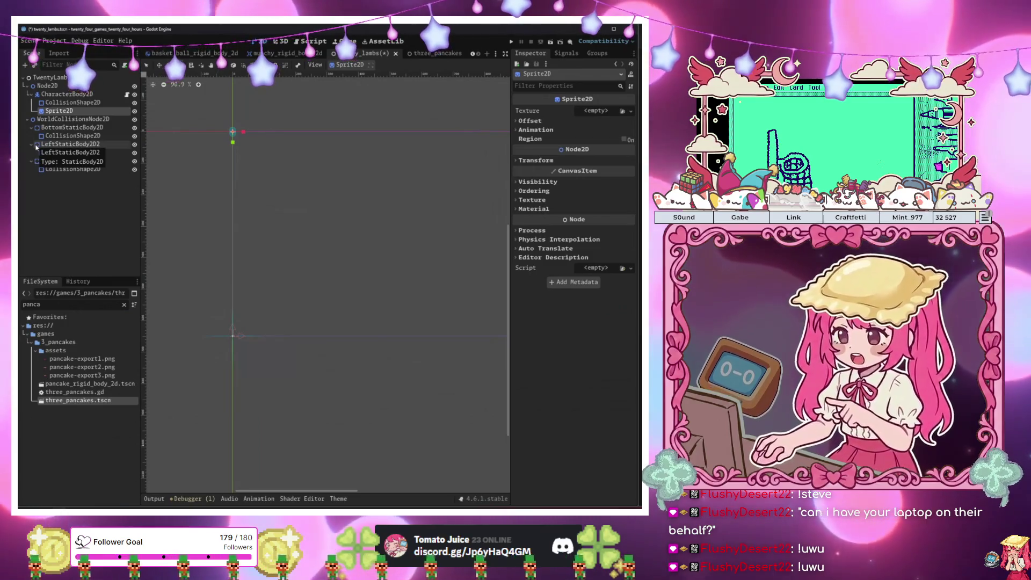
{"action": "scroll", "coordinate": [283, 182], "scroll_direction": "up", "scroll_amount": 3}
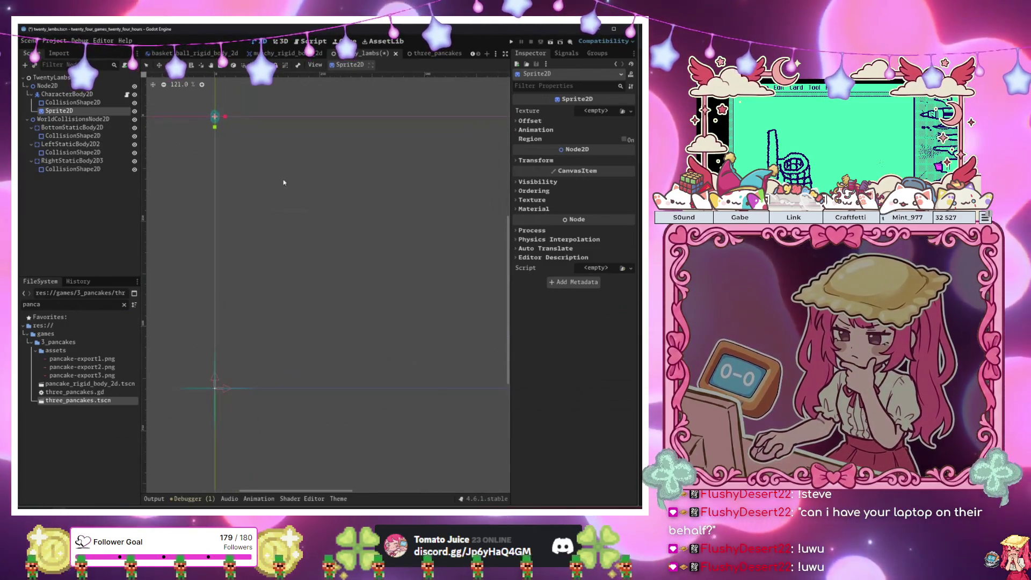
{"action": "scroll", "coordinate": [295, 195], "scroll_direction": "up", "scroll_amount": 2}
{"action": "left_click", "coordinate": [595, 111]}
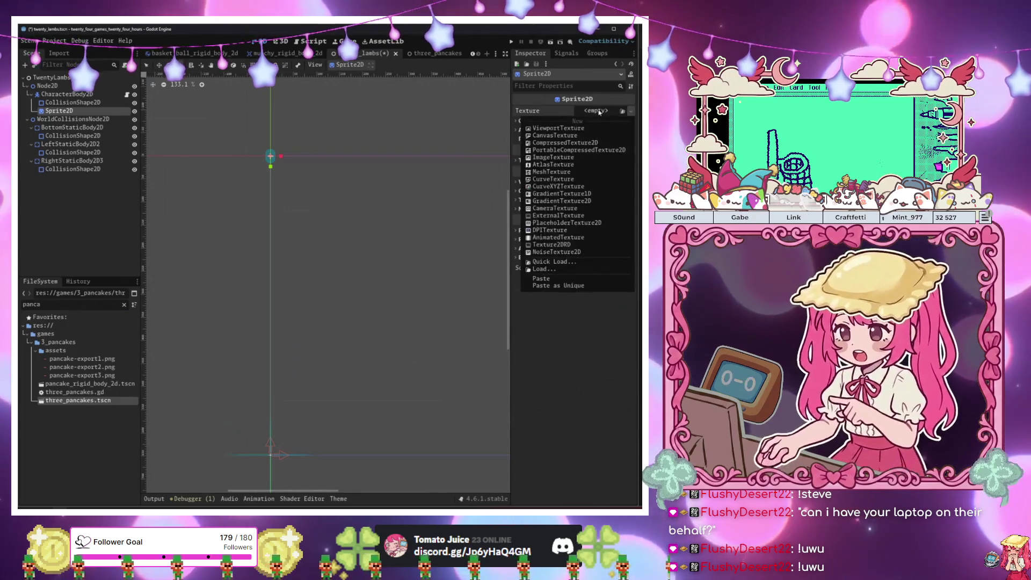
Give the Sprite2D a new GradientTexture2D and shrink it to about 0.418 scale
{"action": "left_click", "coordinate": [553, 201]}
{"action": "left_click_drag", "start_coordinate": [360, 160], "coordinate": [359, 161]}
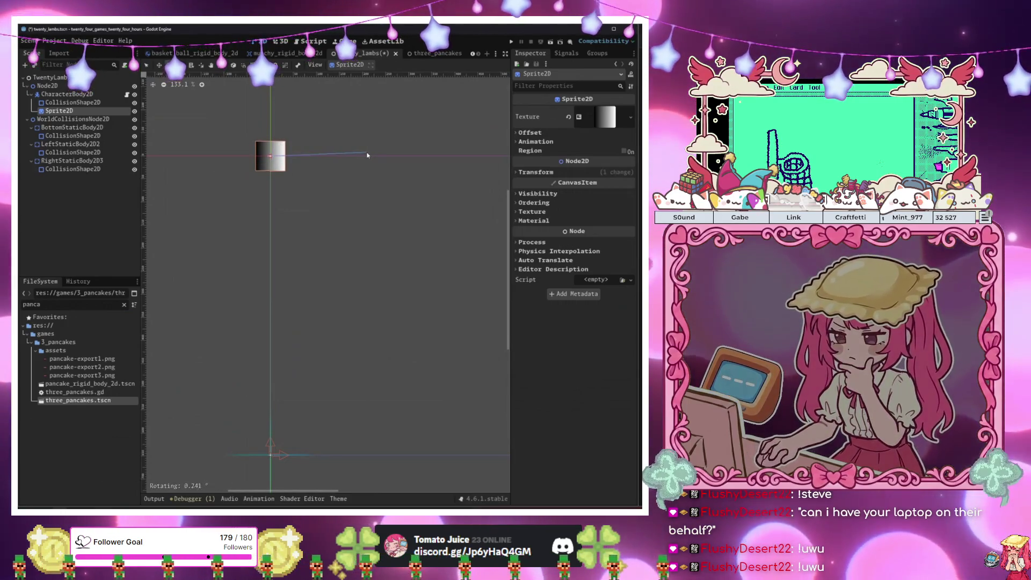
{"action": "key", "text": "Escape"}
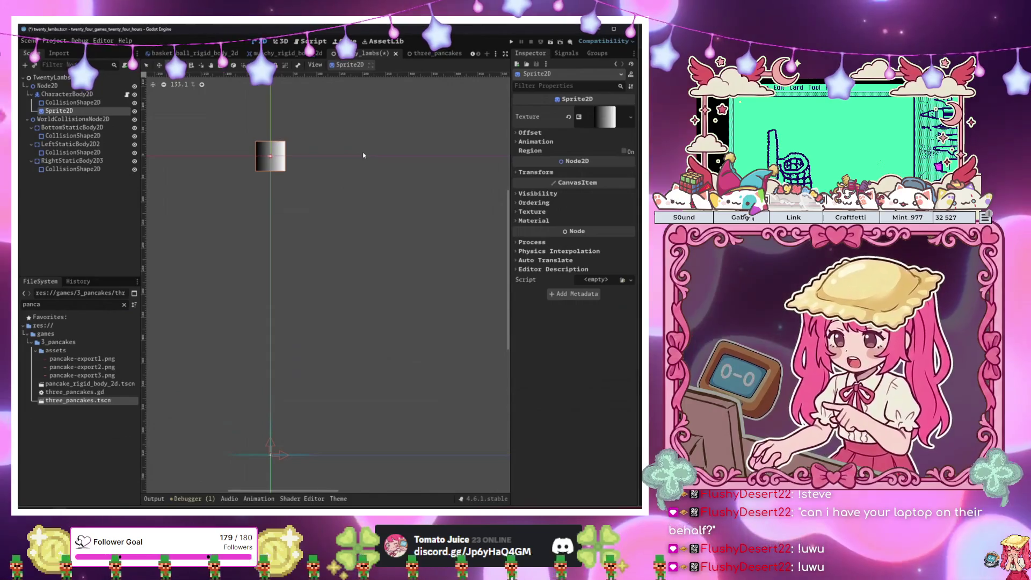
{"action": "left_click_drag", "start_coordinate": [361, 154], "coordinate": [295, 156]}
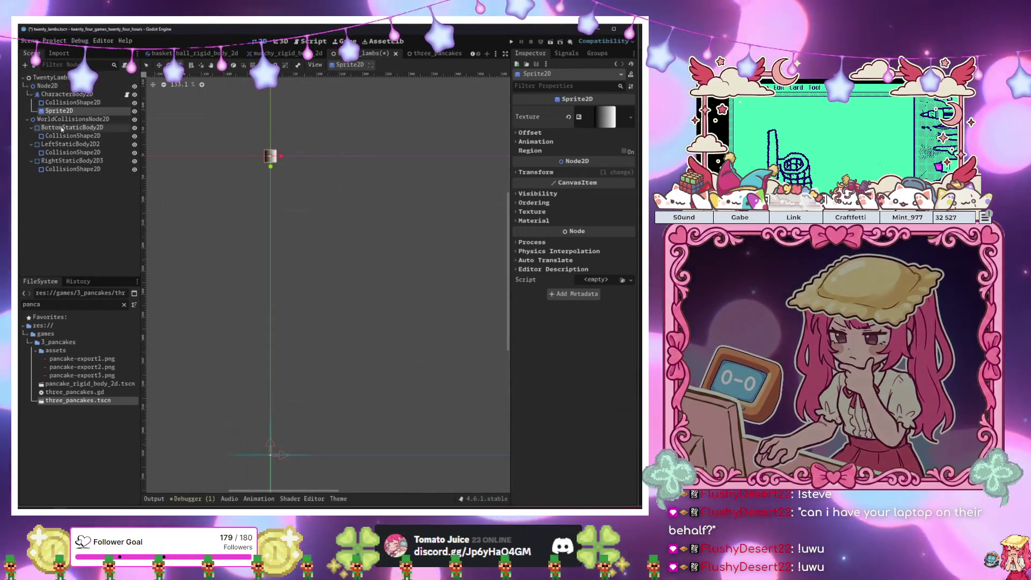
Move the character's Node2D to about (314, 359), between the walls
{"action": "left_click", "coordinate": [62, 129]}
{"action": "left_click", "coordinate": [73, 119]}
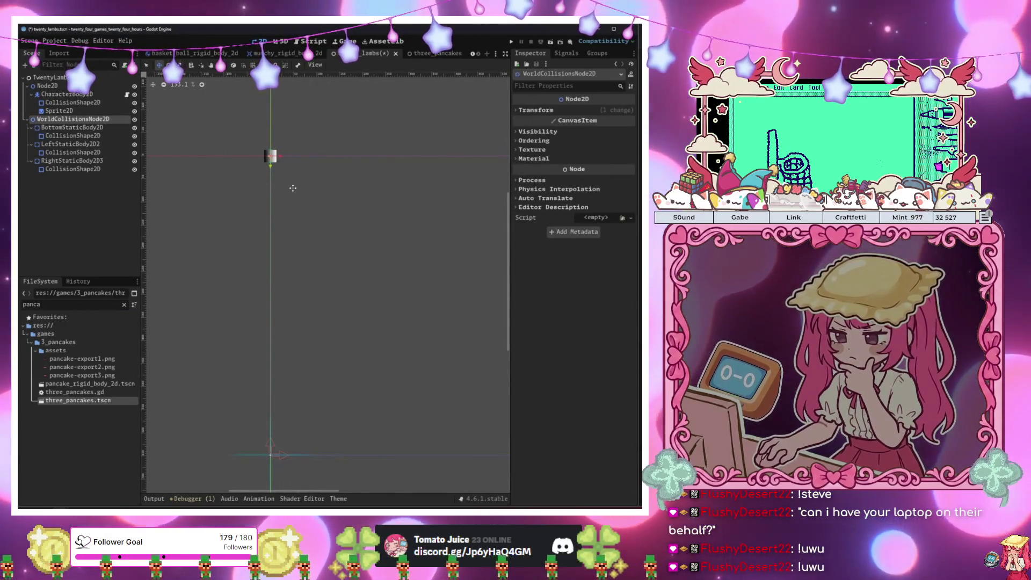
{"action": "left_click", "coordinate": [60, 86]}
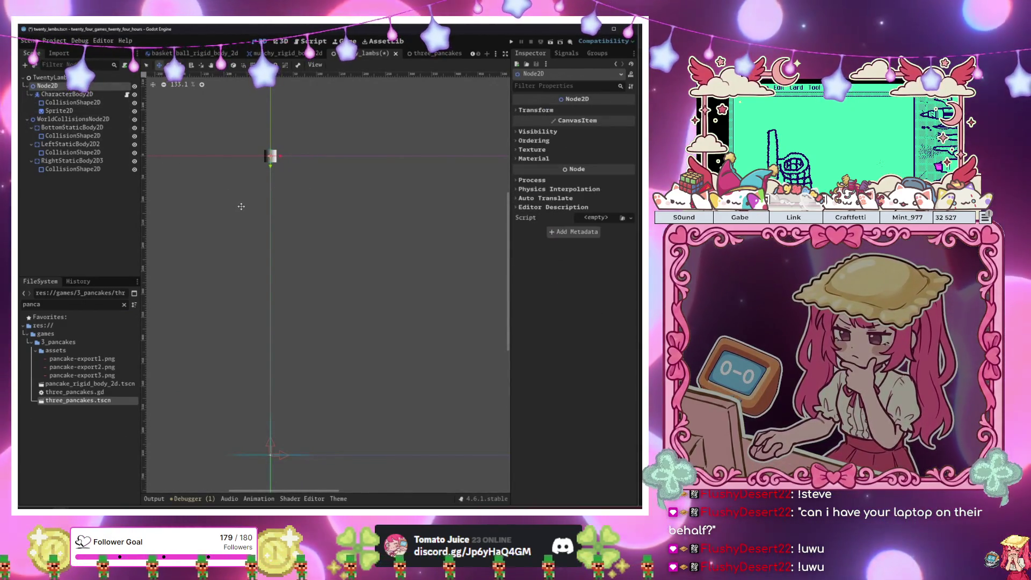
{"action": "mouse_move", "coordinate": [241, 206]}
{"action": "left_mouse_down"}
{"action": "mouse_move", "coordinate": [265, 205]}
{"action": "mouse_move", "coordinate": [351, 254]}
{"action": "mouse_move", "coordinate": [386, 372]}
{"action": "left_mouse_up"}
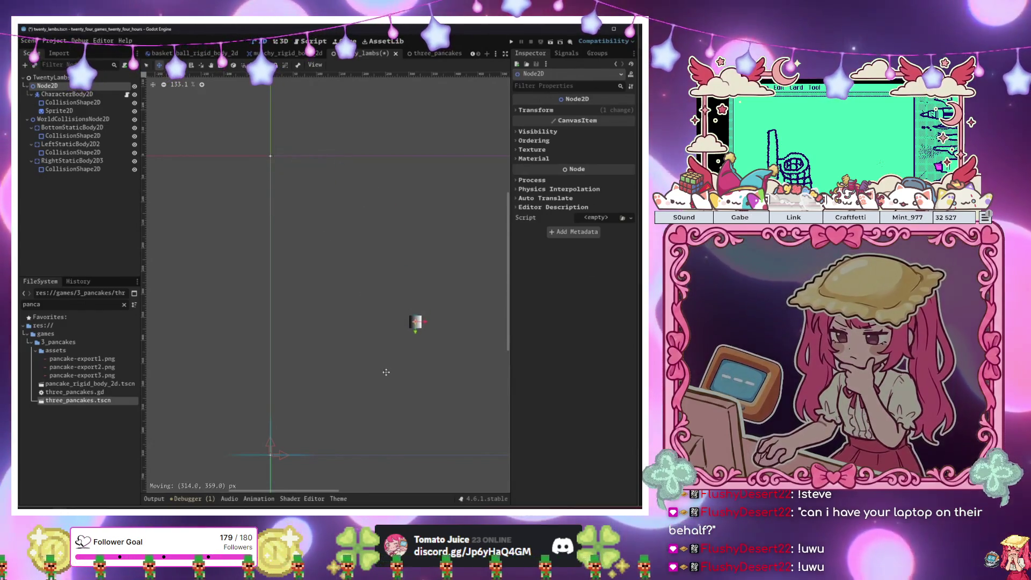
Test-run the scene, jumping the sprite with the Up and Down keys, then stop it
{"action": "key", "text": "F5"}
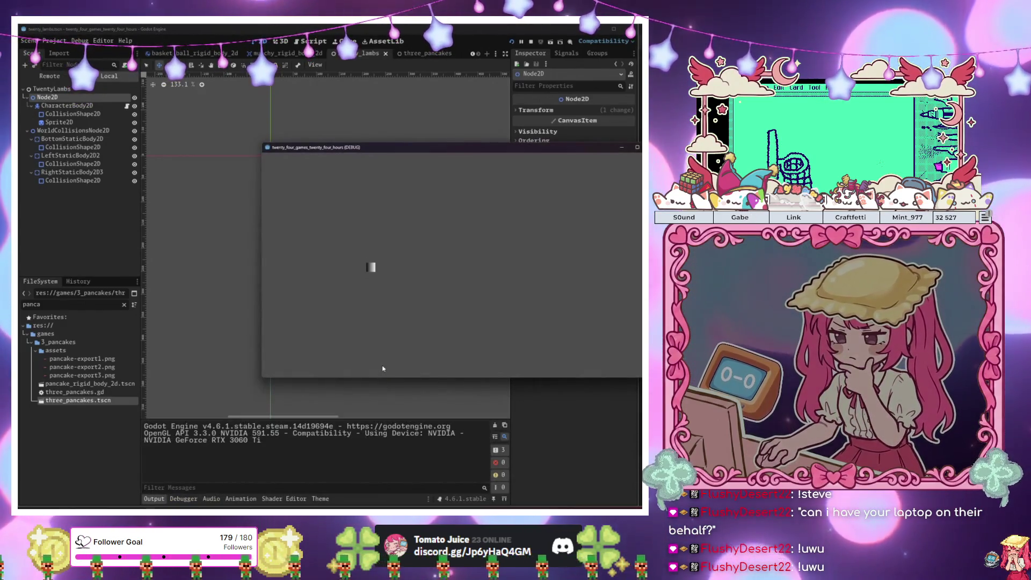
{"action": "key", "text": "Up"}
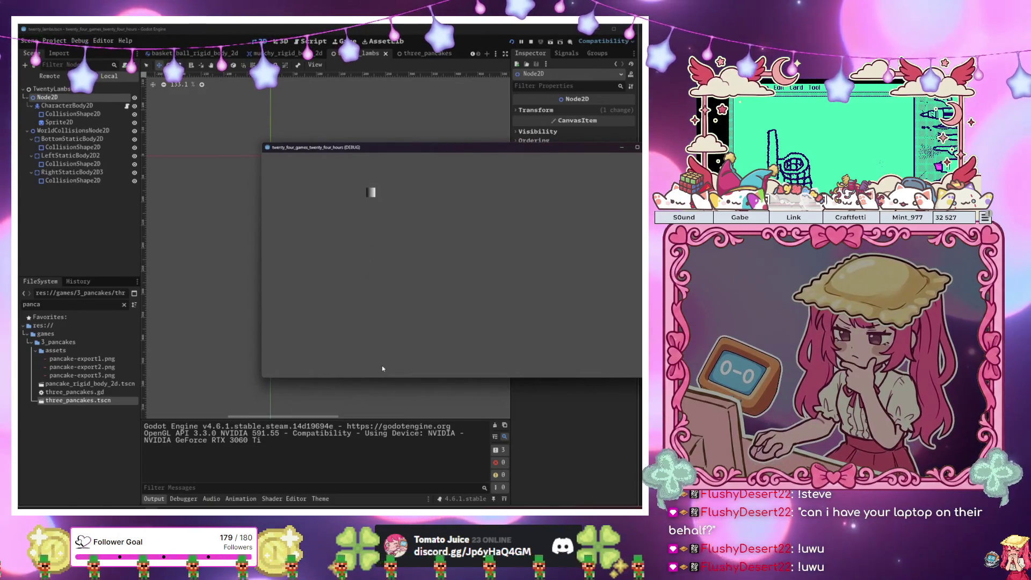
{"action": "key", "text": "Down"}
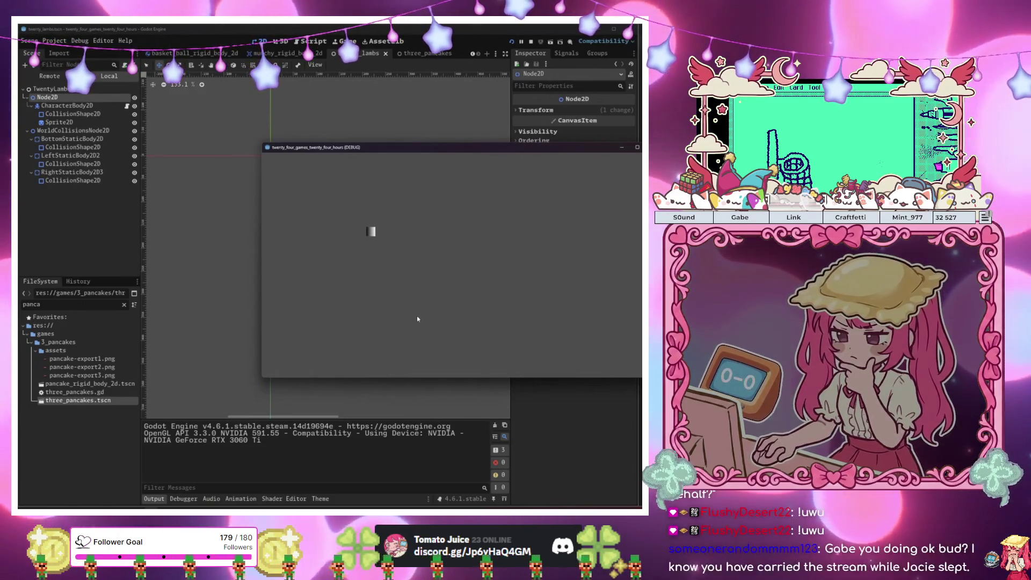
{"action": "key", "text": "Up"}
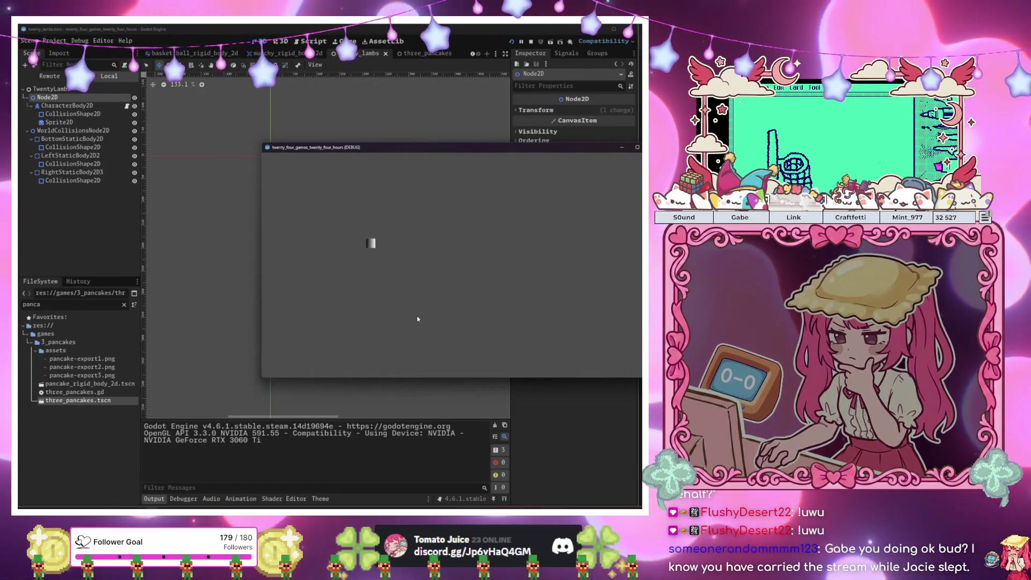
{"action": "key", "text": "Down"}
{"action": "key", "text": "Up"}
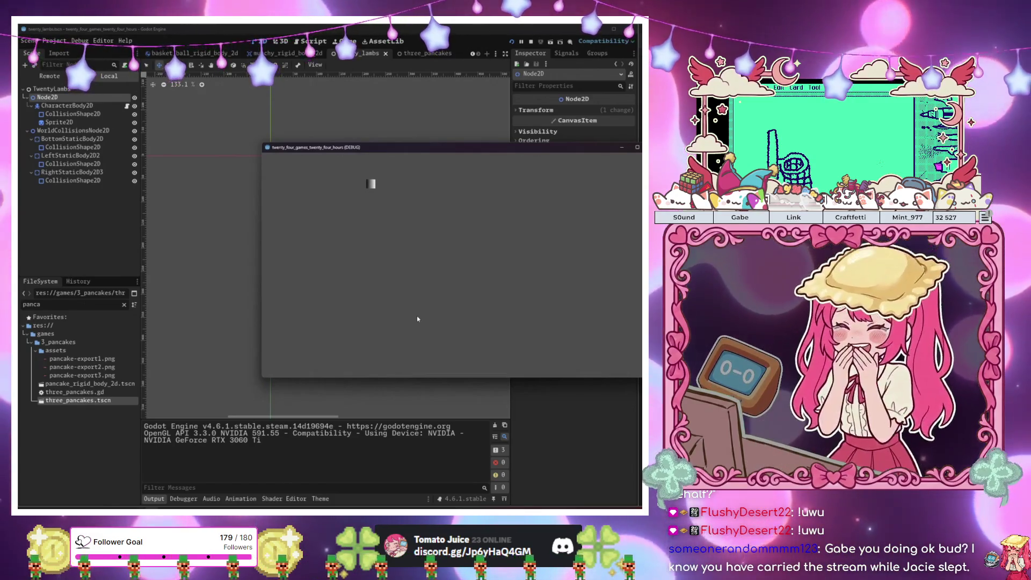
{"action": "key", "text": "Down"}
{"action": "key", "text": "Up"}
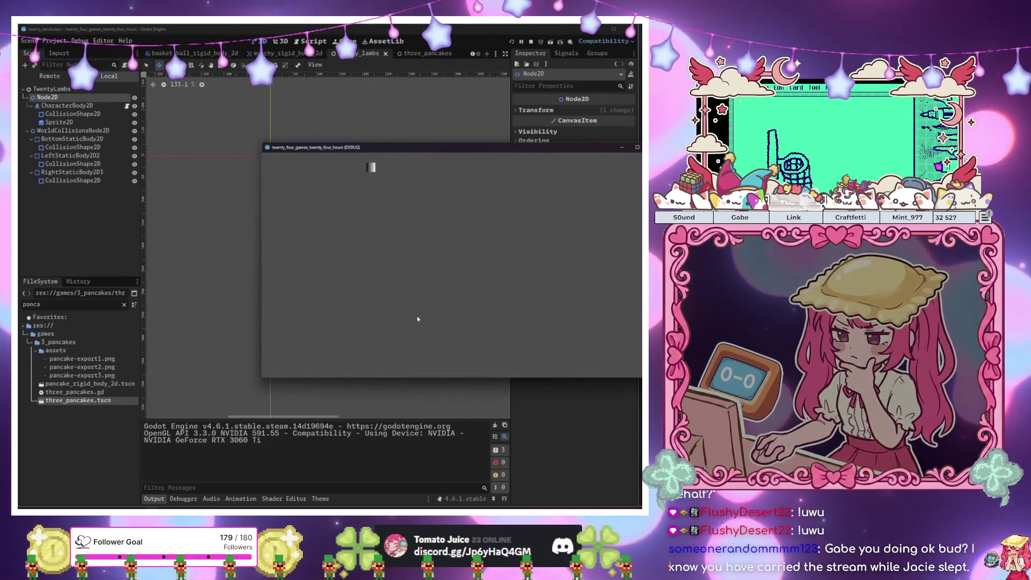
{"action": "key", "text": "Down"}
{"action": "key", "text": "F8"}
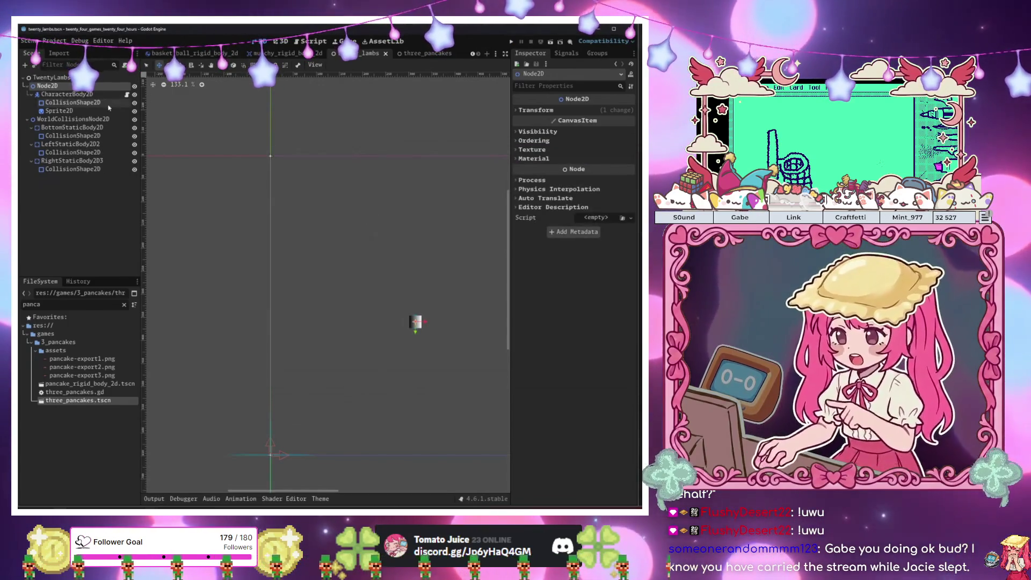
Remove the ' / 2' gravity halving on line 11 and run the scene again
{"action": "left_click", "coordinate": [126, 94]}
{"action": "left_click", "coordinate": [402, 197]}
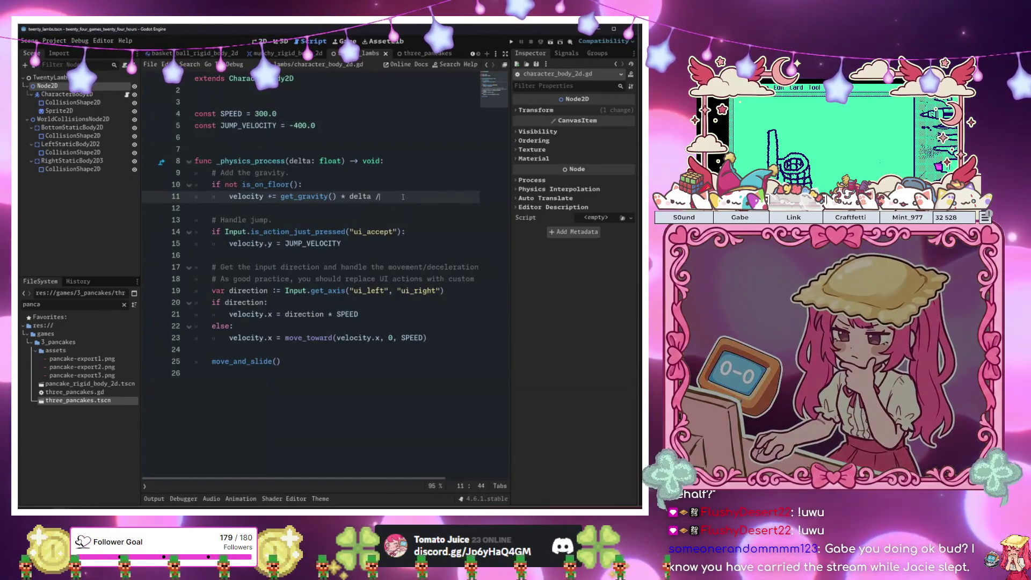
{"action": "key", "text": "BackSpace"}
{"action": "key", "text": "BackSpace"}
{"action": "key", "text": "F6"}
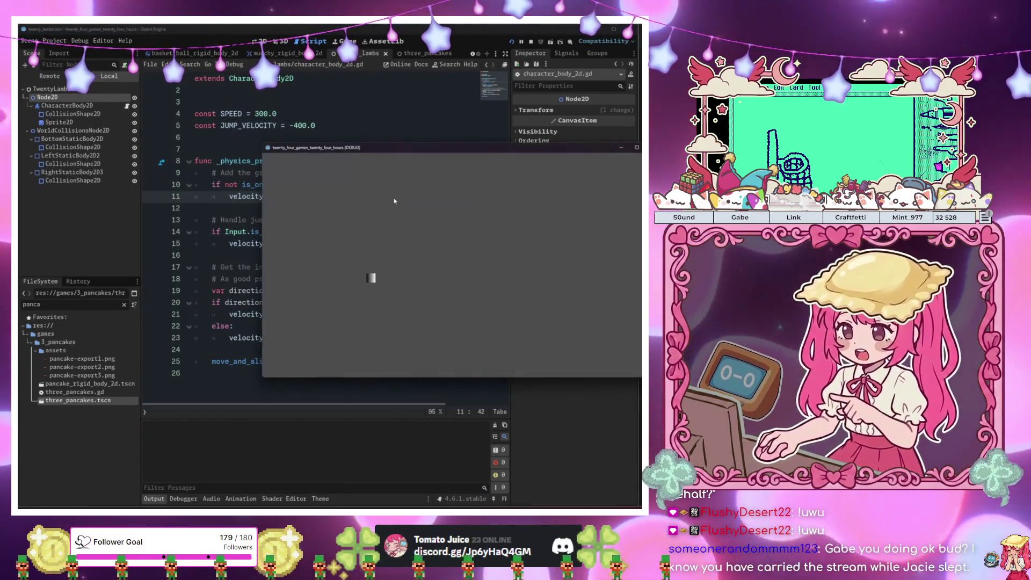
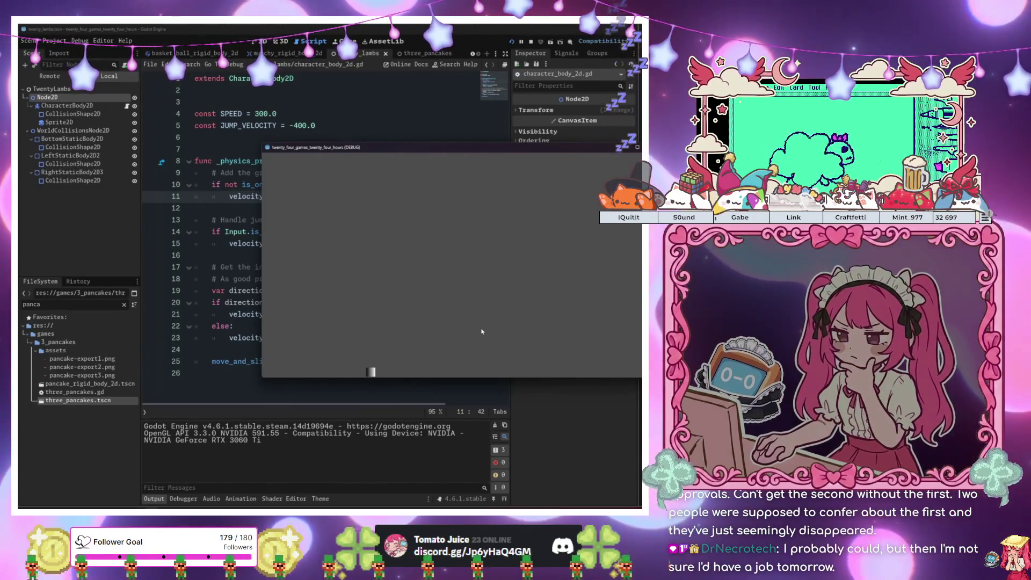
Test the jump in the running game, then stop it and return to the movement script's Handle jump section
{"action": "key", "text": "space"}
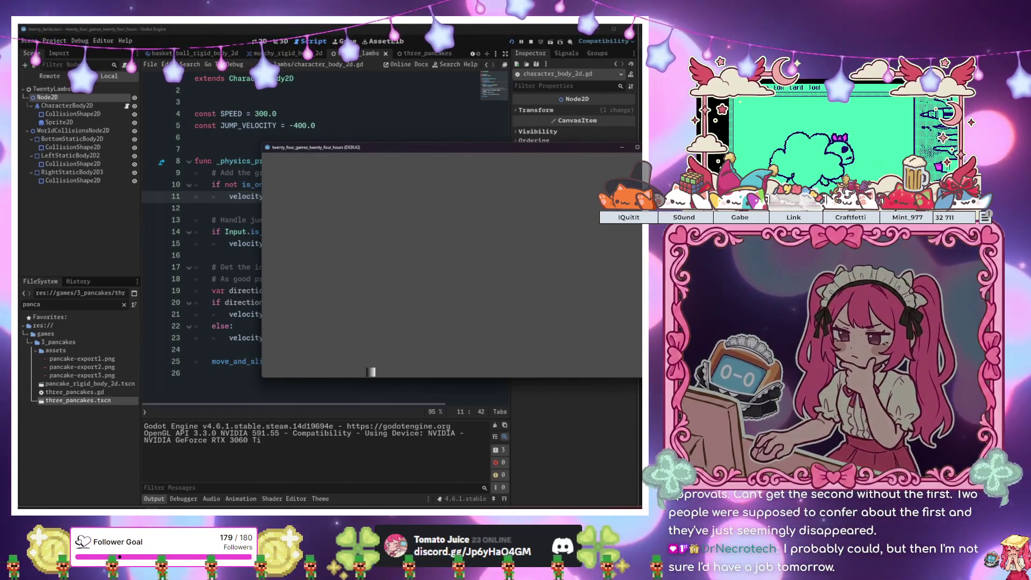
{"action": "key", "text": "F8"}
{"action": "left_click", "coordinate": [286, 252]}
{"action": "left_click", "coordinate": [302, 219]}
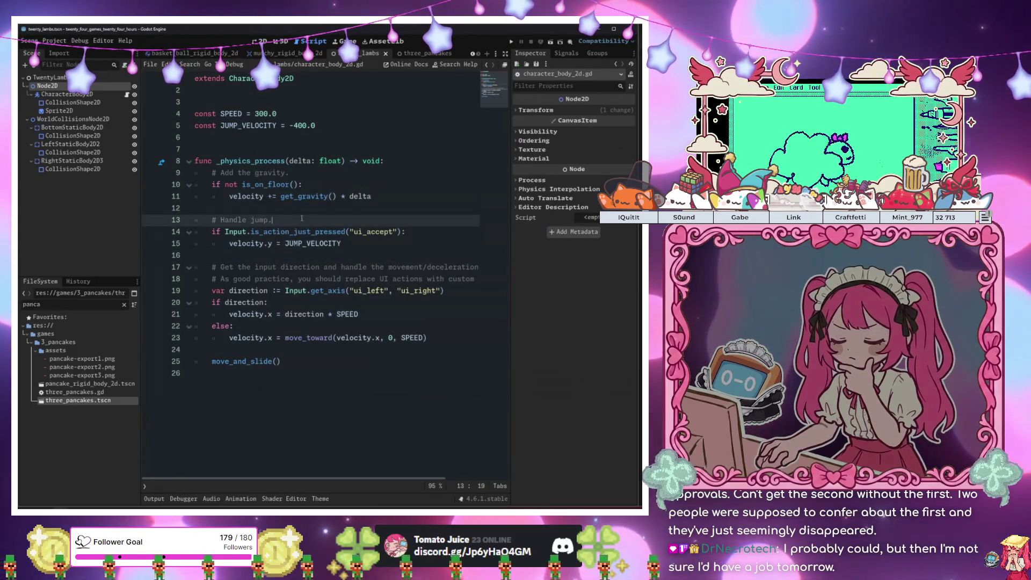
In the 2D view, create a twenty_lambs.gd script attached to the TwentyLambs root node
{"action": "left_click", "coordinate": [260, 41]}
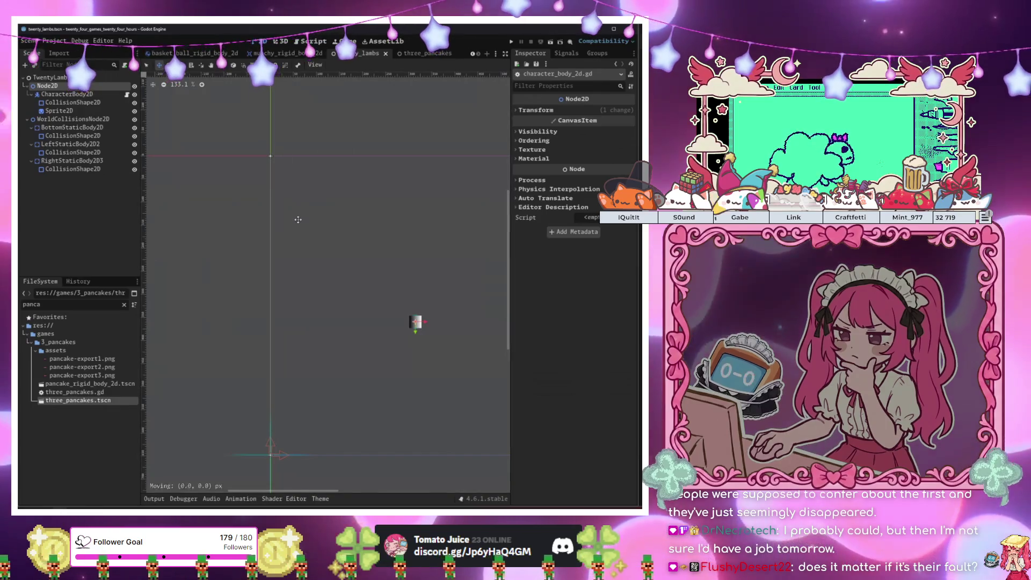
{"action": "left_click_drag", "start_coordinate": [304, 203], "coordinate": [223, 198]}
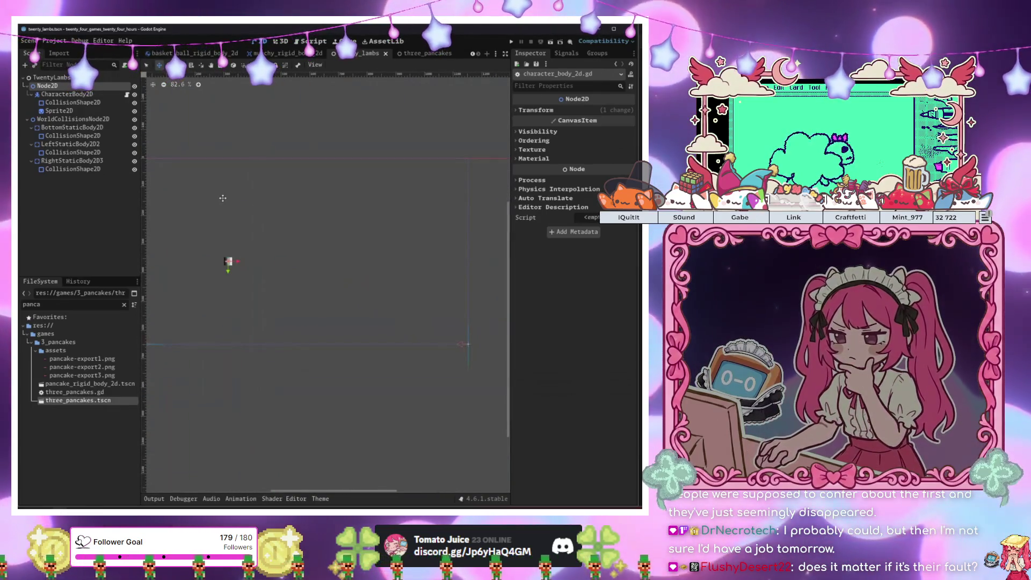
{"action": "scroll", "coordinate": [223, 198], "scroll_direction": "up", "scroll_amount": 1}
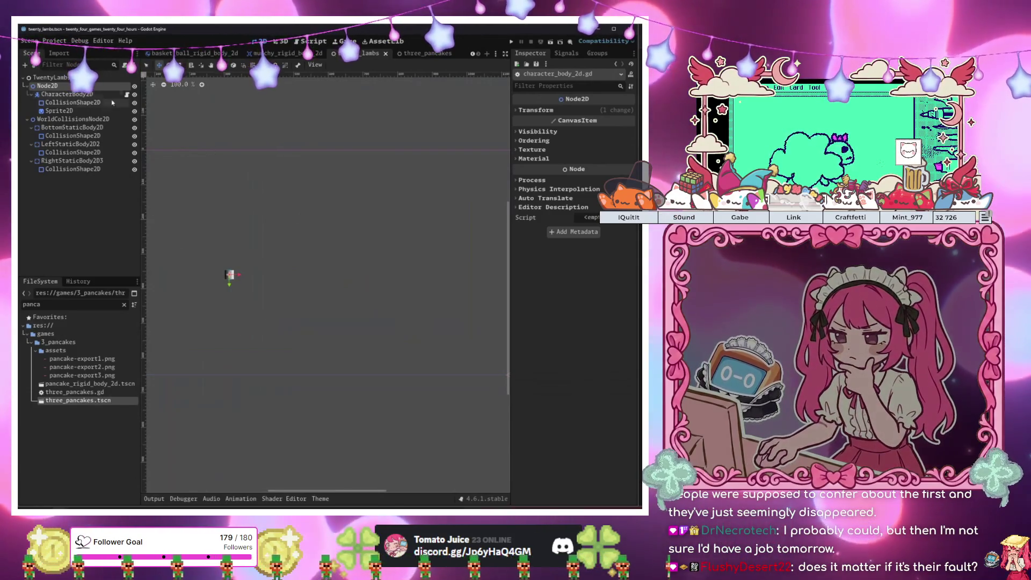
{"action": "left_click", "coordinate": [66, 169]}
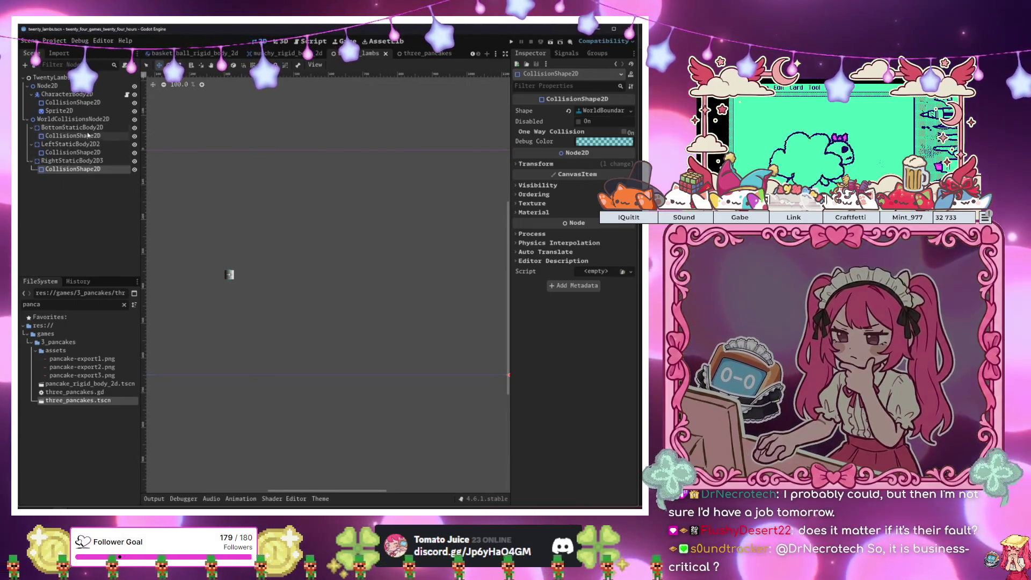
{"action": "left_click", "coordinate": [95, 80]}
{"action": "left_click", "coordinate": [127, 65]}
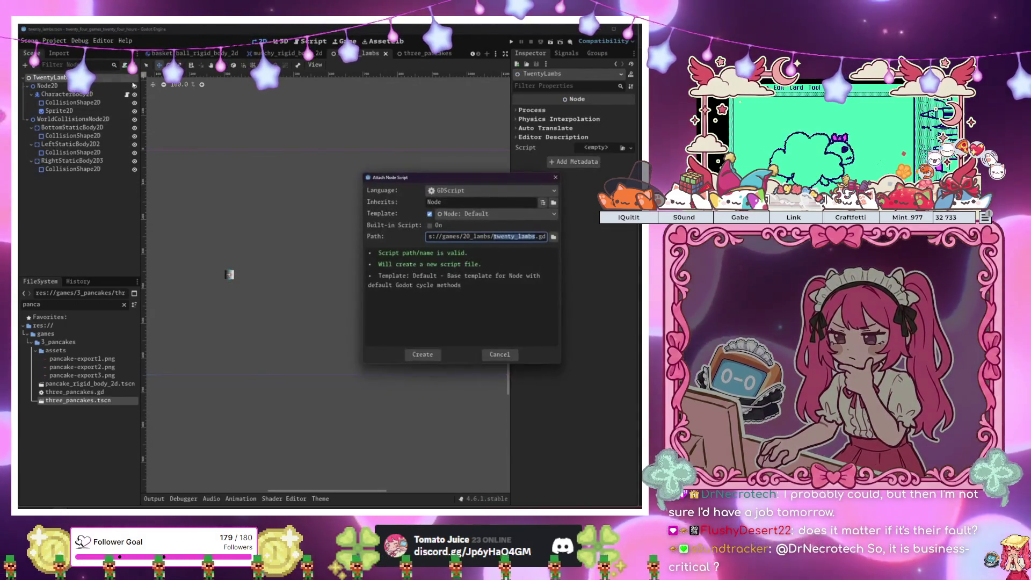
{"action": "left_click", "coordinate": [410, 356]}
In GitHub Desktop, merge the other recent branch into programming_branch with a merge commit
{"action": "key", "text": "alt+Tab"}
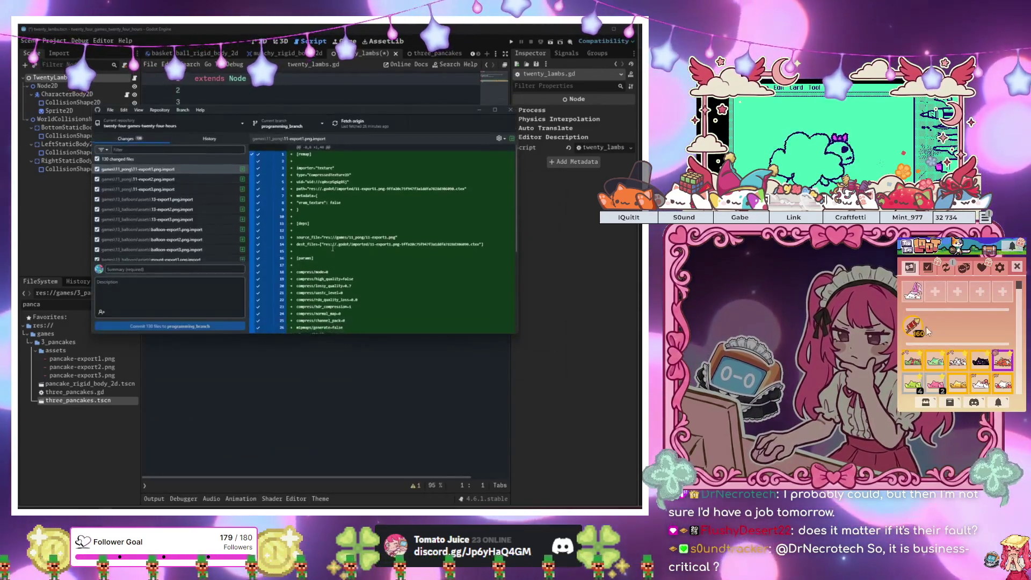
{"action": "left_click", "coordinate": [301, 123]}
{"action": "left_click", "coordinate": [316, 326]}
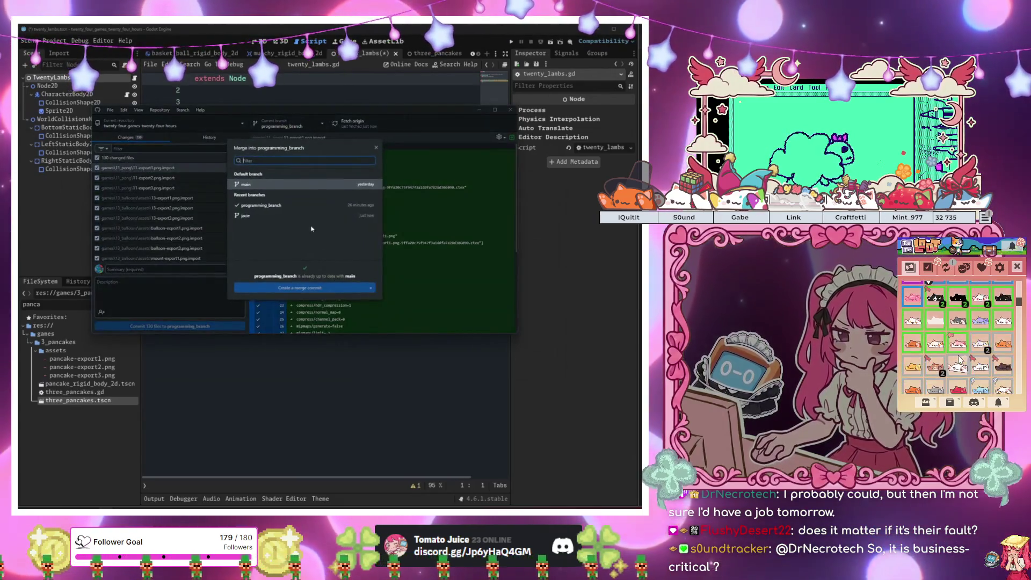
{"action": "left_click", "coordinate": [304, 279]}
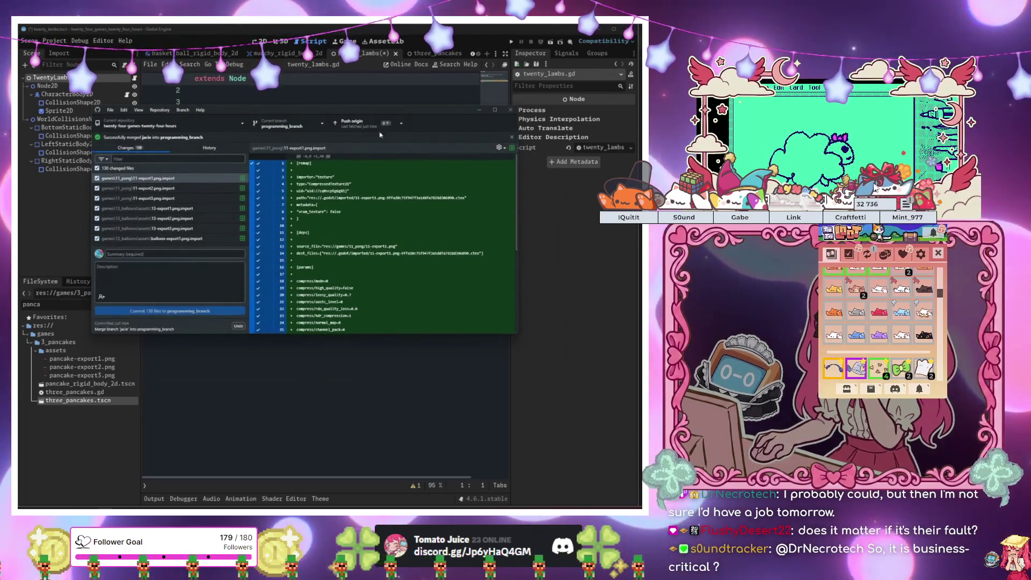
{"action": "mouse_move", "coordinate": [970, 215]}
{"action": "left_mouse_down"}
{"action": "mouse_move", "coordinate": [848, 322]}
{"action": "mouse_move", "coordinate": [859, 467]}
{"action": "left_mouse_up"}
Open character_body_2d.gd, clear the FileSystem filter and expand the 20_lambs assets folder
{"action": "left_click", "coordinate": [843, 285]}
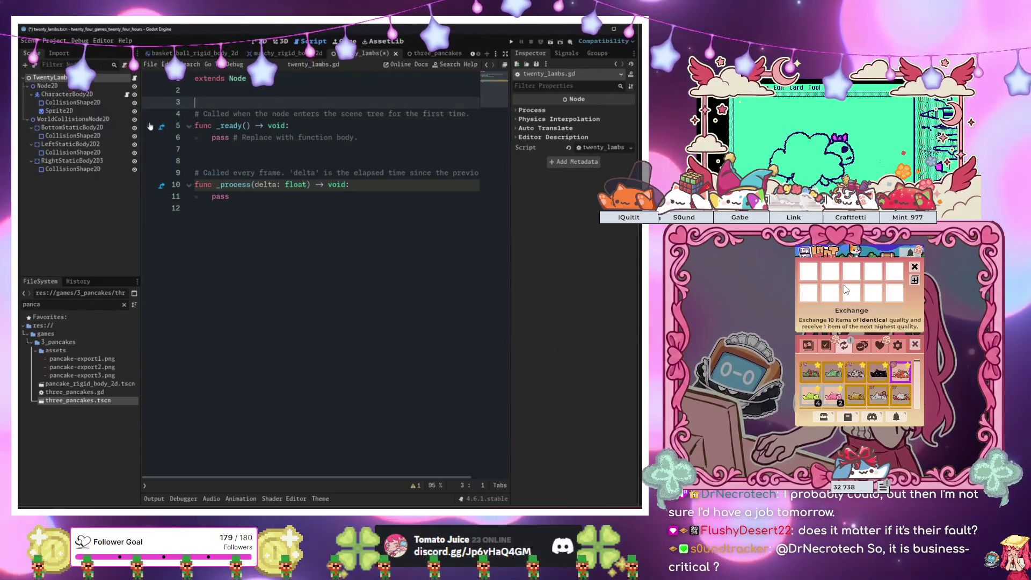
{"action": "left_click", "coordinate": [127, 95]}
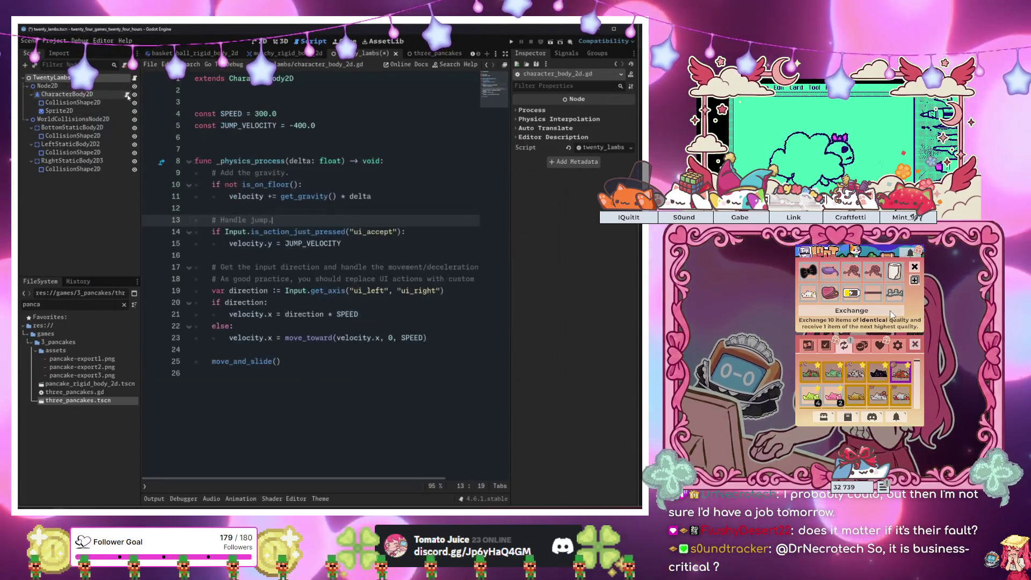
{"action": "left_click", "coordinate": [914, 280]}
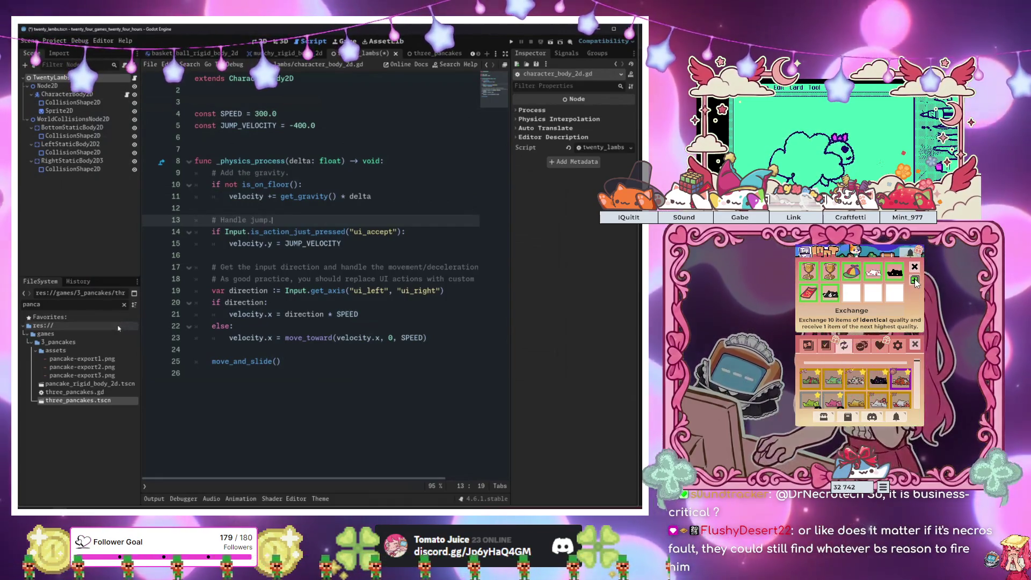
{"action": "left_click", "coordinate": [914, 267]}
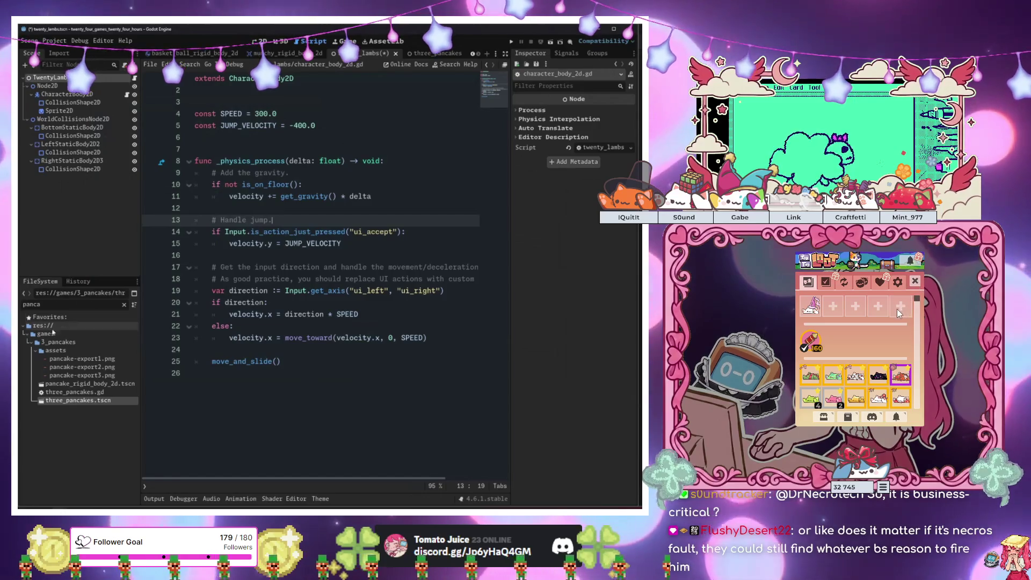
{"action": "left_click", "coordinate": [124, 304]}
{"action": "left_click", "coordinate": [845, 284]}
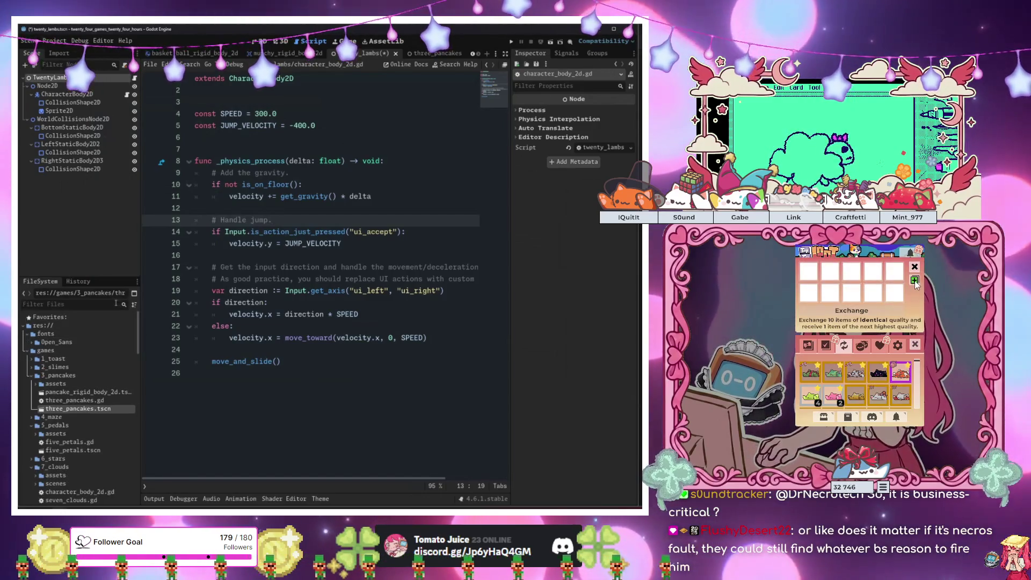
{"action": "left_click", "coordinate": [886, 312]}
{"action": "scroll", "coordinate": [88, 338], "scroll_direction": "down", "scroll_amount": 10}
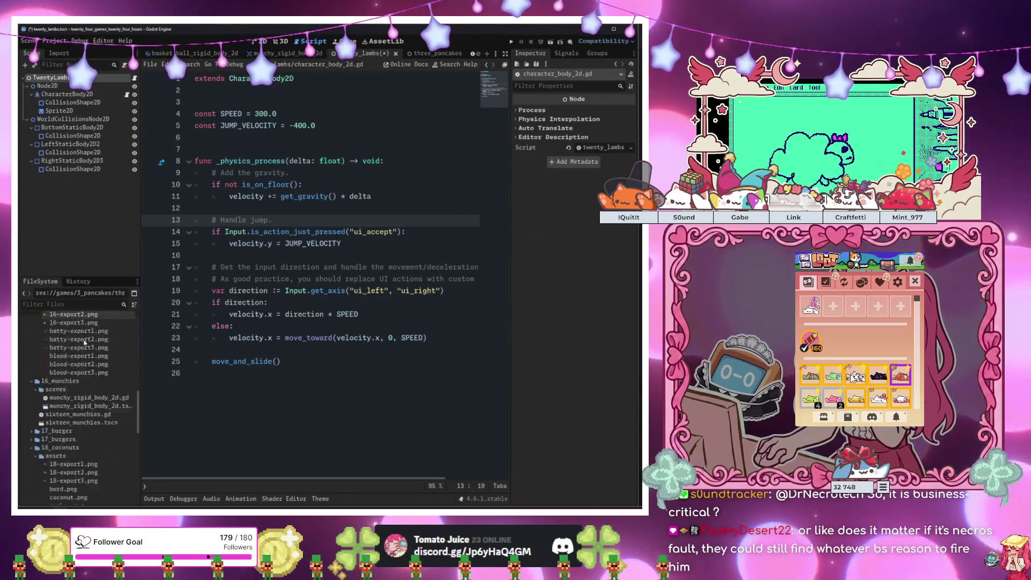
{"action": "scroll", "coordinate": [917, 330], "scroll_direction": "down", "scroll_amount": 3}
{"action": "scroll", "coordinate": [84, 342], "scroll_direction": "down", "scroll_amount": 10}
{"action": "left_click_drag", "start_coordinate": [916, 331], "coordinate": [916, 377]}
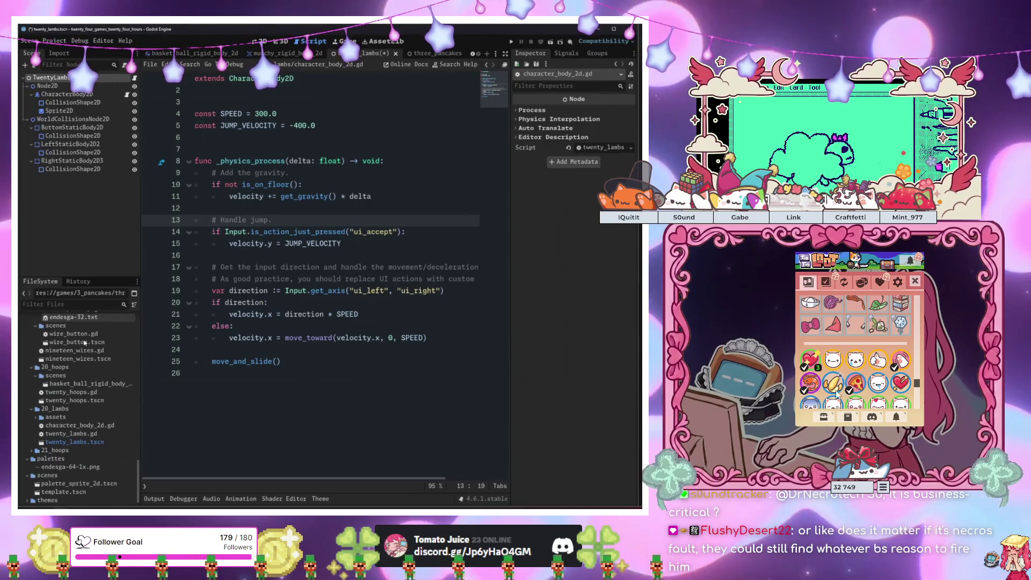
{"action": "left_click", "coordinate": [35, 416]}
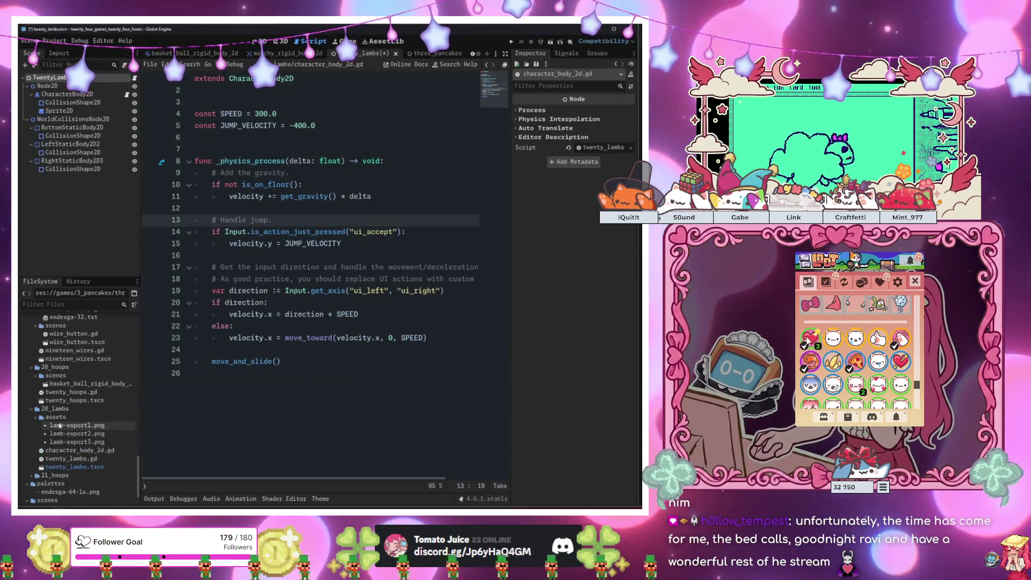
{"action": "scroll", "coordinate": [859, 354], "scroll_direction": "down", "scroll_amount": 1}
{"action": "scroll", "coordinate": [868, 348], "scroll_direction": "down", "scroll_amount": 1}
Clear the Sprite2D's texture and select the lamb-export1 and lamb-export2 images
{"action": "left_click", "coordinate": [69, 111]}
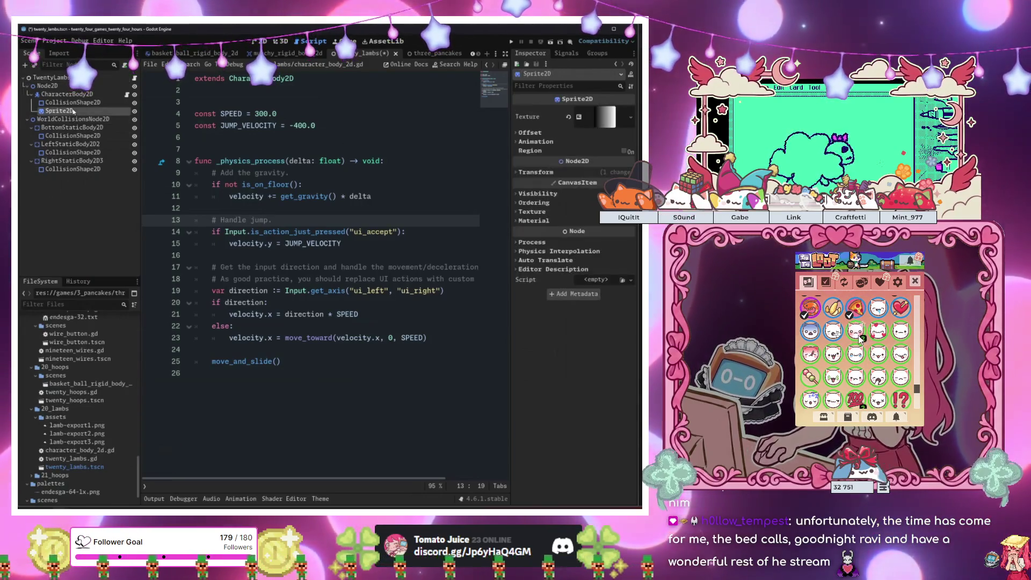
{"action": "scroll", "coordinate": [848, 325], "scroll_direction": "up", "scroll_amount": 2}
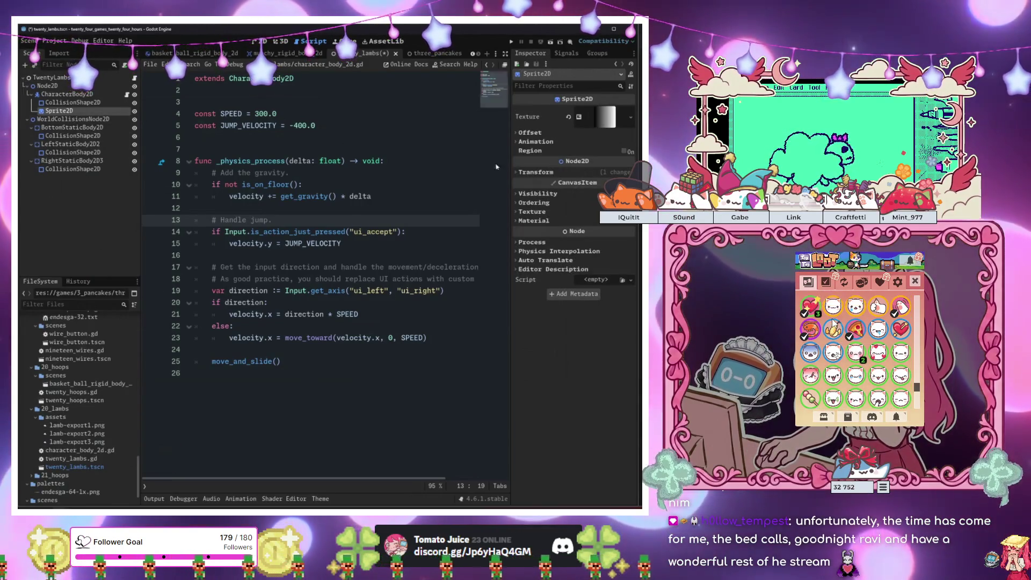
{"action": "left_click", "coordinate": [568, 117]}
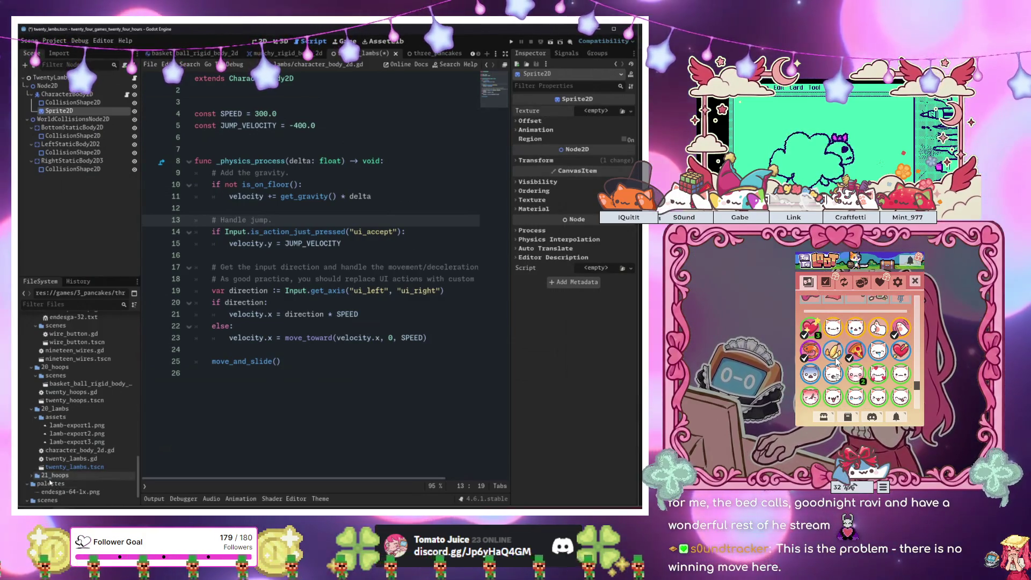
{"action": "scroll", "coordinate": [854, 359], "scroll_direction": "down", "scroll_amount": 1}
{"action": "scroll", "coordinate": [856, 361], "scroll_direction": "down", "scroll_amount": 3}
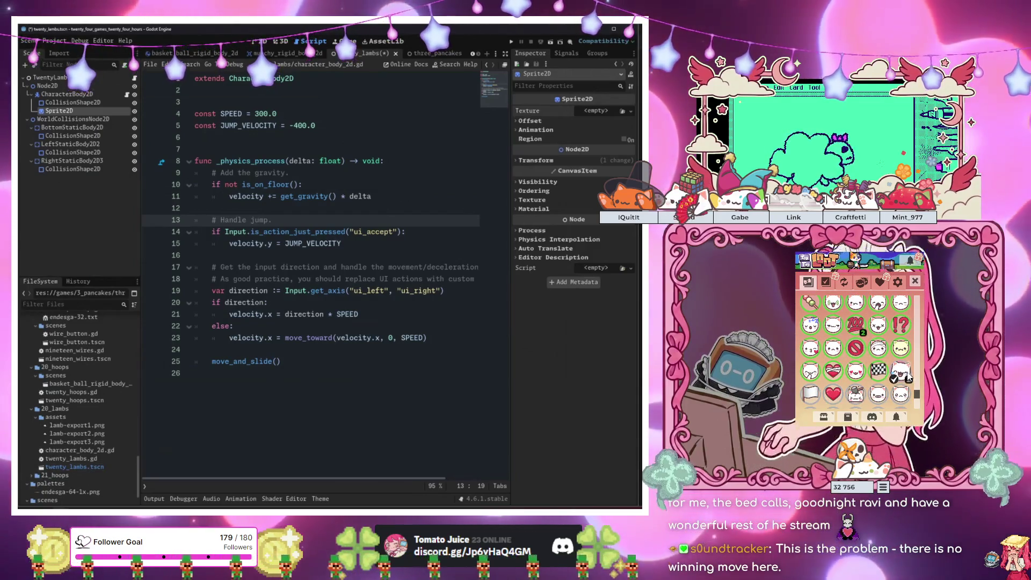
{"action": "scroll", "coordinate": [844, 333], "scroll_direction": "up", "scroll_amount": 2}
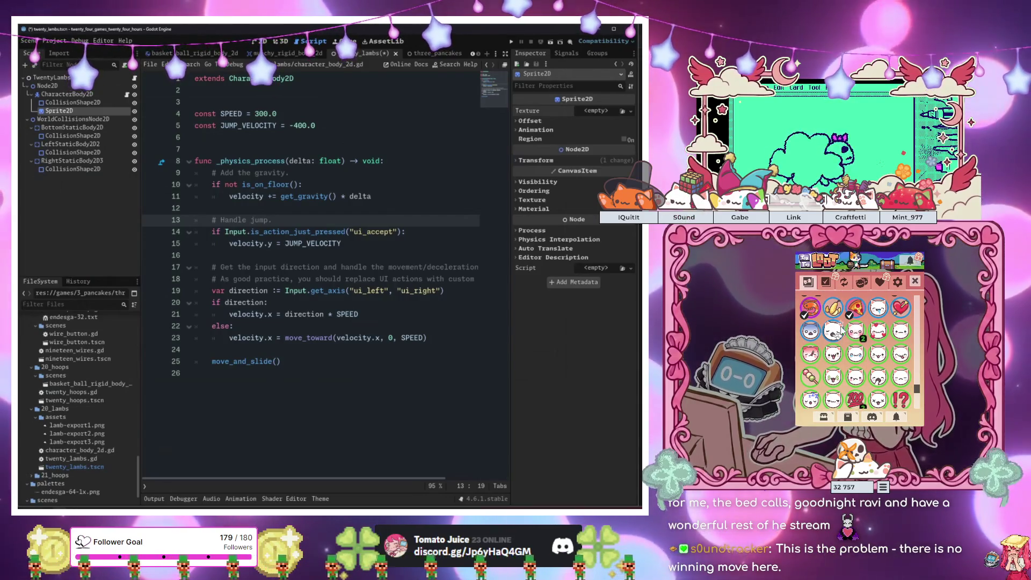
{"action": "scroll", "coordinate": [844, 322], "scroll_direction": "down", "scroll_amount": 2}
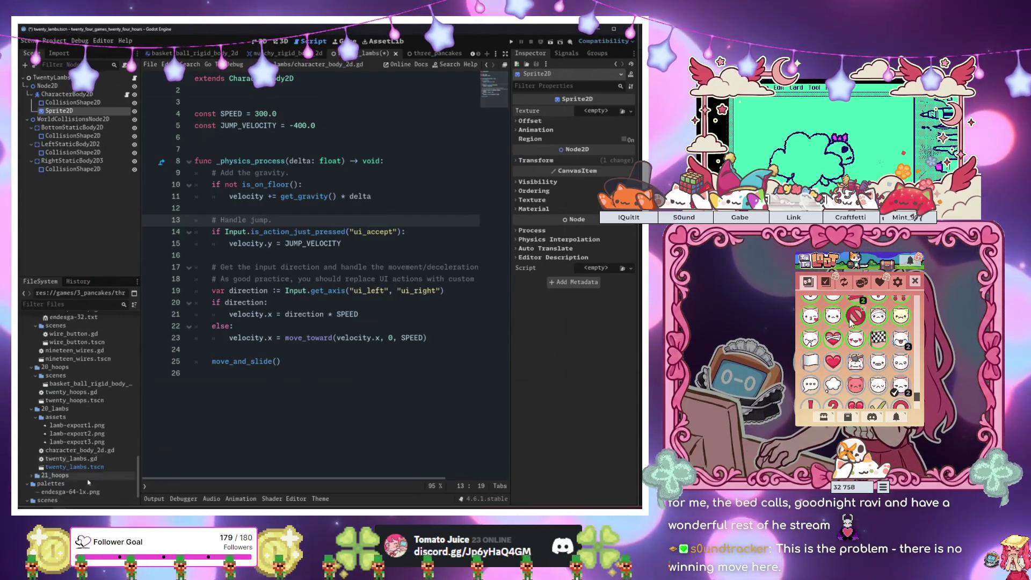
{"action": "left_click", "coordinate": [77, 434]}
{"action": "left_click", "coordinate": [77, 425], "text": "shift"}
Give the Sprite2D a new AnimatedTexture with 3 frames and speed scale 3.0
{"action": "left_click", "coordinate": [825, 281]}
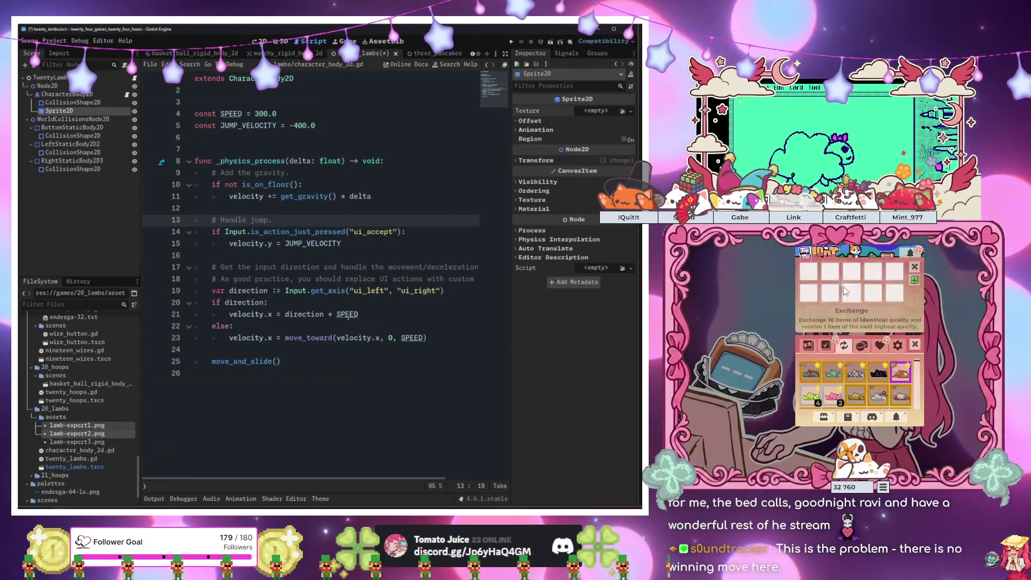
{"action": "left_click", "coordinate": [597, 111]}
{"action": "left_click", "coordinate": [558, 237]}
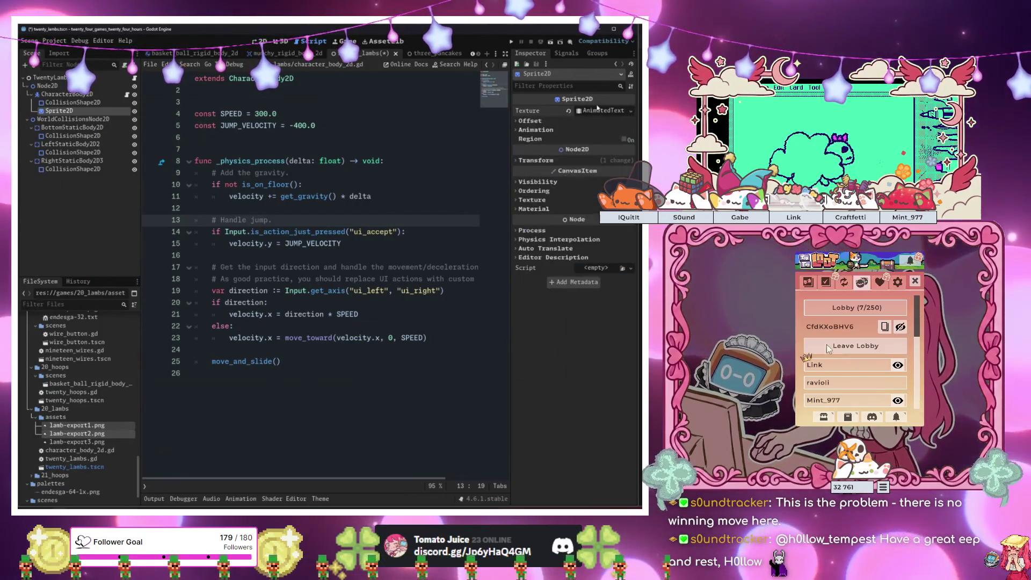
{"action": "left_click_drag", "start_coordinate": [592, 214], "coordinate": [601, 215]}
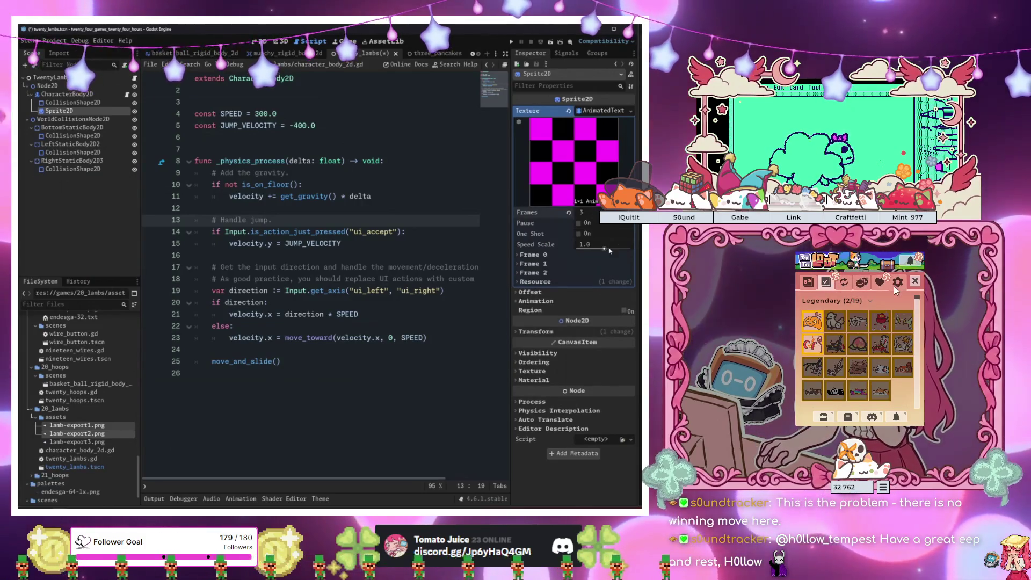
{"action": "left_click", "coordinate": [586, 244]}
{"action": "left_click", "coordinate": [861, 282]}
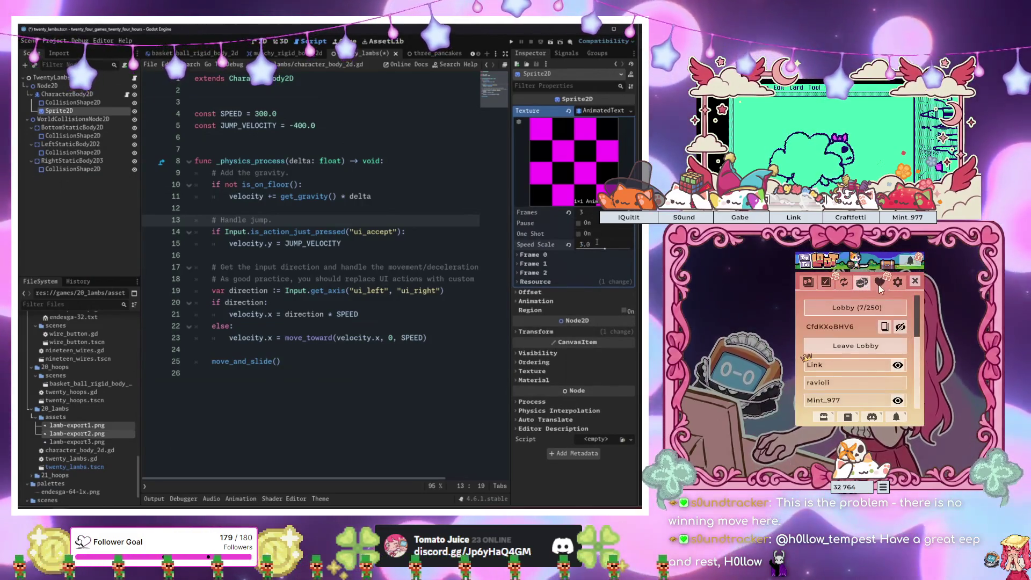
Claim the day 13 and day 14 Lunar New Year calendar rewards, then close the popup
{"action": "left_click", "coordinate": [872, 306]}
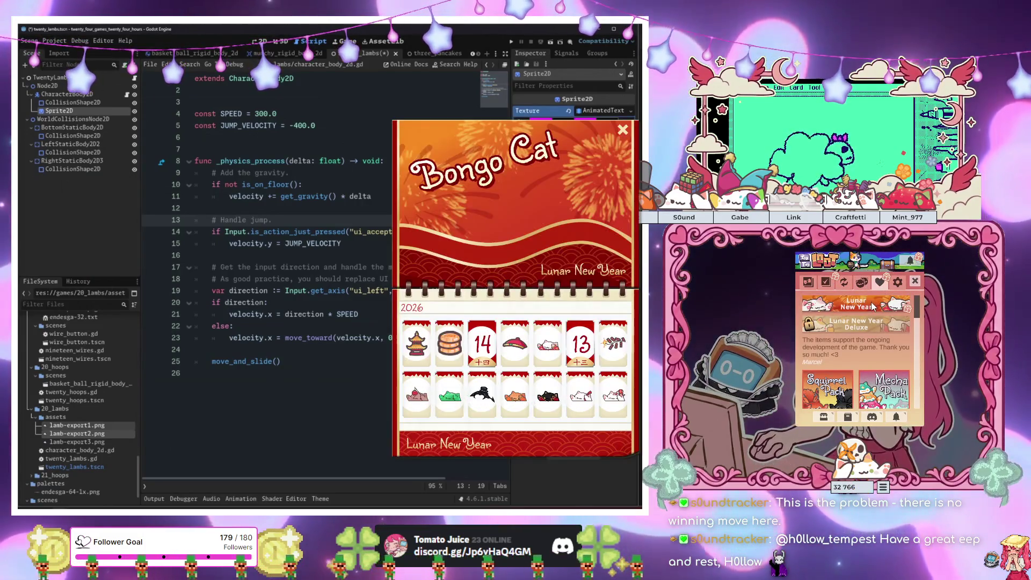
{"action": "left_click", "coordinate": [580, 344]}
{"action": "left_click", "coordinate": [470, 348]}
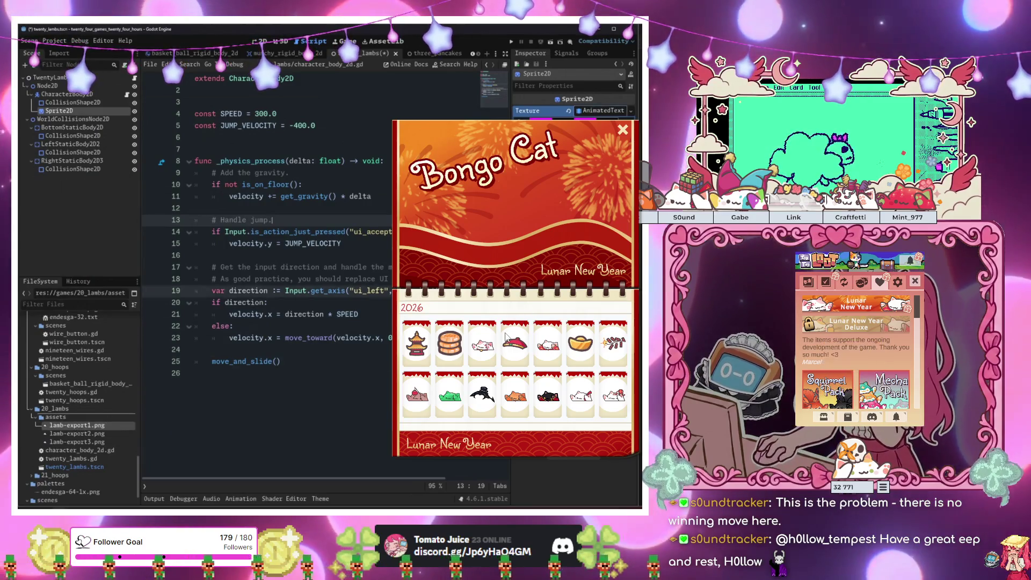
{"action": "scroll", "coordinate": [521, 309], "scroll_direction": "right", "scroll_amount": 3}
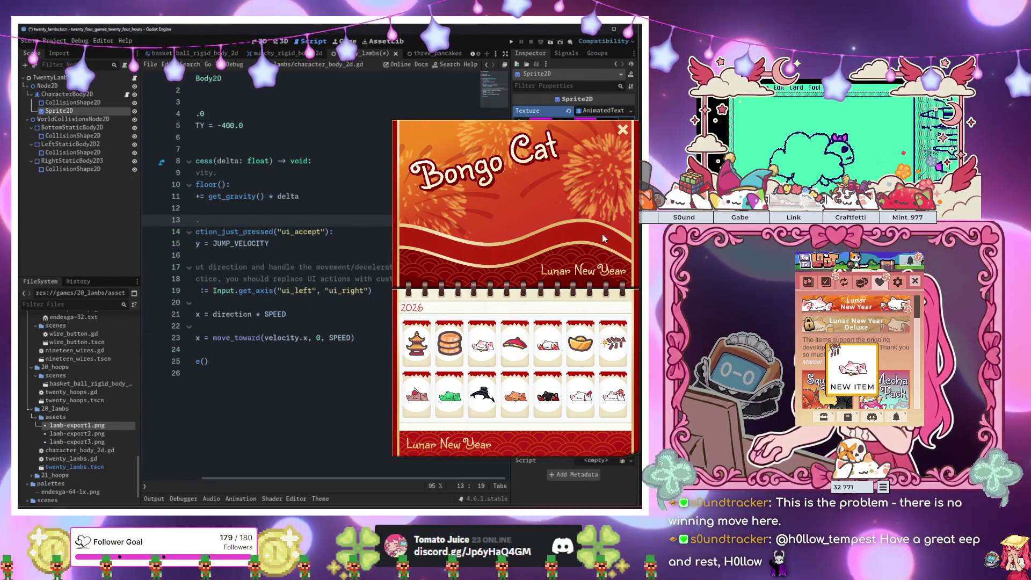
{"action": "left_click", "coordinate": [622, 132]}
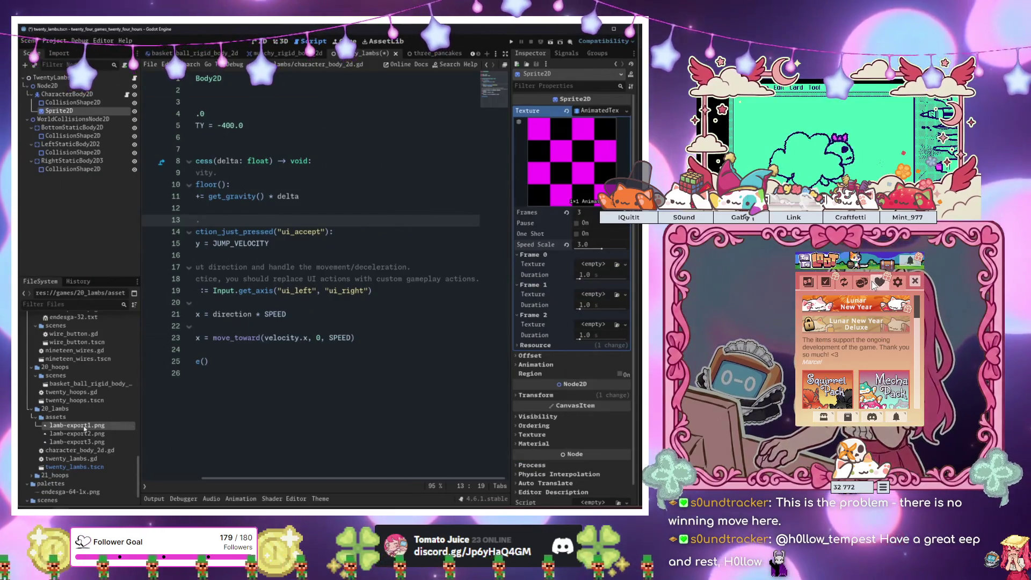
Fill frames 0, 1 and 2 with lamb-export1, lamb-export2 and lamb-export3, then view the 2D scene
{"action": "left_click", "coordinate": [844, 283]}
{"action": "left_click", "coordinate": [844, 284]}
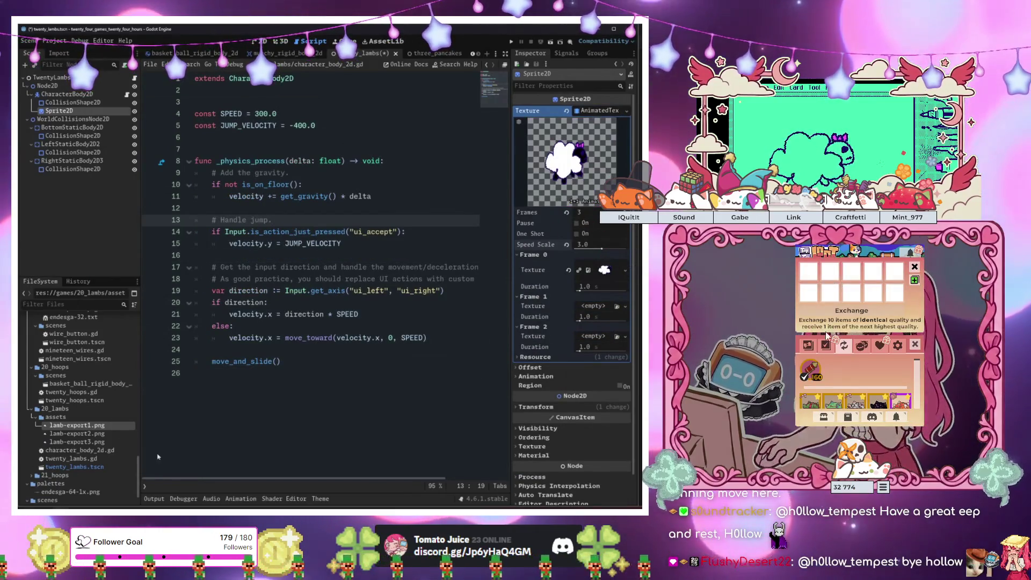
{"action": "left_click", "coordinate": [77, 434]}
{"action": "mouse_move", "coordinate": [89, 433]}
{"action": "left_mouse_down"}
{"action": "mouse_move", "coordinate": [274, 394]}
{"action": "mouse_move", "coordinate": [442, 325]}
{"action": "mouse_move", "coordinate": [593, 306]}
{"action": "left_mouse_up"}
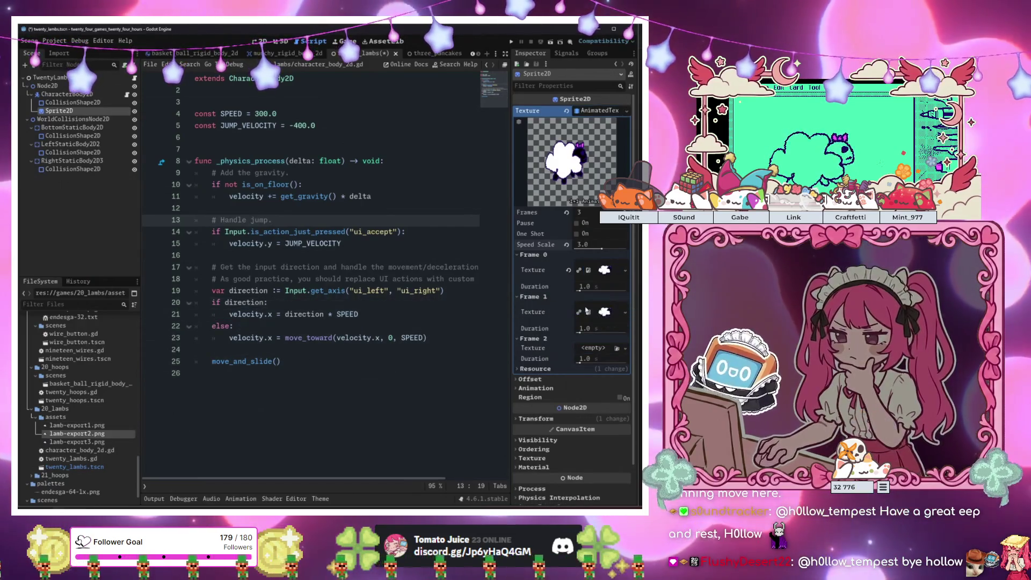
{"action": "left_click", "coordinate": [78, 442]}
{"action": "mouse_move", "coordinate": [81, 445]}
{"action": "left_mouse_down"}
{"action": "mouse_move", "coordinate": [301, 374]}
{"action": "mouse_move", "coordinate": [604, 366]}
{"action": "left_mouse_up"}
{"action": "left_click", "coordinate": [358, 267]}
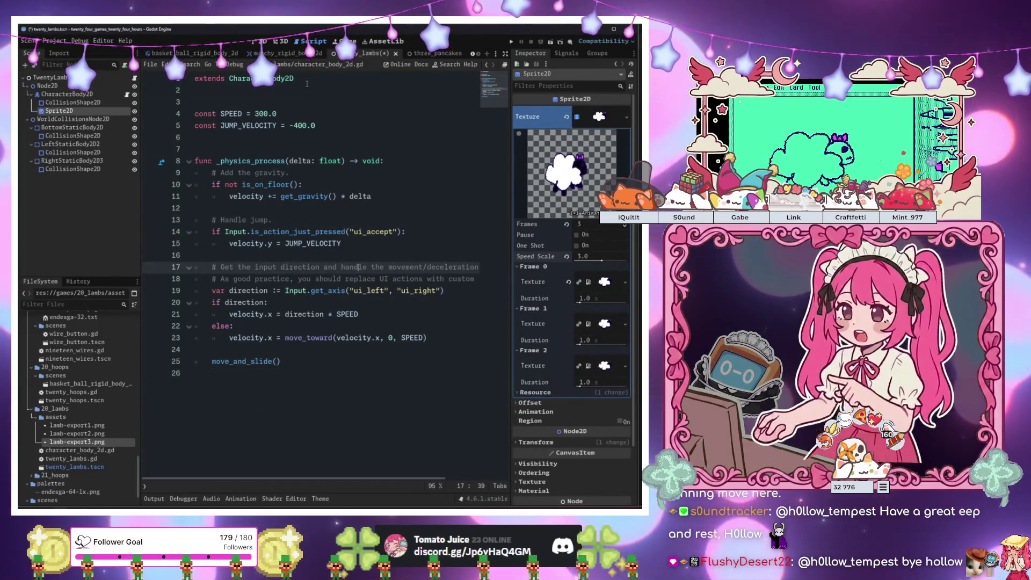
{"action": "left_click", "coordinate": [261, 41]}
Move the Sprite2D above the CollisionShape2D in the Scene dock
{"action": "scroll", "coordinate": [227, 283], "scroll_direction": "up", "scroll_amount": 8}
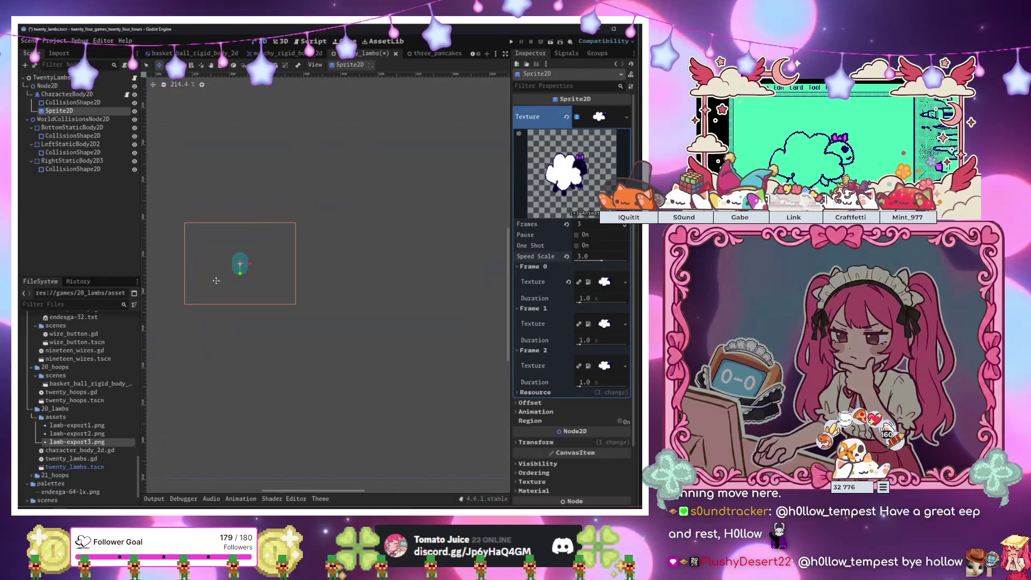
{"action": "left_click", "coordinate": [93, 180]}
{"action": "scroll", "coordinate": [276, 255], "scroll_direction": "down", "scroll_amount": 9}
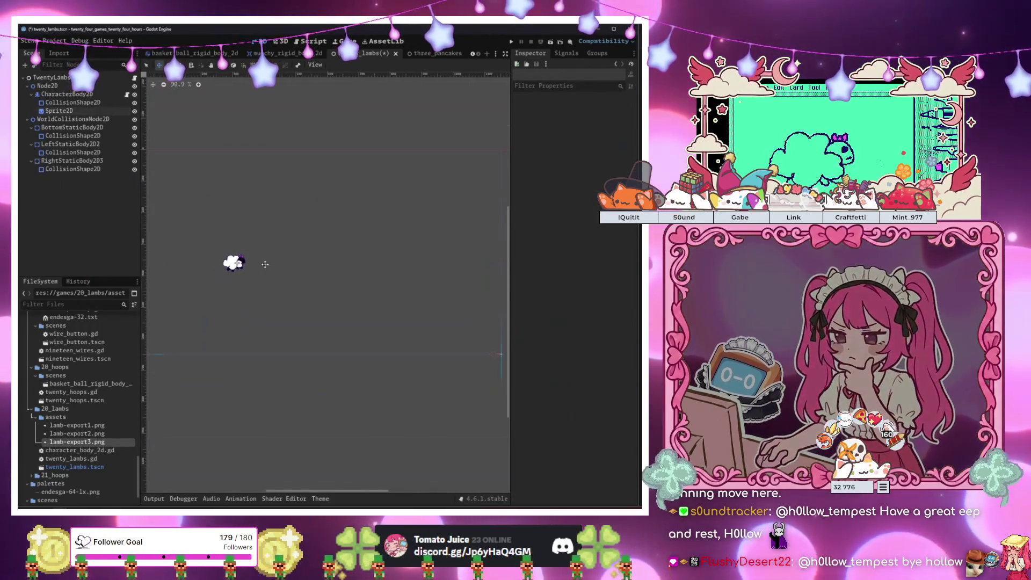
{"action": "scroll", "coordinate": [177, 249], "scroll_direction": "up", "scroll_amount": 8}
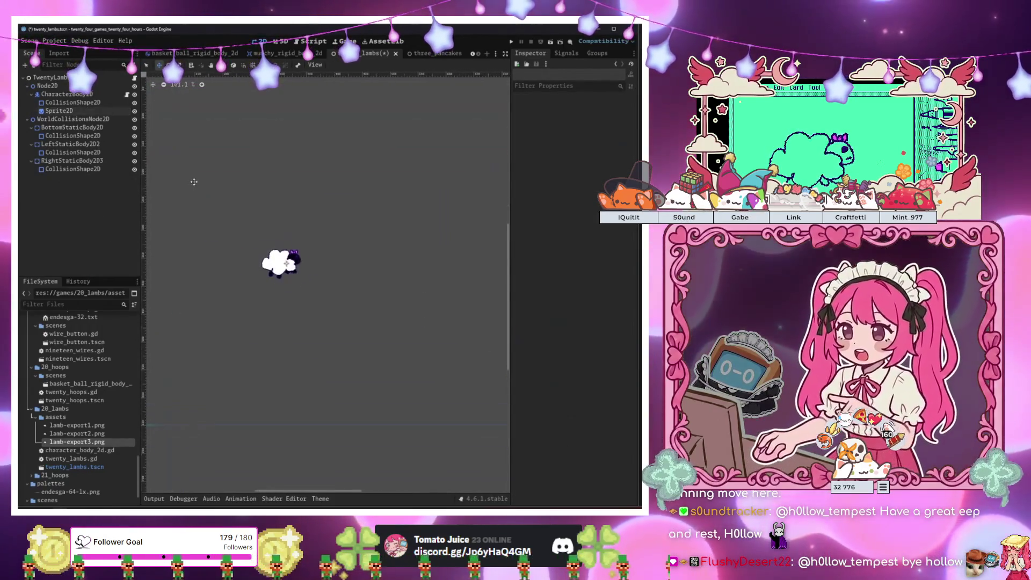
{"action": "left_click", "coordinate": [75, 102]}
{"action": "scroll", "coordinate": [325, 275], "scroll_direction": "up", "scroll_amount": 6}
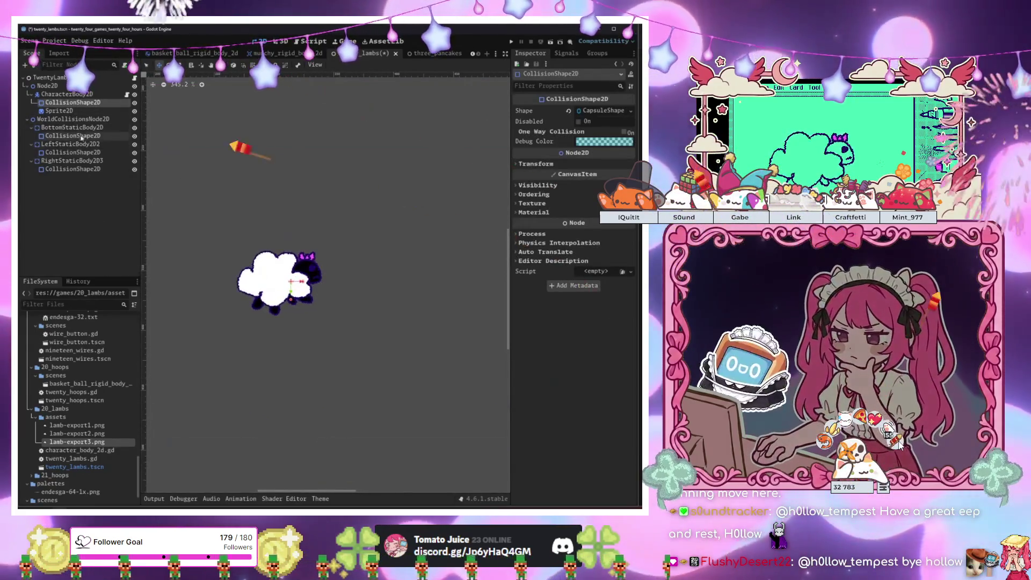
{"action": "left_click_drag", "start_coordinate": [69, 101], "coordinate": [69, 100]}
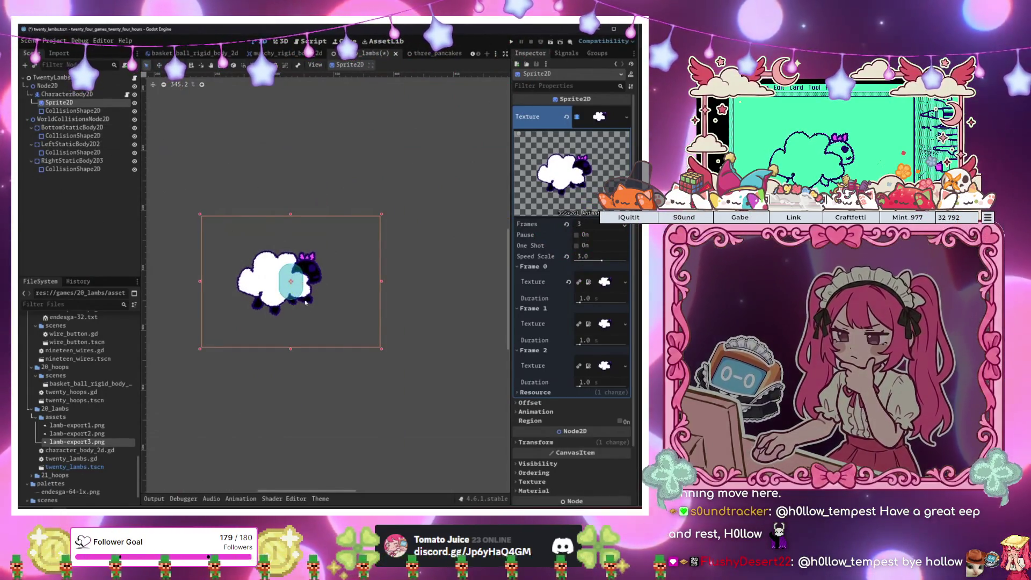
Resize the collision capsule so it covers the lamb's body
{"action": "scroll", "coordinate": [301, 286], "scroll_direction": "up", "scroll_amount": 5}
{"action": "left_click", "coordinate": [292, 279]}
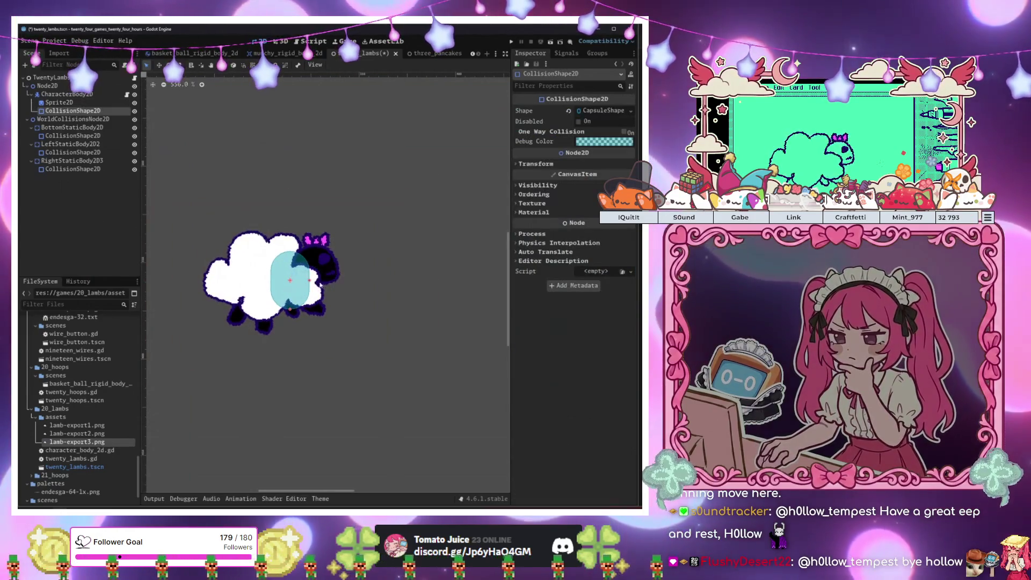
{"action": "left_click_drag", "start_coordinate": [308, 280], "coordinate": [345, 283]}
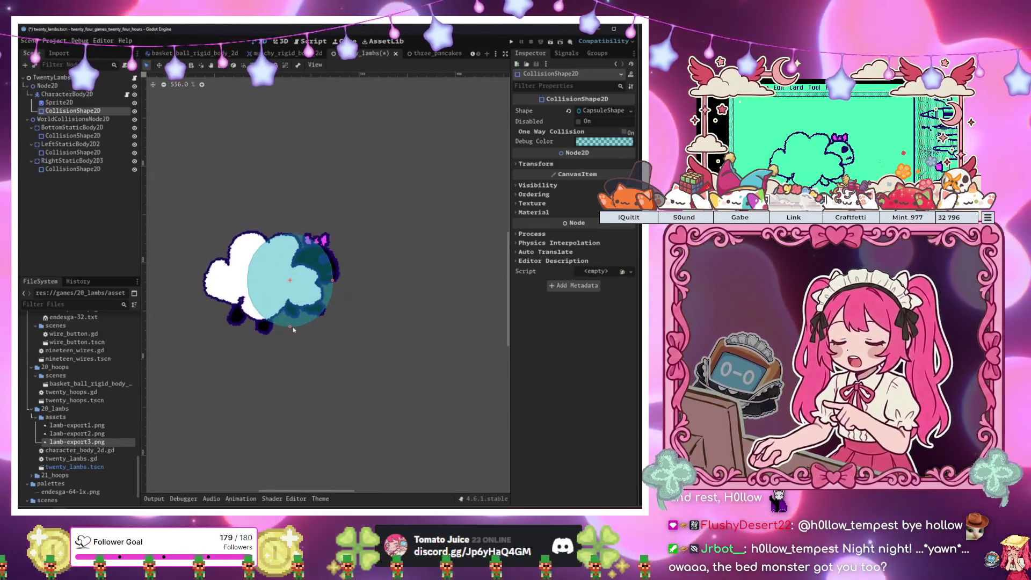
{"action": "left_click_drag", "start_coordinate": [294, 330], "coordinate": [294, 326]}
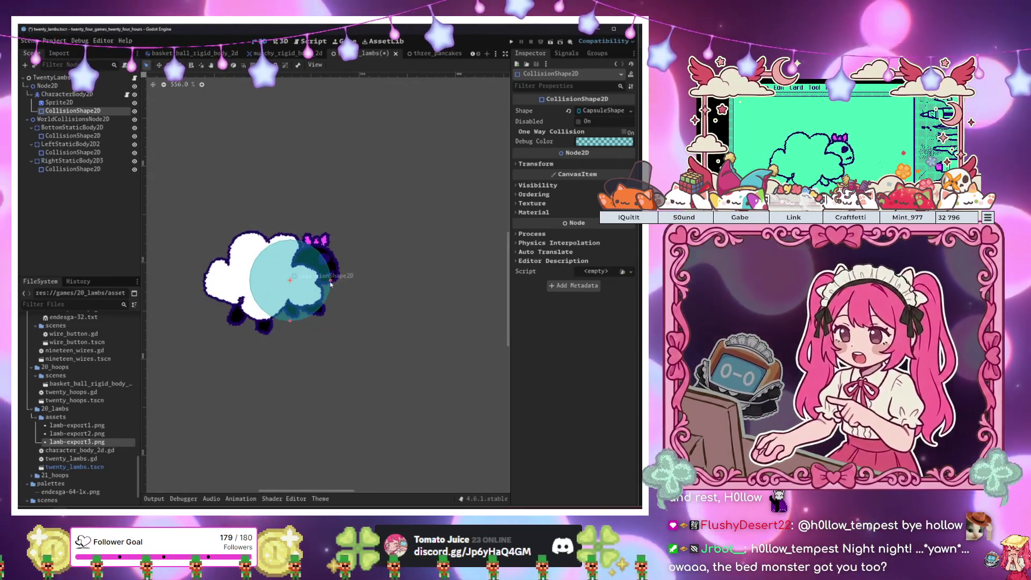
{"action": "left_click_drag", "start_coordinate": [330, 284], "coordinate": [319, 288]}
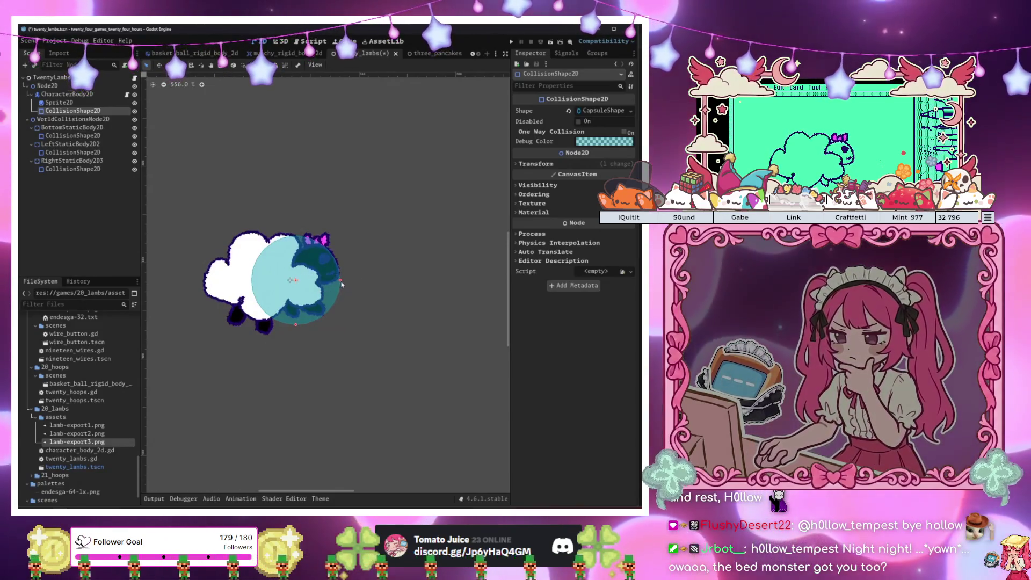
{"action": "left_click_drag", "start_coordinate": [340, 285], "coordinate": [308, 309]}
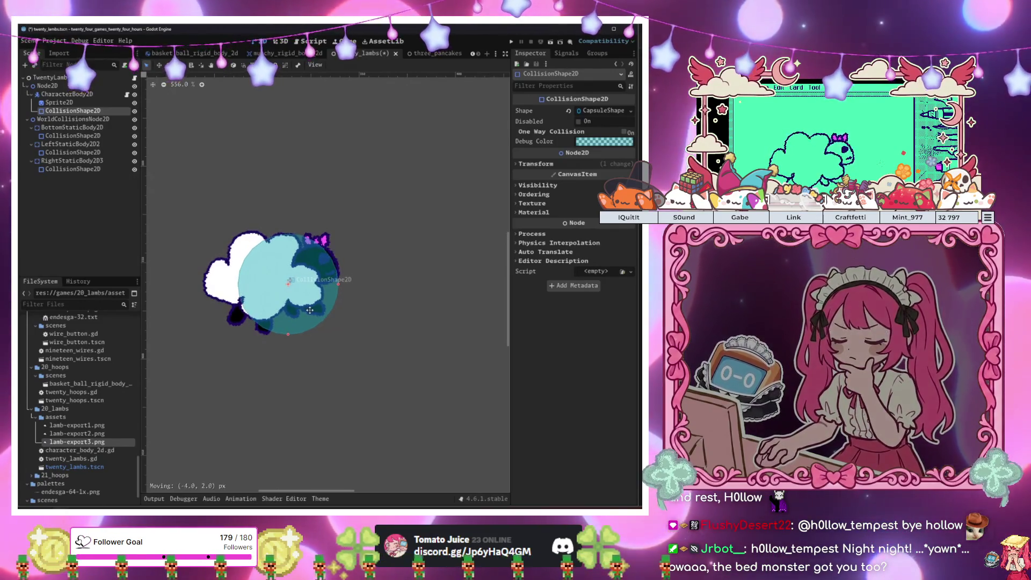
Zoom out over the play area, inspect the TwentyLambs and Node2D nodes, and open three_pancakes
{"action": "left_click", "coordinate": [391, 329]}
{"action": "scroll", "coordinate": [390, 331], "scroll_direction": "down", "scroll_amount": 10}
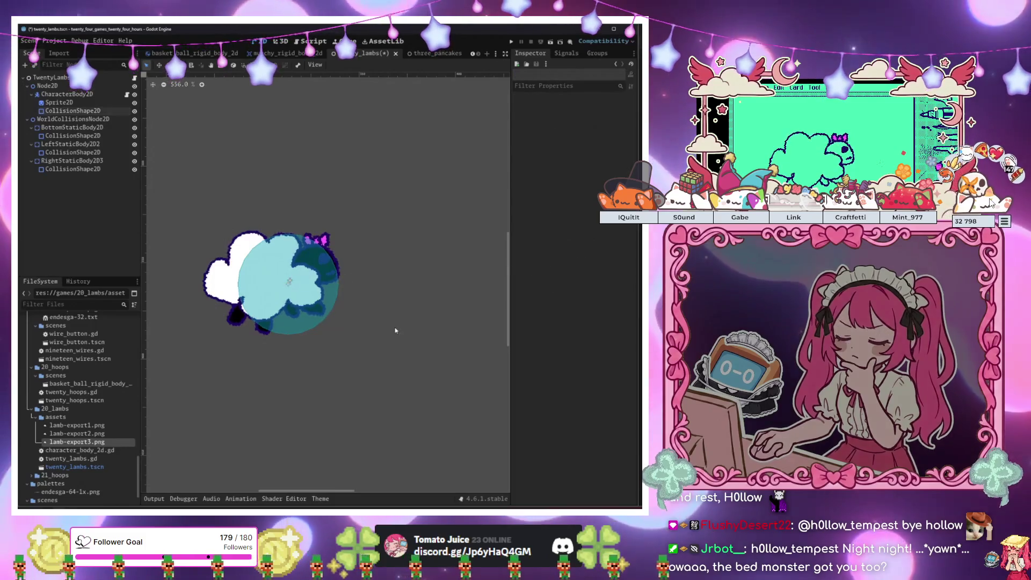
{"action": "mouse_move", "coordinate": [388, 331]}
{"action": "left_mouse_down"}
{"action": "mouse_move", "coordinate": [333, 279]}
{"action": "mouse_move", "coordinate": [328, 231]}
{"action": "left_mouse_up"}
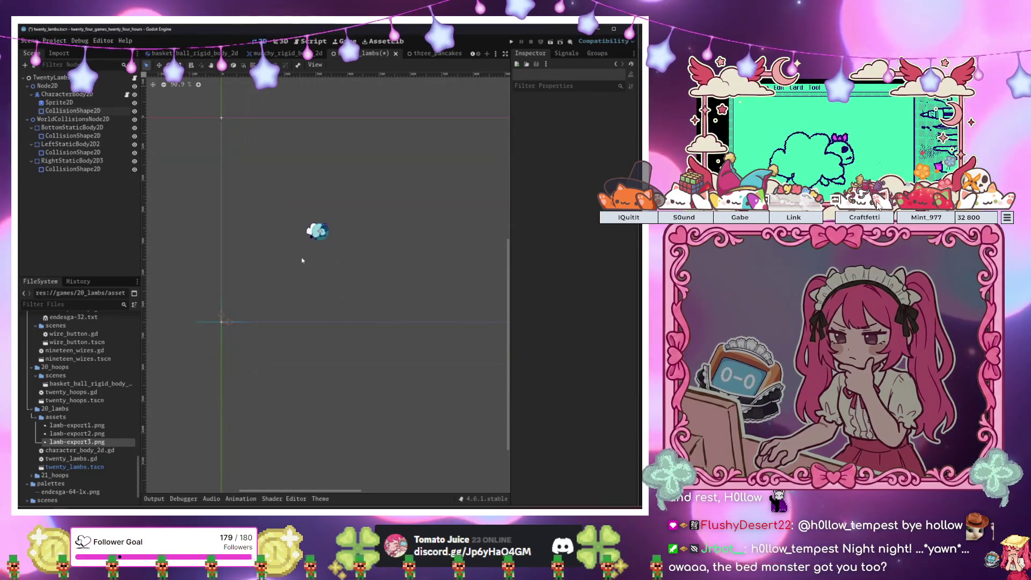
{"action": "scroll", "coordinate": [308, 255], "scroll_direction": "down", "scroll_amount": 3}
{"action": "mouse_move", "coordinate": [358, 288]}
{"action": "left_mouse_down"}
{"action": "mouse_move", "coordinate": [207, 276]}
{"action": "mouse_move", "coordinate": [324, 268]}
{"action": "left_mouse_up"}
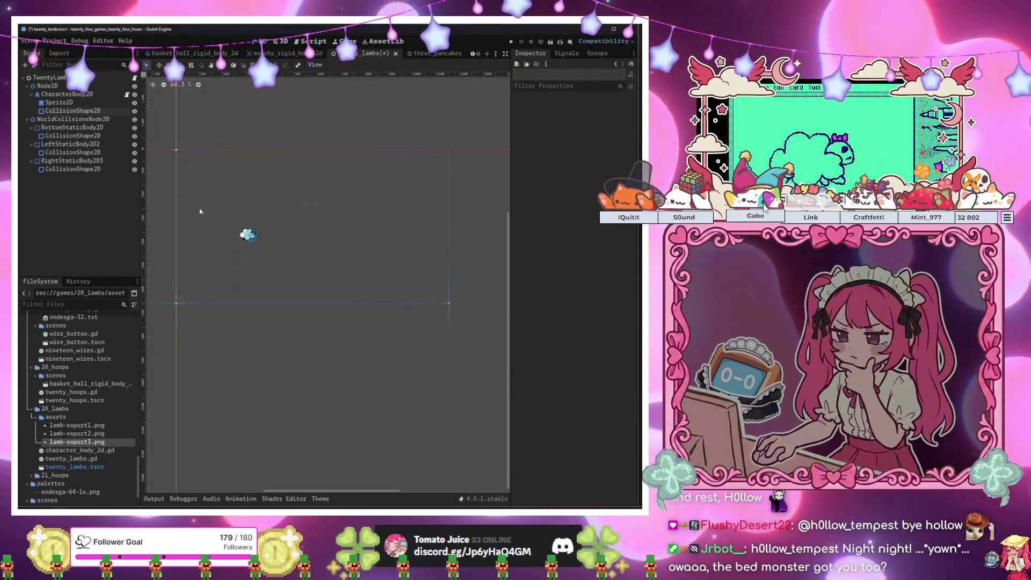
{"action": "left_click", "coordinate": [61, 79]}
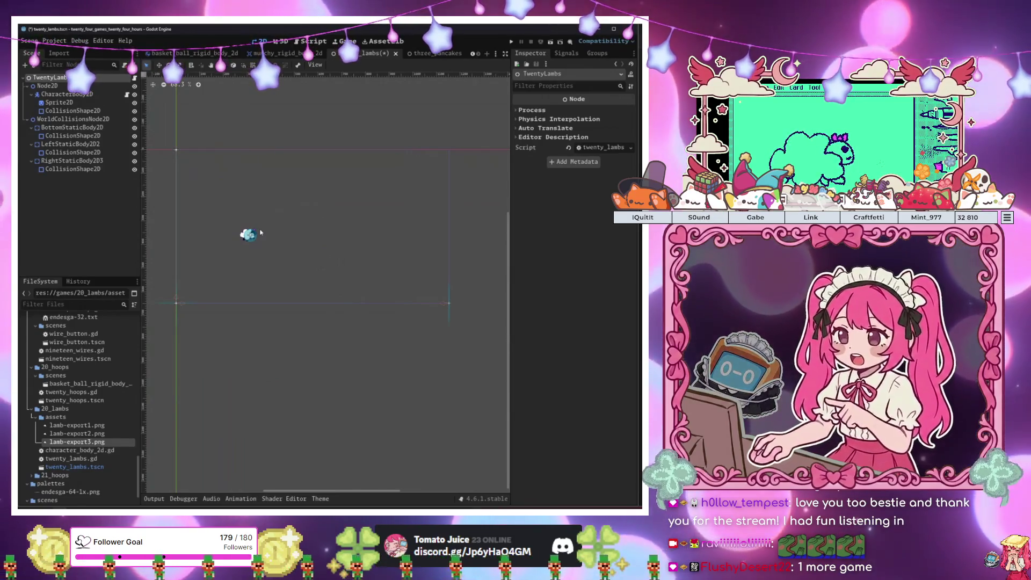
{"action": "left_click", "coordinate": [48, 86]}
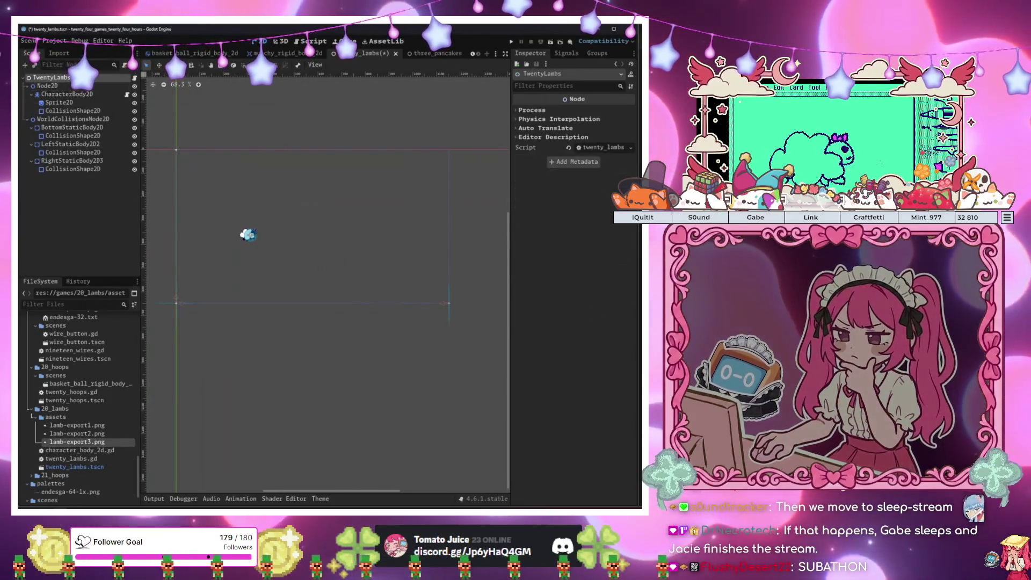
{"action": "left_click", "coordinate": [101, 80]}
{"action": "left_click", "coordinate": [456, 55]}
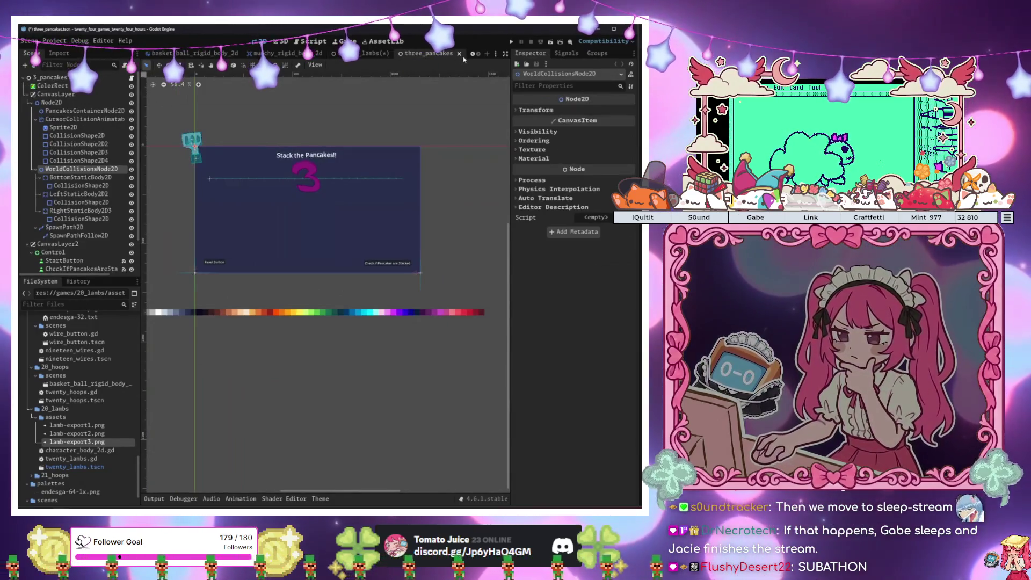
Start a new scene with an AnimatableBody2D as its root node
{"action": "left_click", "coordinate": [487, 54]}
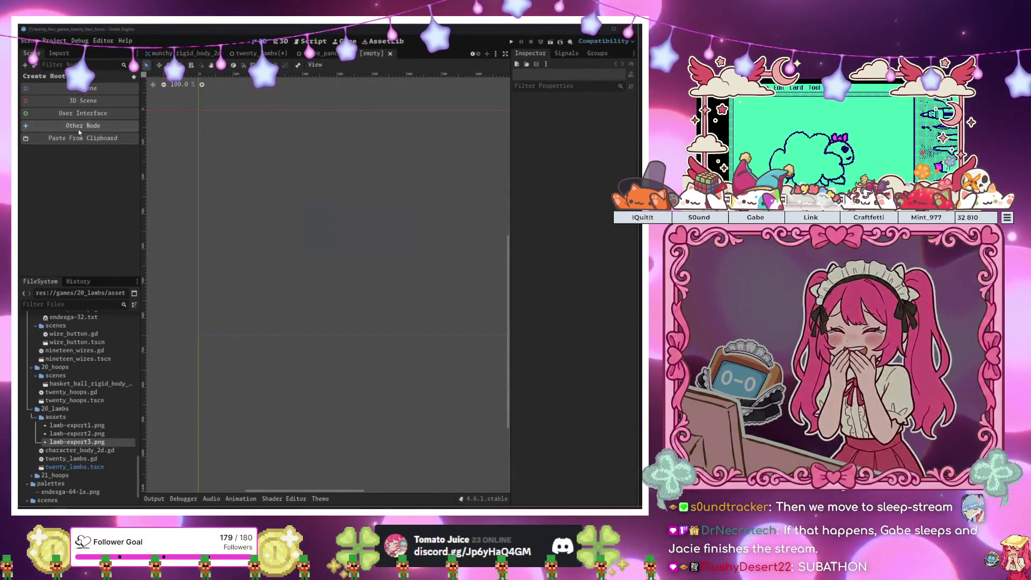
{"action": "left_click", "coordinate": [79, 129]}
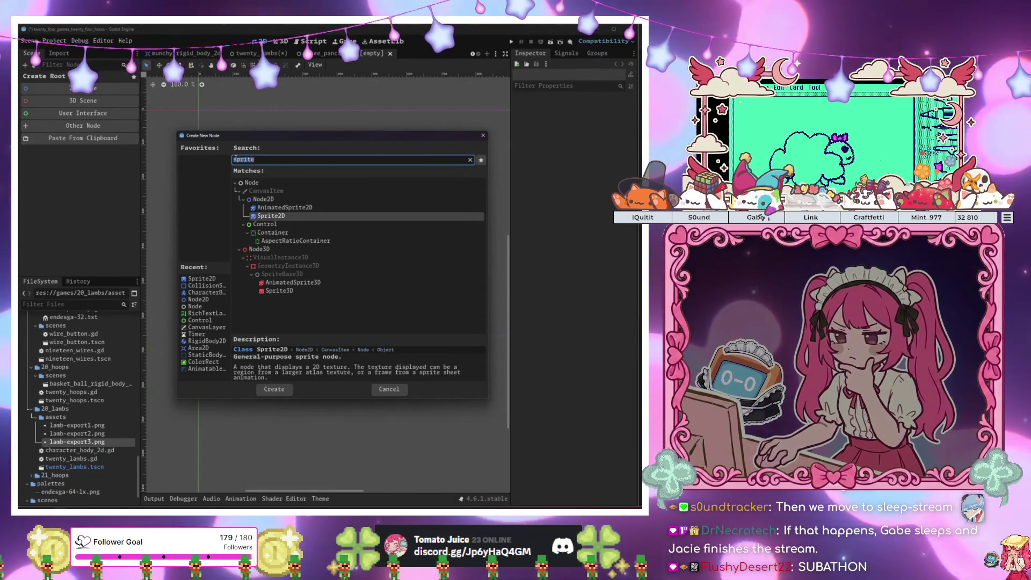
{"action": "type", "text": "s"}
{"action": "key", "text": "BackSpace"}
{"action": "type", "text": "anim"}
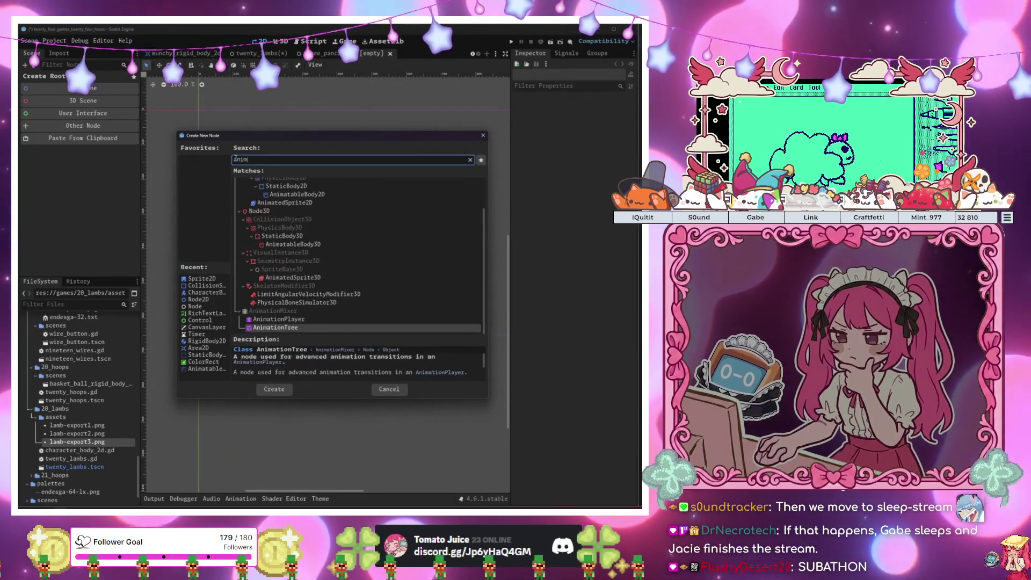
{"action": "key", "text": "Up"}
{"action": "key", "text": "Up"}
{"action": "key", "text": "Up"}
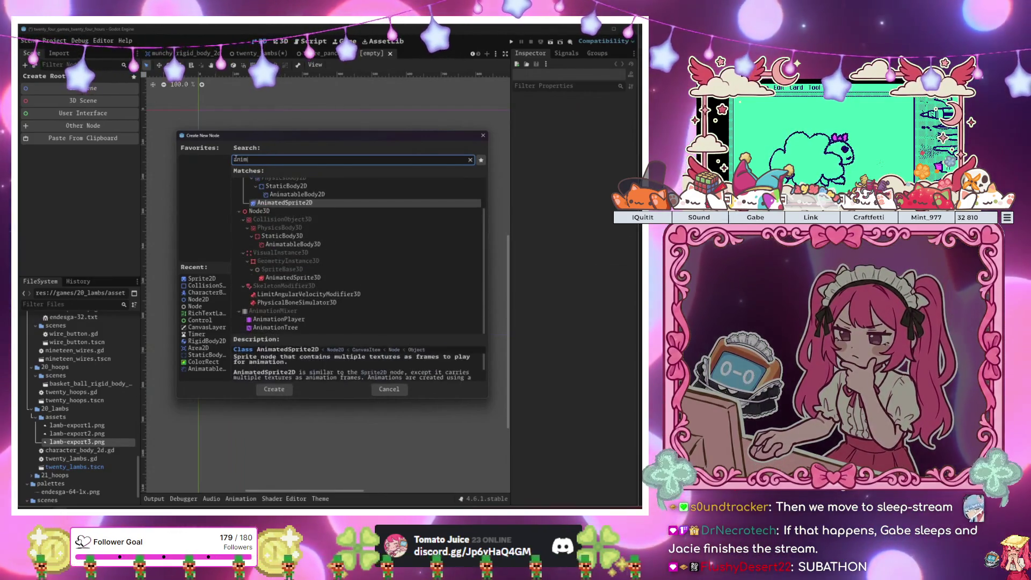
{"action": "key", "text": "Return"}
Add a CollisionShape2D child to the AnimatableBody2D and delete the accidental duplicate
{"action": "key", "text": "ctrl+a"}
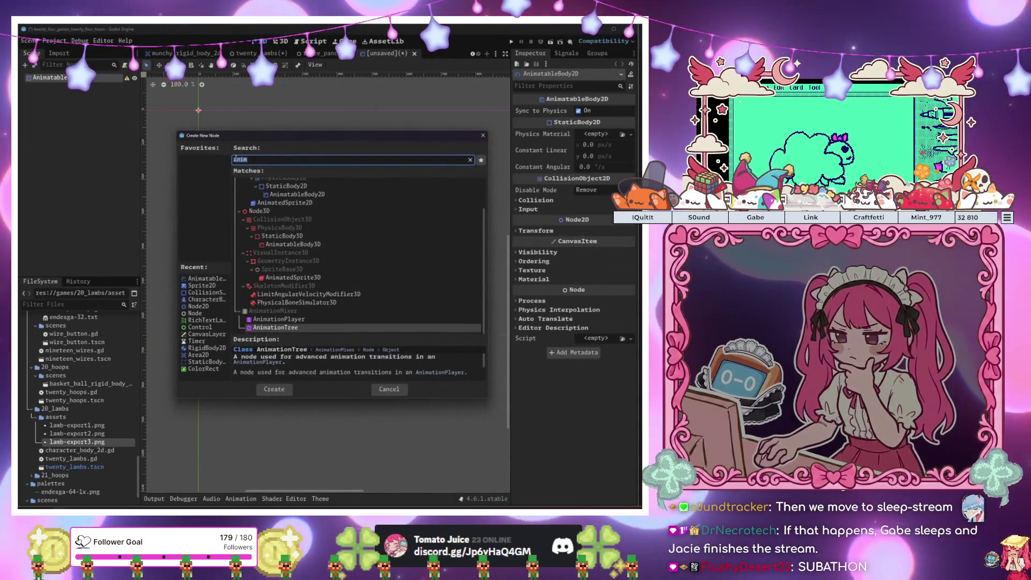
{"action": "type", "text": "coll"}
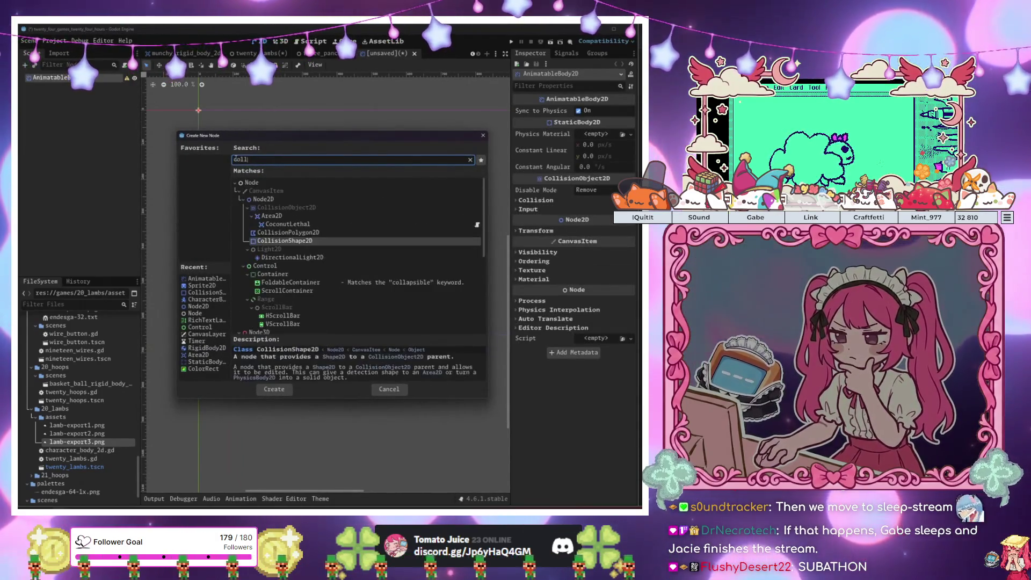
{"action": "key", "text": "Return"}
{"action": "key", "text": "ctrl+a"}
{"action": "key", "text": "Return"}
{"action": "key", "text": "ctrl+a"}
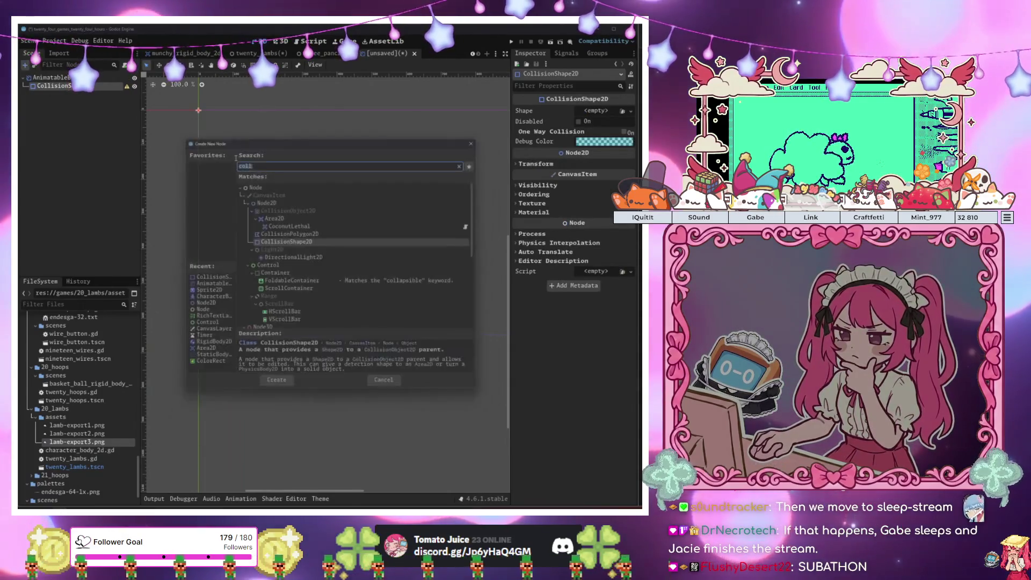
{"action": "key", "text": "Return"}
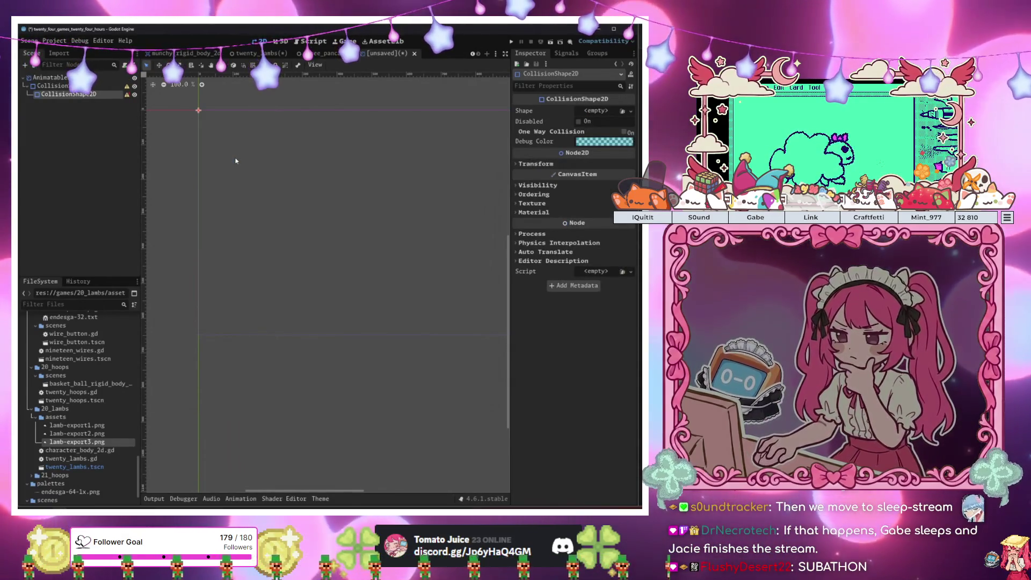
{"action": "key", "text": "Delete"}
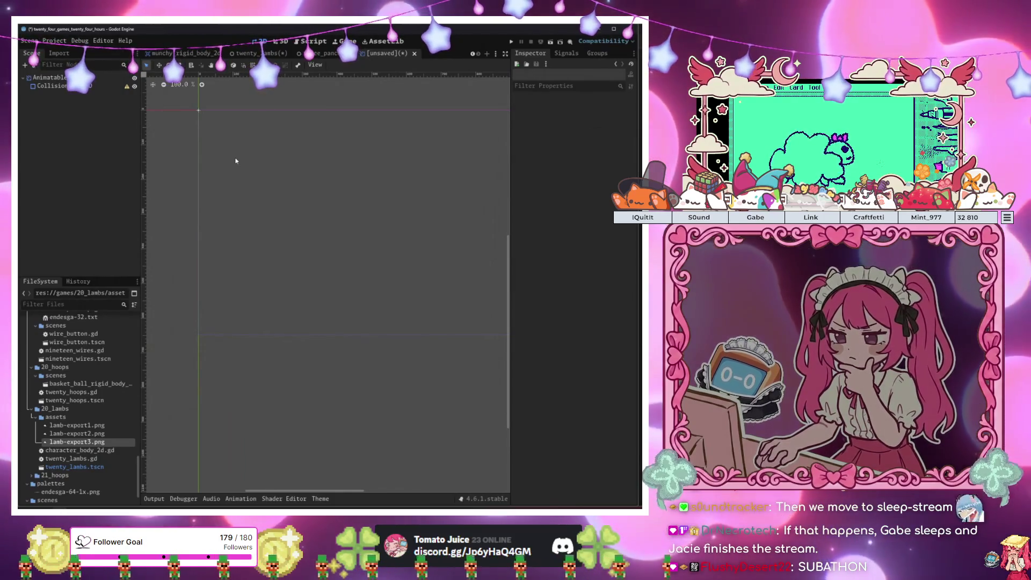
Give the CollisionShape2D a RectangleShape2D sized 100 × 400
{"action": "left_click", "coordinate": [53, 85]}
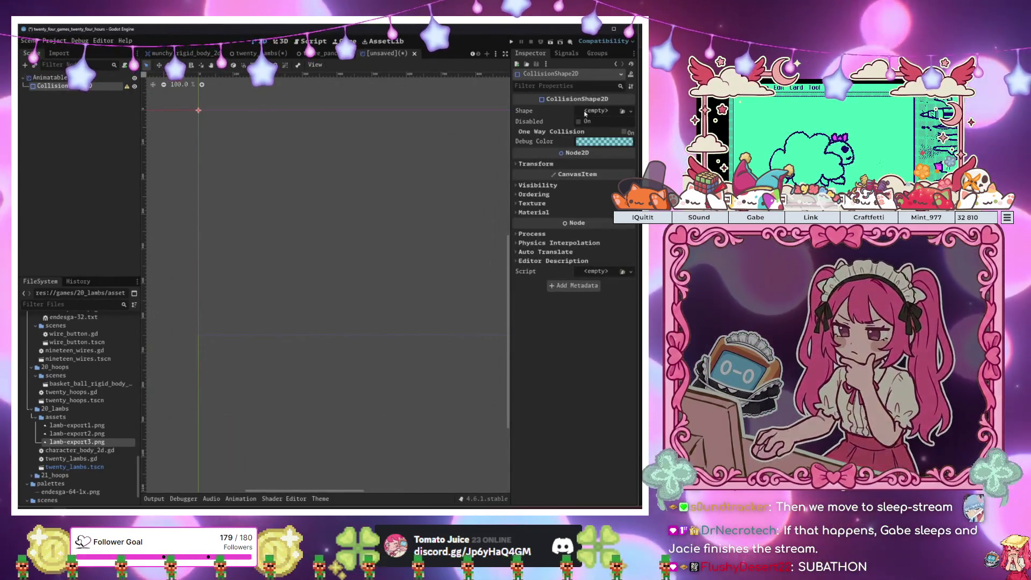
{"action": "left_click", "coordinate": [588, 111]}
{"action": "left_click", "coordinate": [580, 157]}
{"action": "left_click_drag", "start_coordinate": [186, 129], "coordinate": [242, 162]}
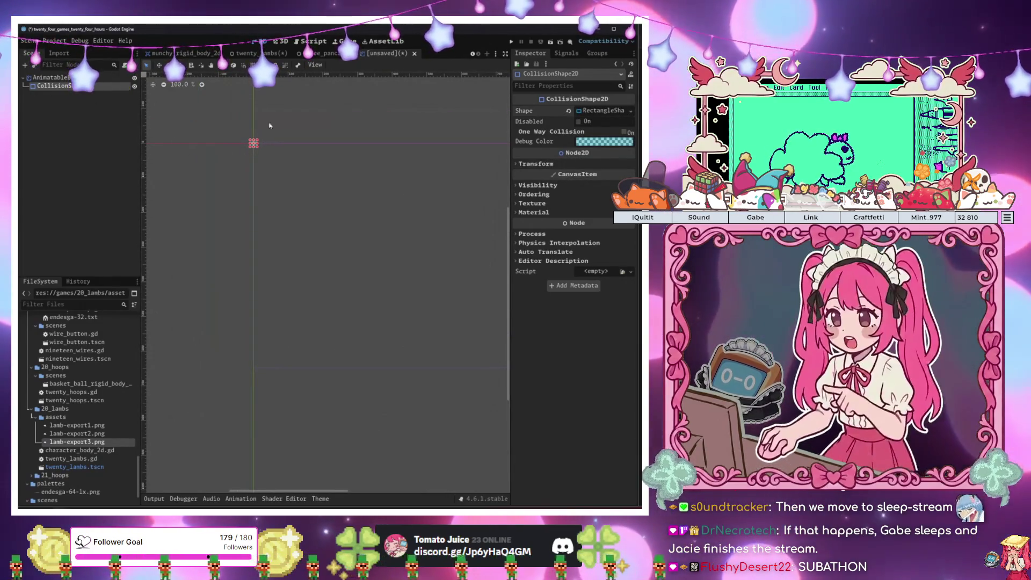
{"action": "left_click", "coordinate": [595, 110]}
{"action": "left_click", "coordinate": [590, 133]}
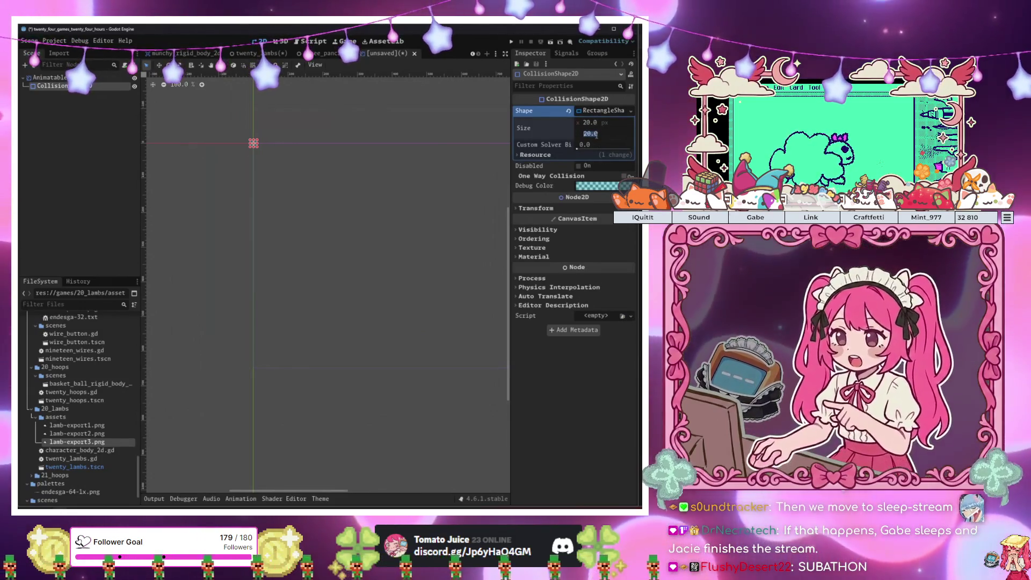
{"action": "type", "text": "300"}
{"action": "key", "text": "Return"}
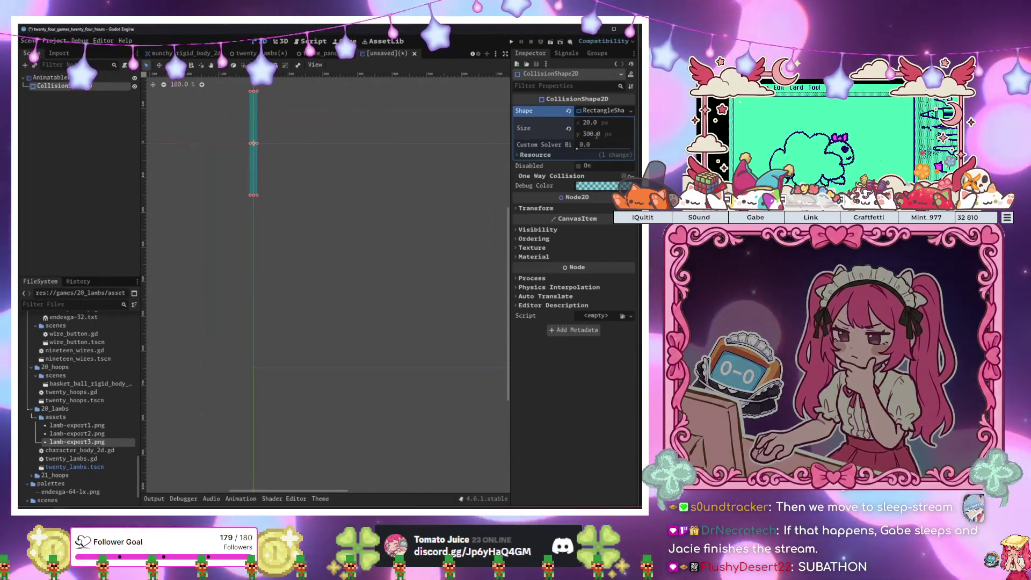
{"action": "left_click", "coordinate": [590, 134]}
{"action": "type", "text": "400"}
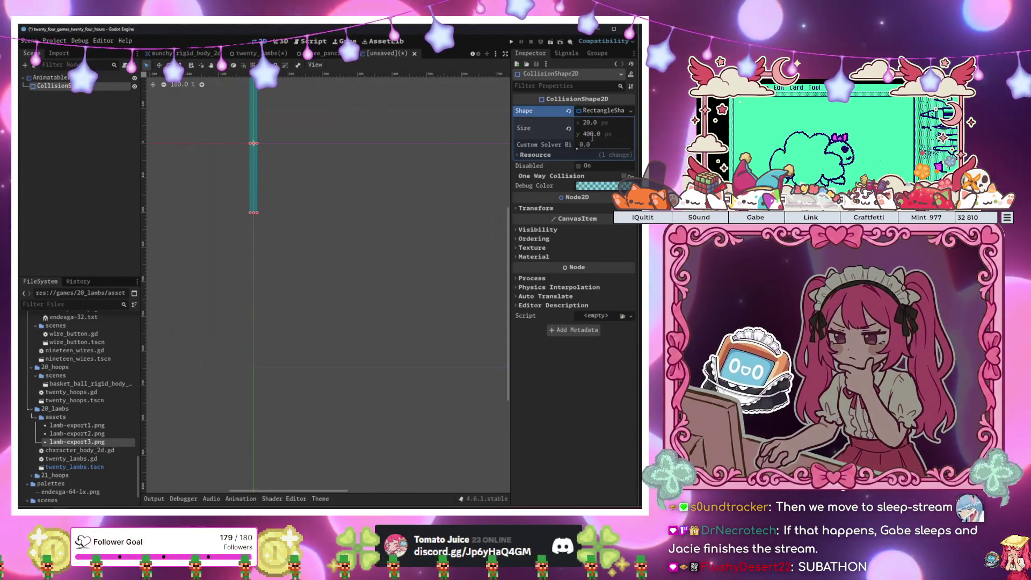
{"action": "scroll", "coordinate": [362, 270], "scroll_direction": "down", "scroll_amount": 1}
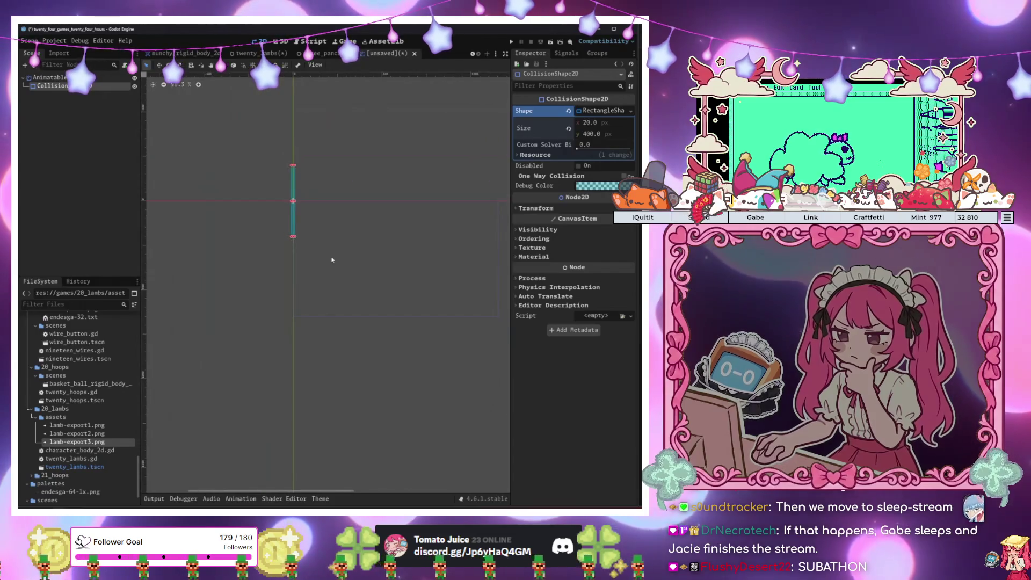
{"action": "left_click", "coordinate": [603, 124]}
{"action": "type", "text": "100"}
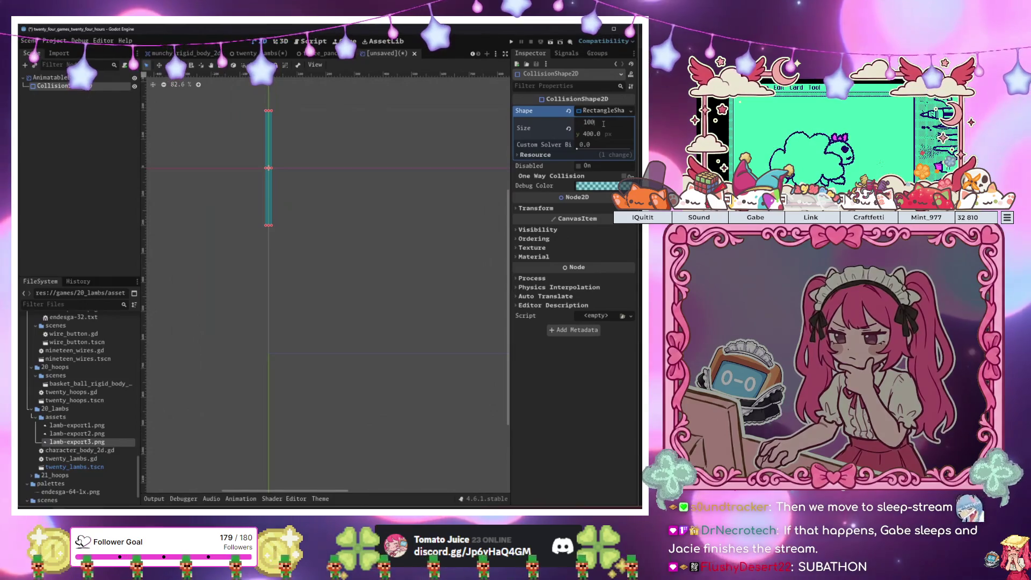
{"action": "key", "text": "Return"}
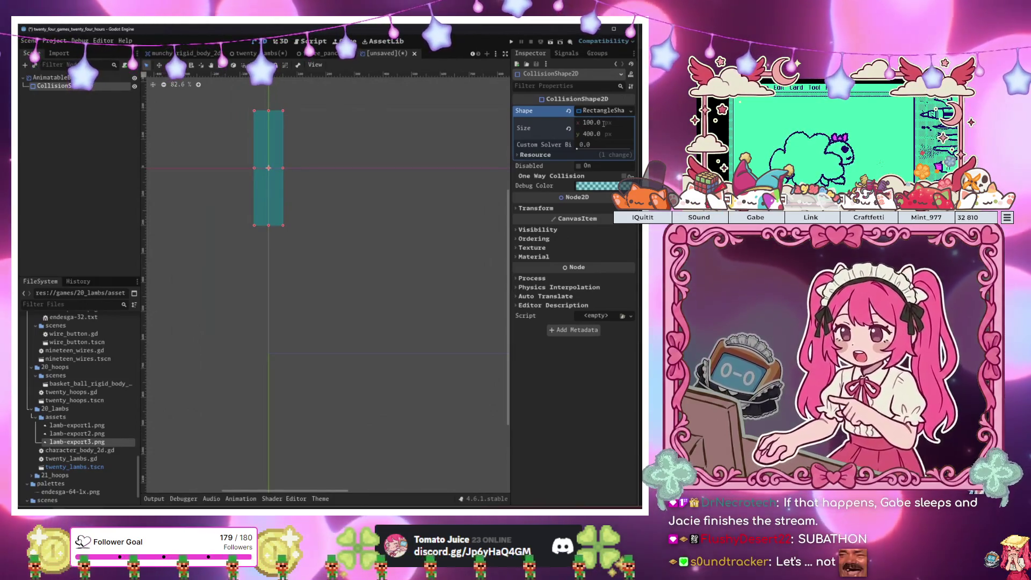
Duplicate the collision shape and set the copy's Position y to 648
{"action": "left_click", "coordinate": [51, 77]}
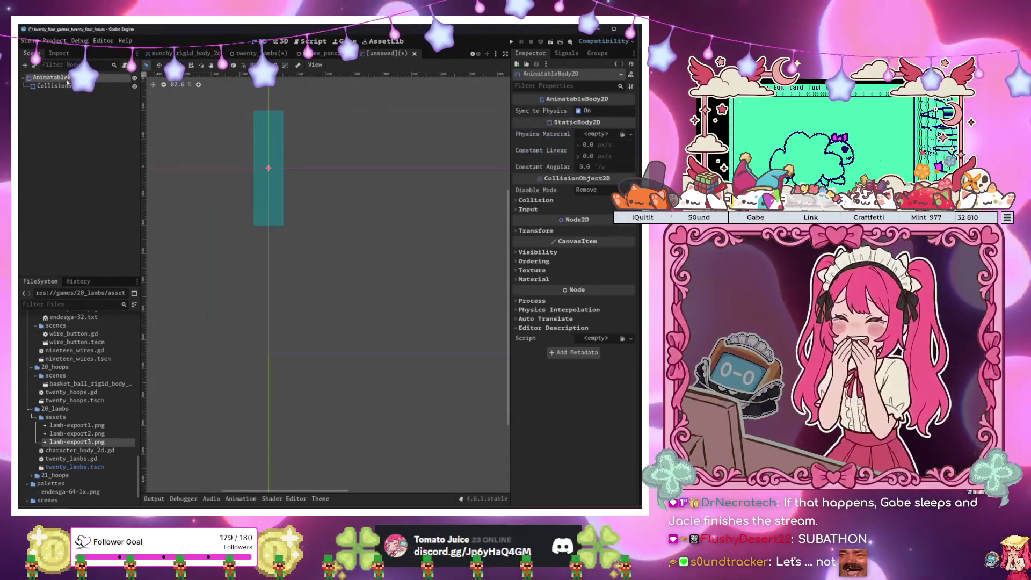
{"action": "left_click", "coordinate": [65, 86]}
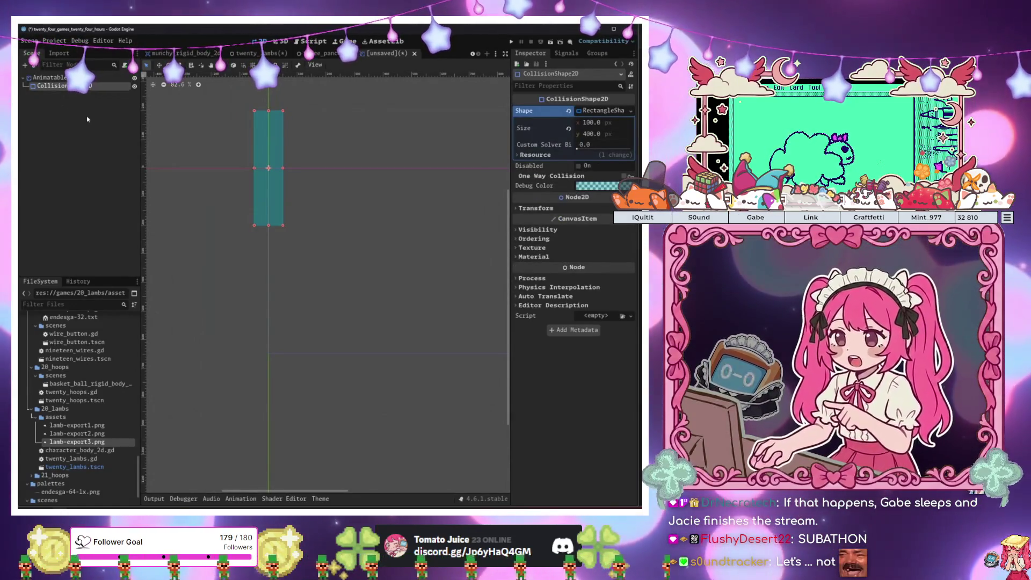
{"action": "key", "text": "ctrl+d"}
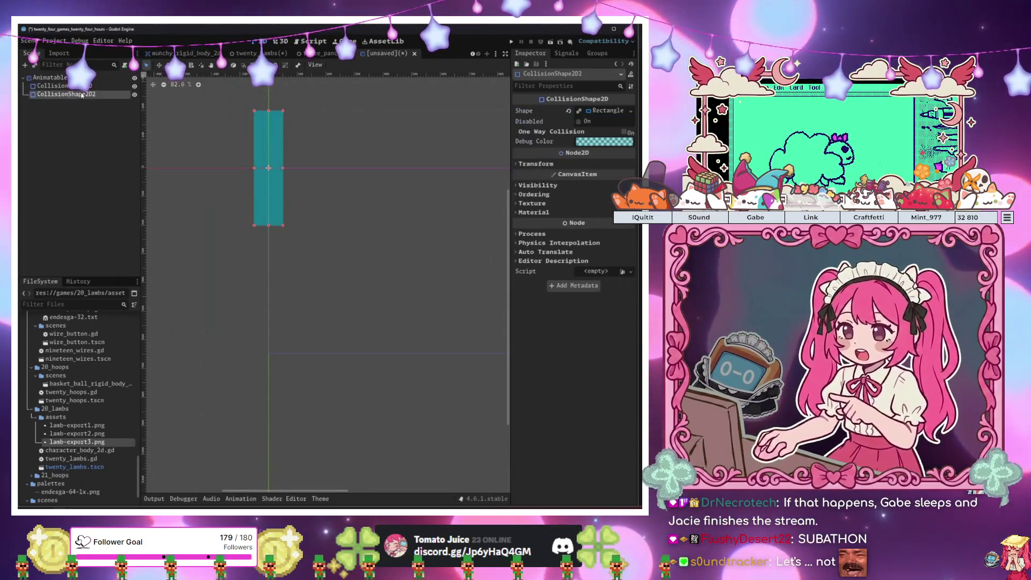
{"action": "left_click", "coordinate": [561, 163]}
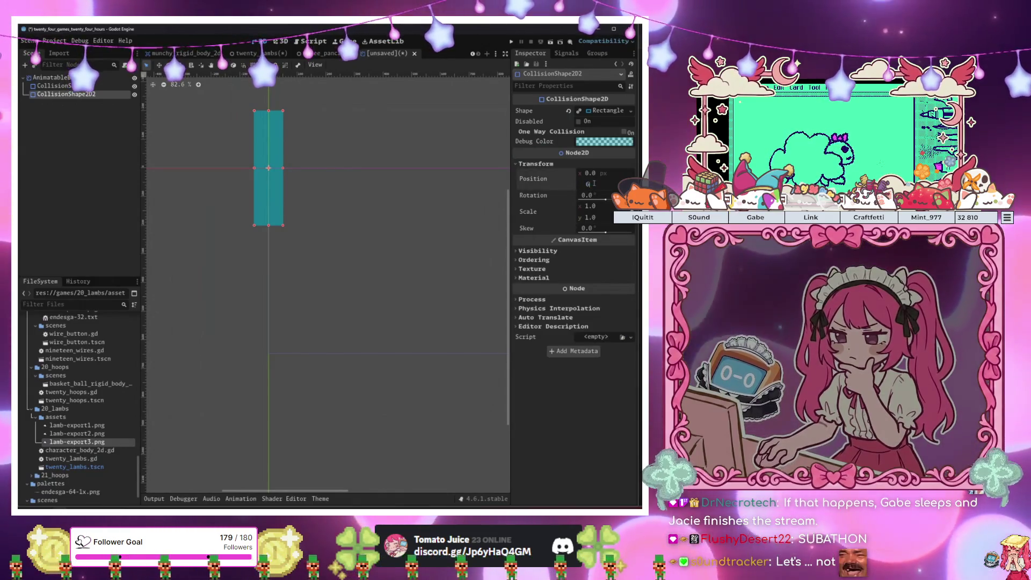
{"action": "type", "text": "648"}
{"action": "key", "text": "Return"}
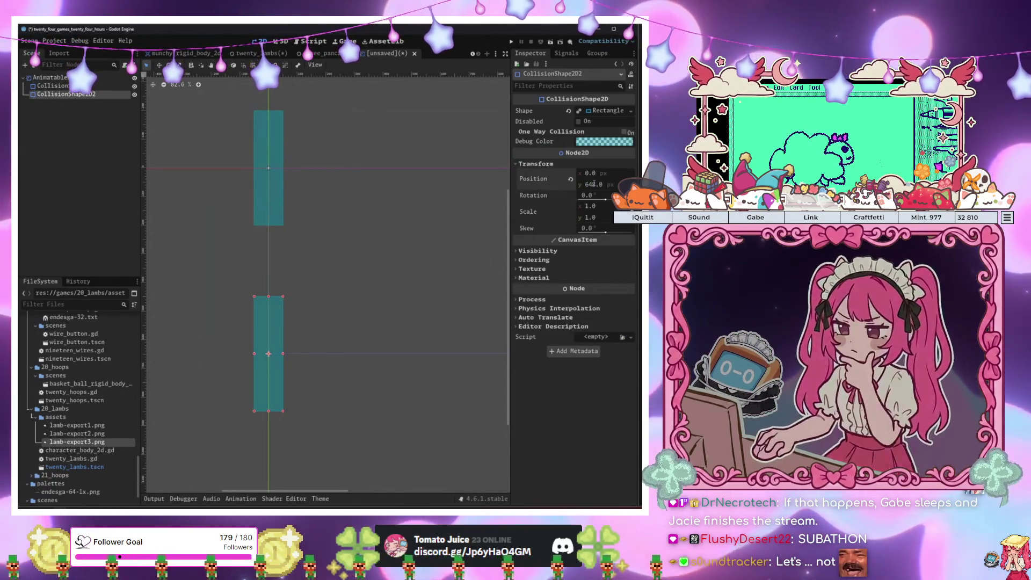
{"action": "left_click", "coordinate": [381, 288]}
{"action": "scroll", "coordinate": [382, 290], "scroll_direction": "down", "scroll_amount": 5}
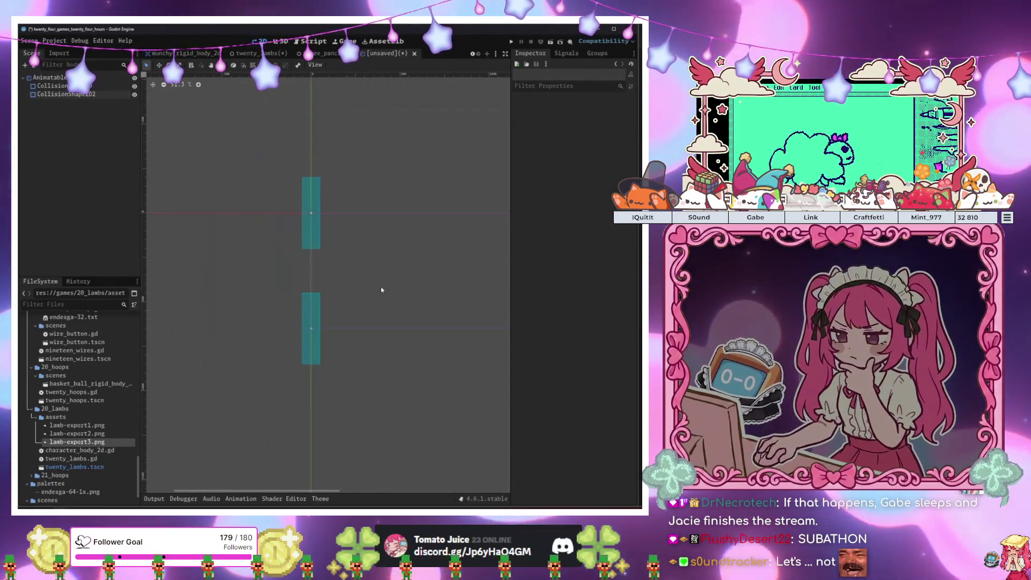
{"action": "scroll", "coordinate": [381, 289], "scroll_direction": "up", "scroll_amount": 2}
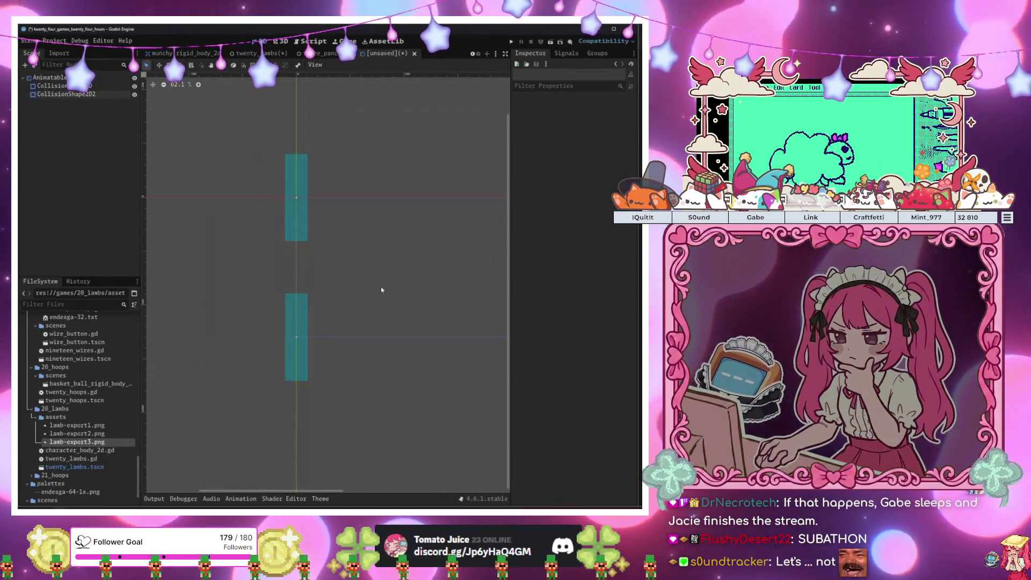
Rename the root node to LampWallAnimatableBody2D, leaving it without a script
{"action": "left_click", "coordinate": [112, 78]}
{"action": "left_click", "coordinate": [125, 65]}
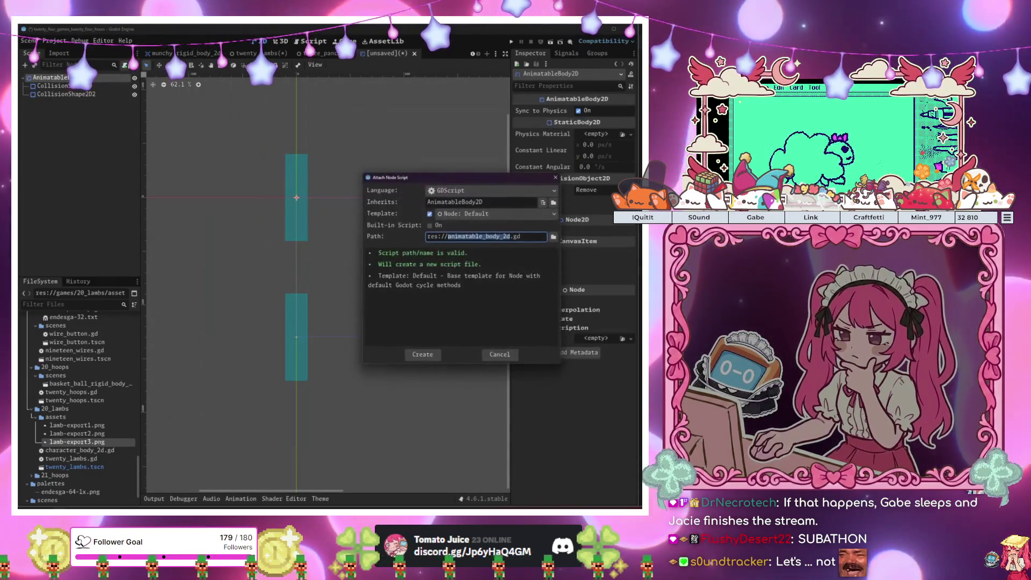
{"action": "left_click", "coordinate": [493, 356]}
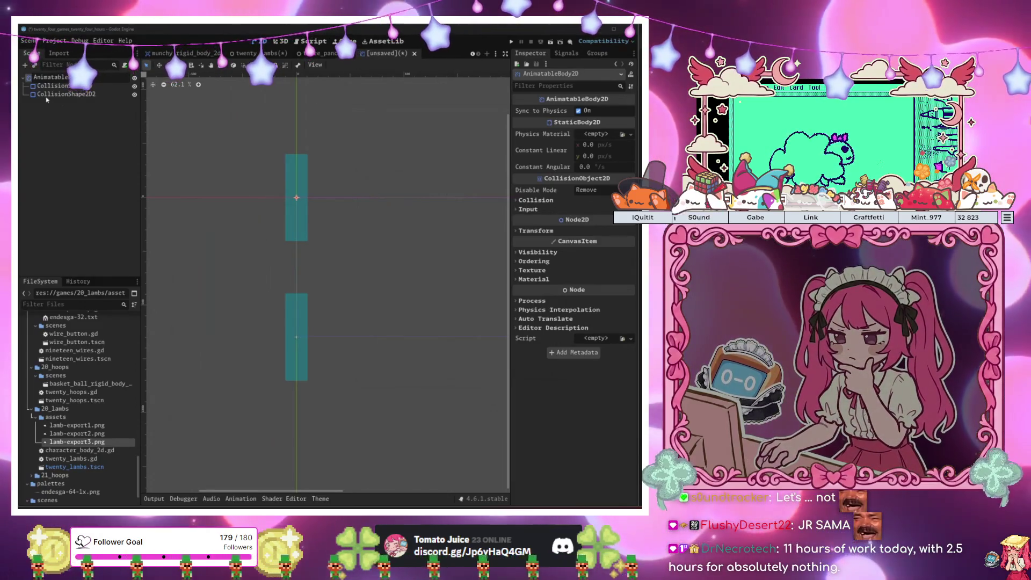
{"action": "type", "text": "LampWall"}
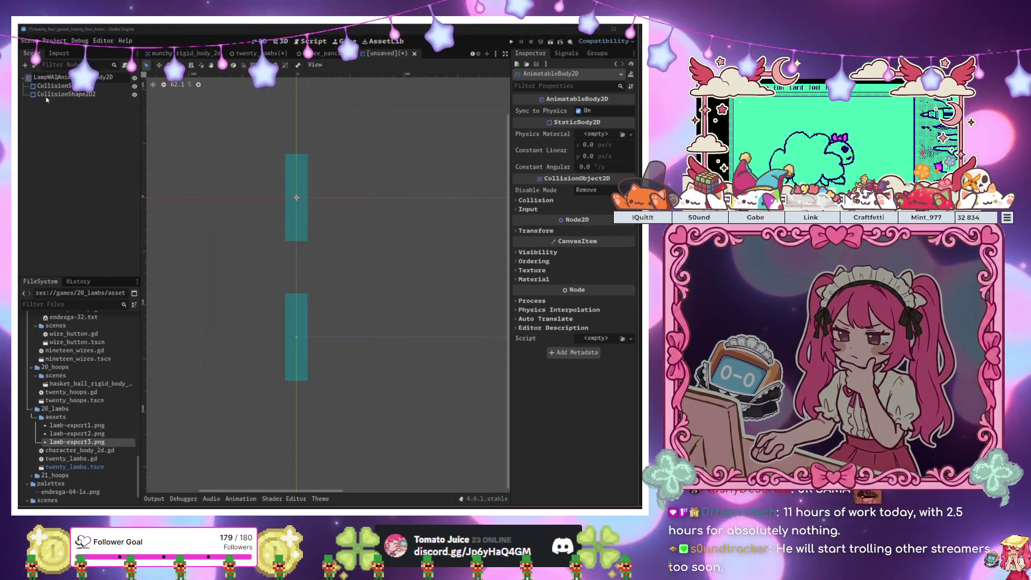
Save the scene as lamp_wall_animatable_body_2d.tscn in a new 20_lambs/scenes folder
{"action": "key", "text": "ctrl+s"}
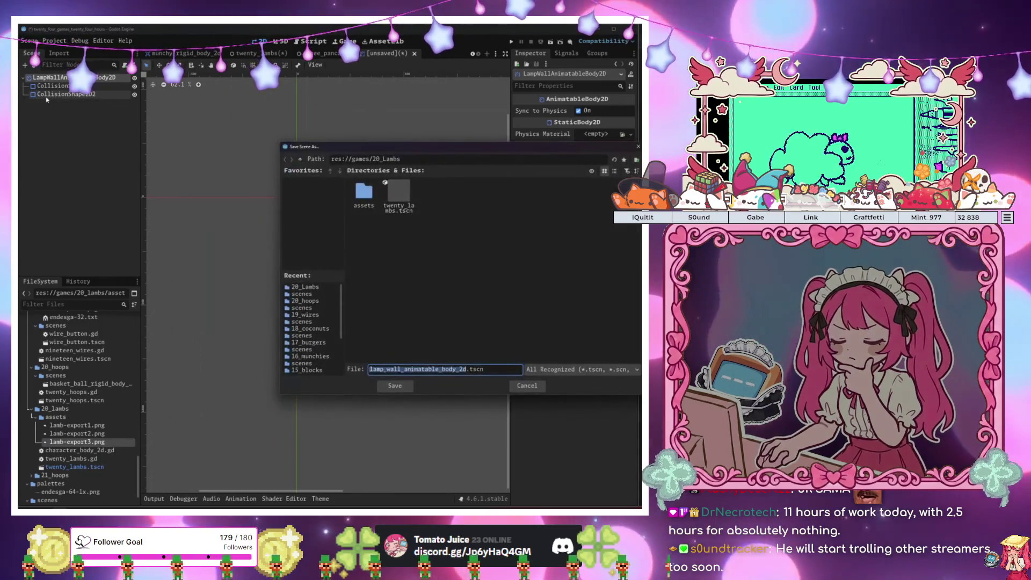
{"action": "right_click", "coordinate": [386, 230]}
{"action": "left_click", "coordinate": [409, 237]}
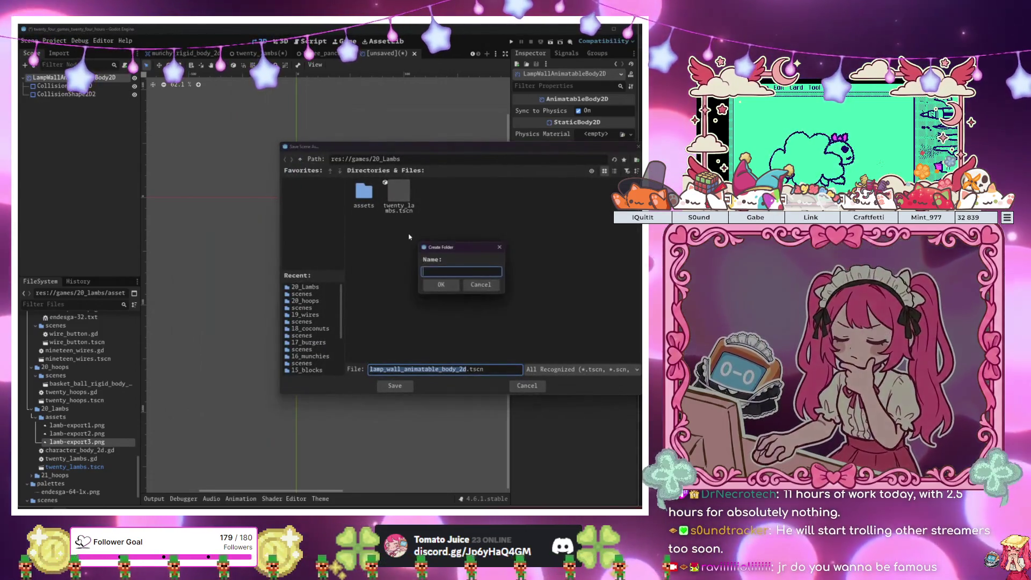
{"action": "type", "text": "scenes"}
{"action": "key", "text": "Return"}
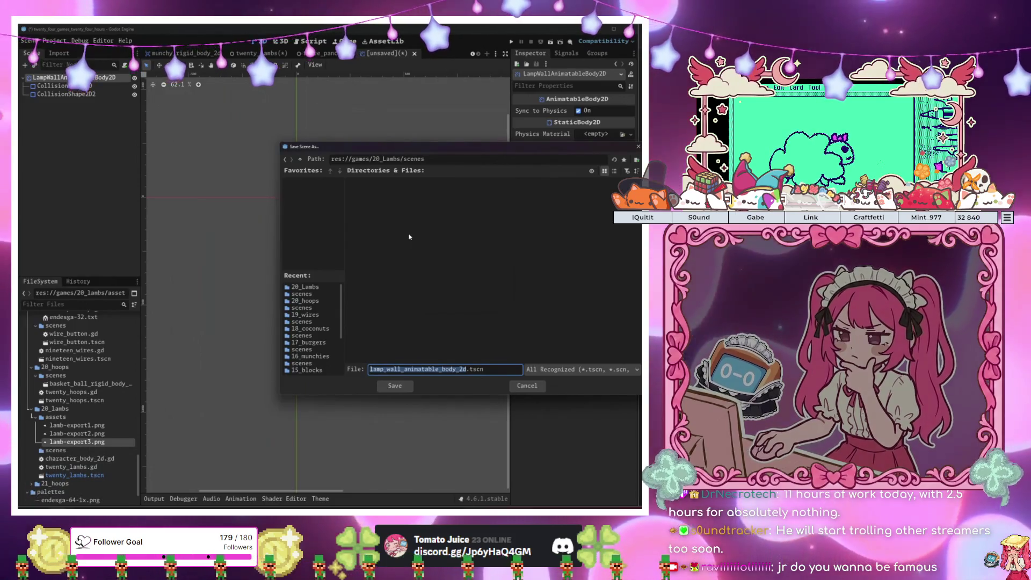
{"action": "key", "text": "Return"}
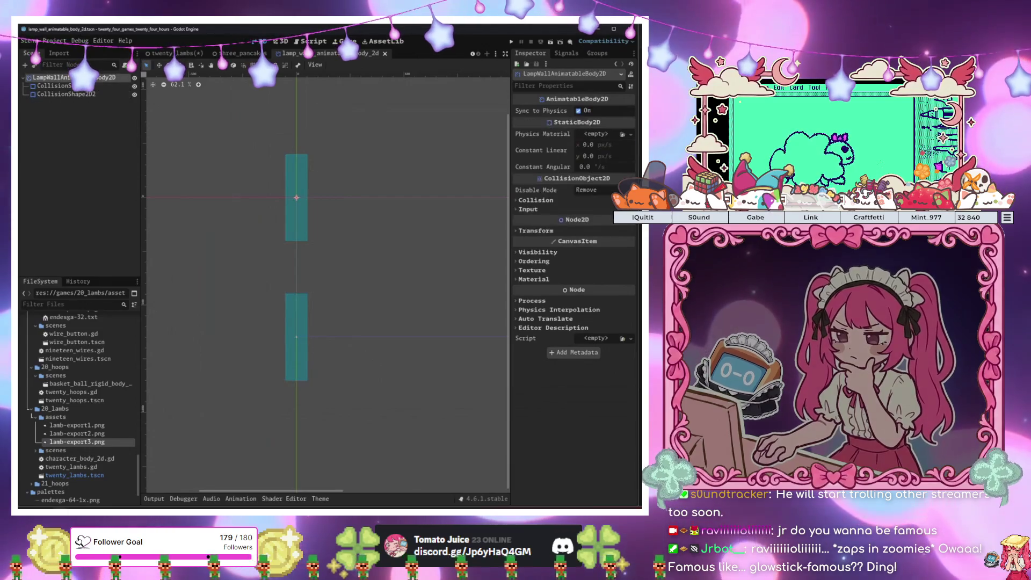
{"action": "key", "text": "ctrl+a"}
Add a Sprite2D to the wall and select the three blockie-export images in FileSystem
{"action": "type", "text": "sprite"}
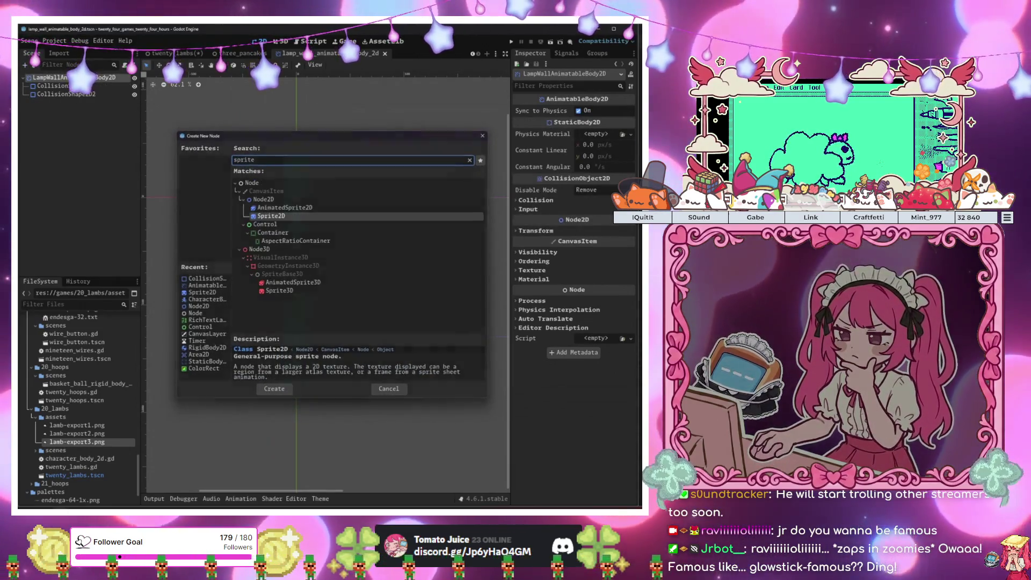
{"action": "key", "text": "Return"}
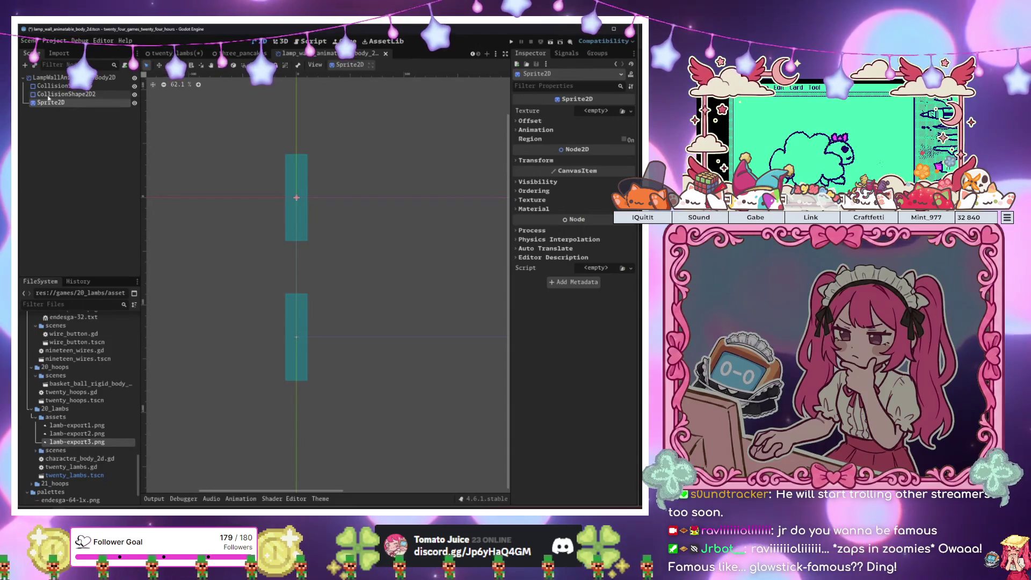
{"action": "left_click", "coordinate": [67, 304]}
{"action": "type", "text": "asse"}
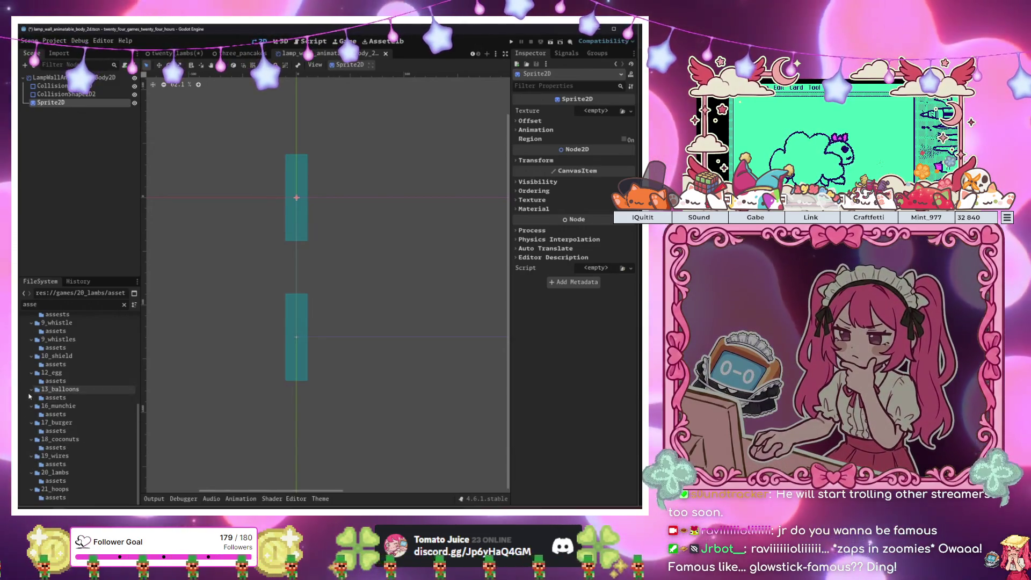
{"action": "scroll", "coordinate": [31, 408], "scroll_direction": "up", "scroll_amount": 4}
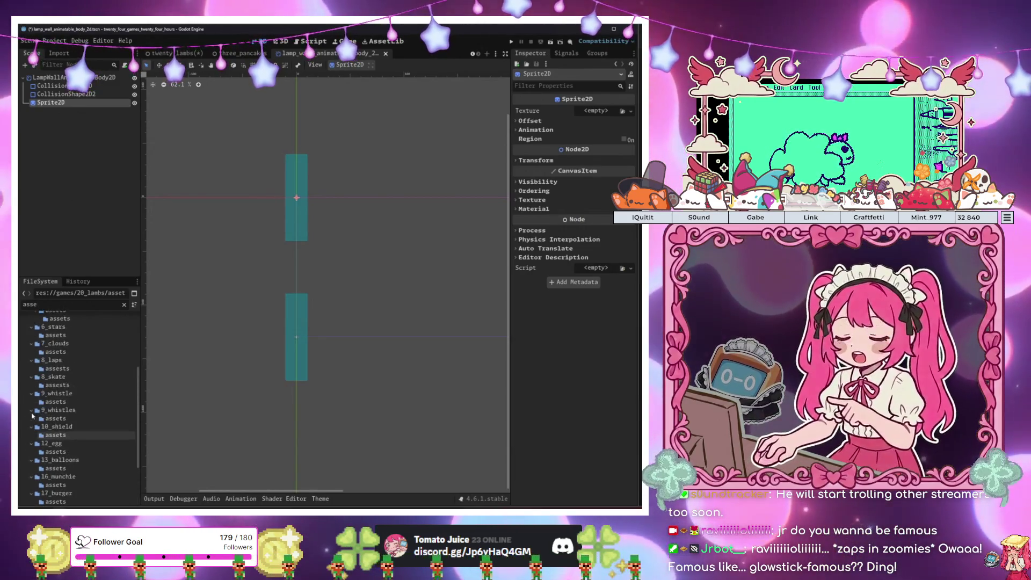
{"action": "scroll", "coordinate": [32, 416], "scroll_direction": "down", "scroll_amount": 5}
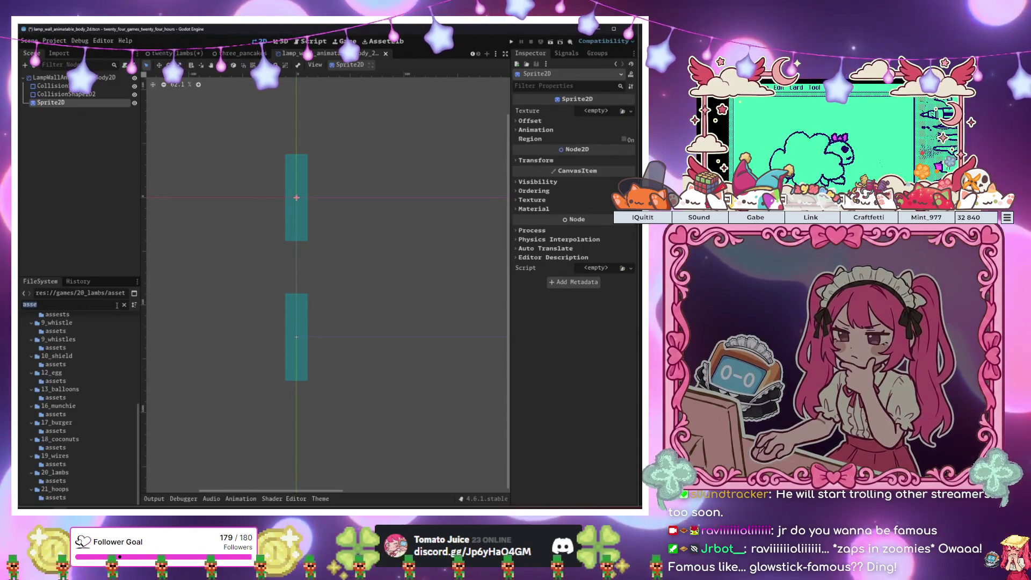
{"action": "type", "text": "15"}
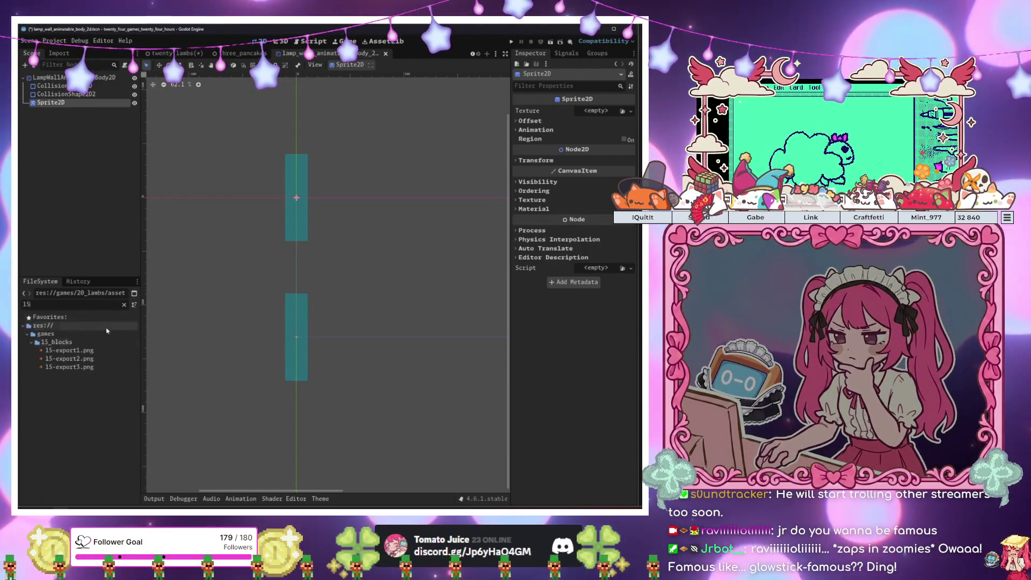
{"action": "key", "text": "BackSpace"}
{"action": "key", "text": "BackSpace"}
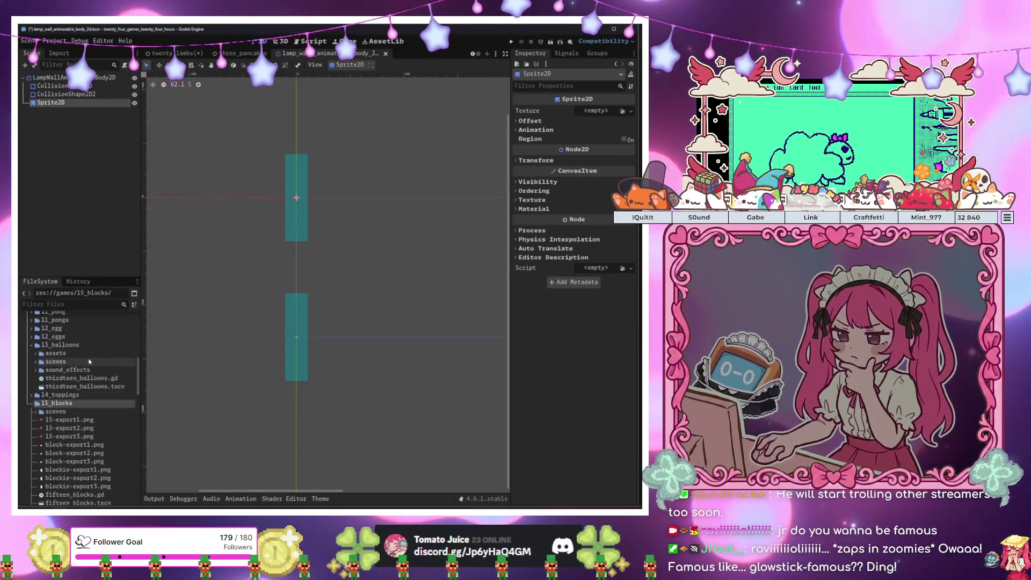
{"action": "scroll", "coordinate": [59, 418], "scroll_direction": "down", "scroll_amount": 3}
{"action": "left_click", "coordinate": [73, 423]}
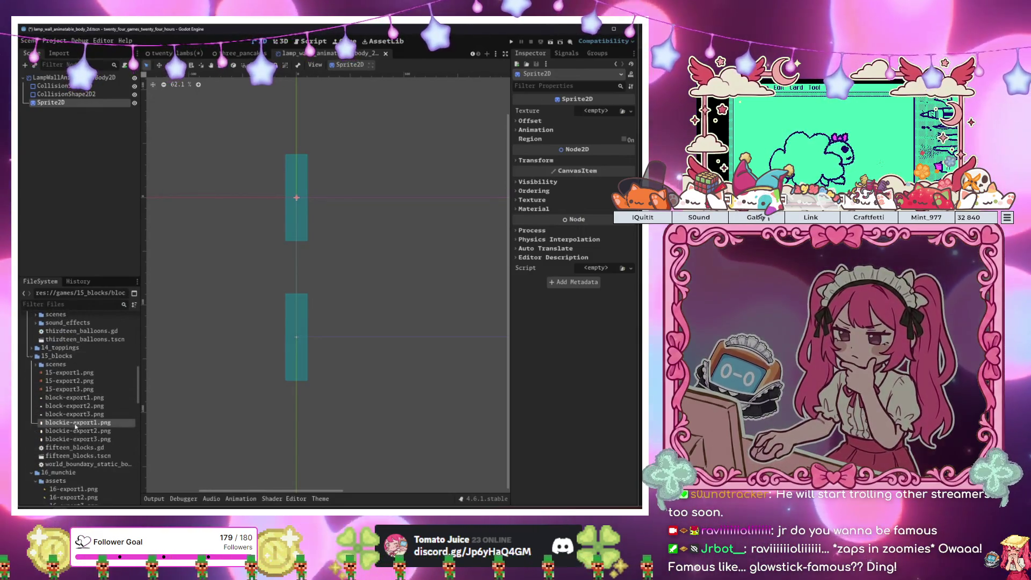
{"action": "left_click", "coordinate": [78, 439], "text": "shift"}
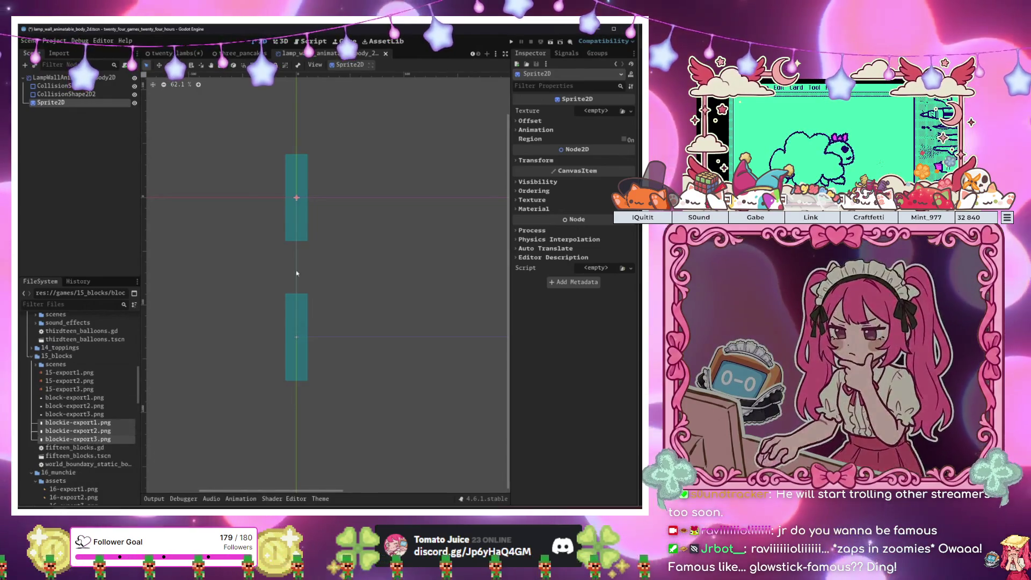
Give the sprite a new AnimatedTexture with 3 frames and speed scale 3.0
{"action": "left_click", "coordinate": [605, 111]}
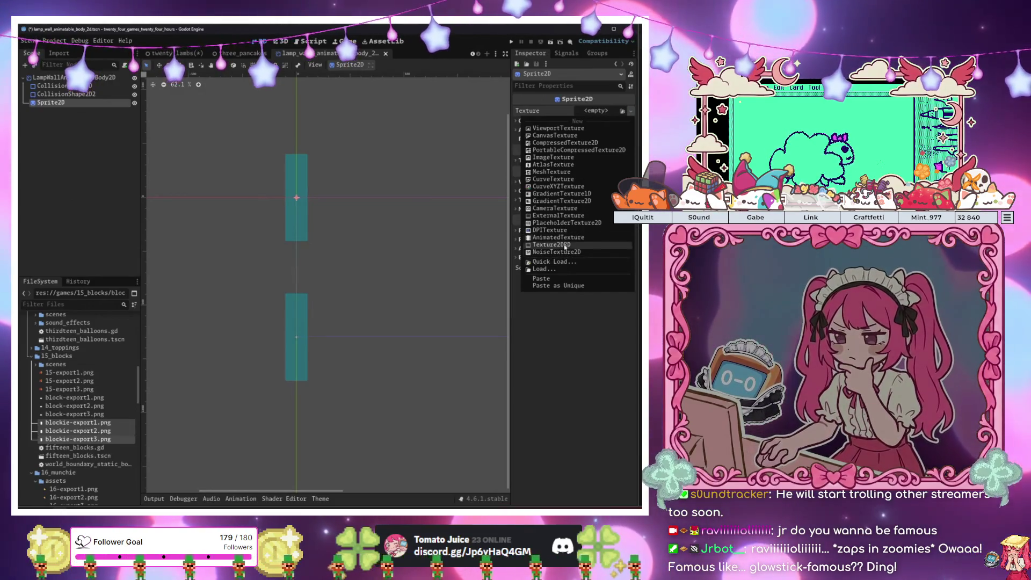
{"action": "left_click", "coordinate": [564, 237]}
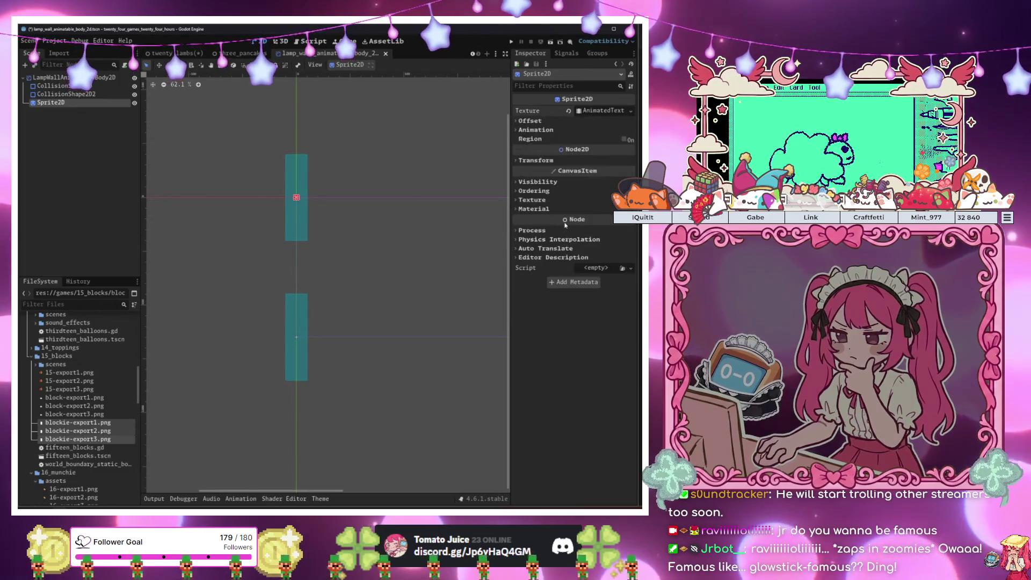
{"action": "left_click", "coordinate": [595, 113]}
{"action": "type", "text": "3"}
{"action": "key", "text": "Tab"}
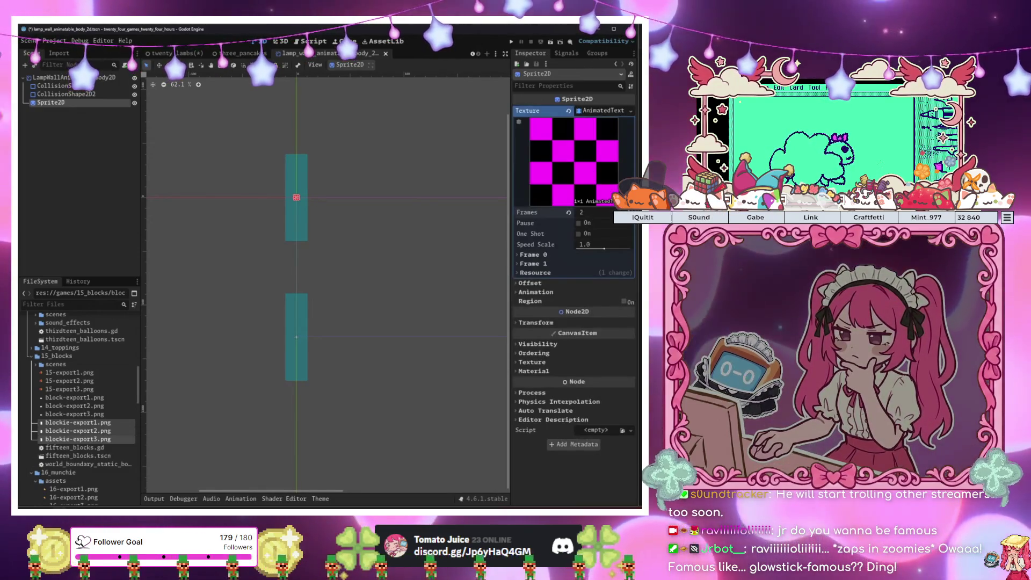
{"action": "type", "text": "3"}
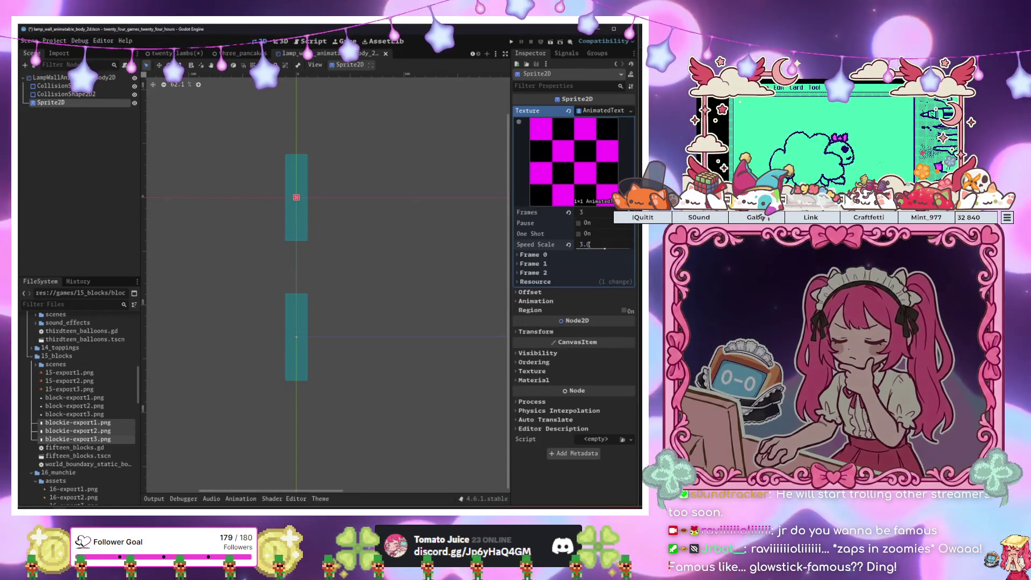
{"action": "key", "text": "Return"}
Assign blockie-export1, blockie-export2 and blockie-export3.png to Frames 0, 1 and 2
{"action": "left_click", "coordinate": [529, 254]}
{"action": "left_click", "coordinate": [529, 285]}
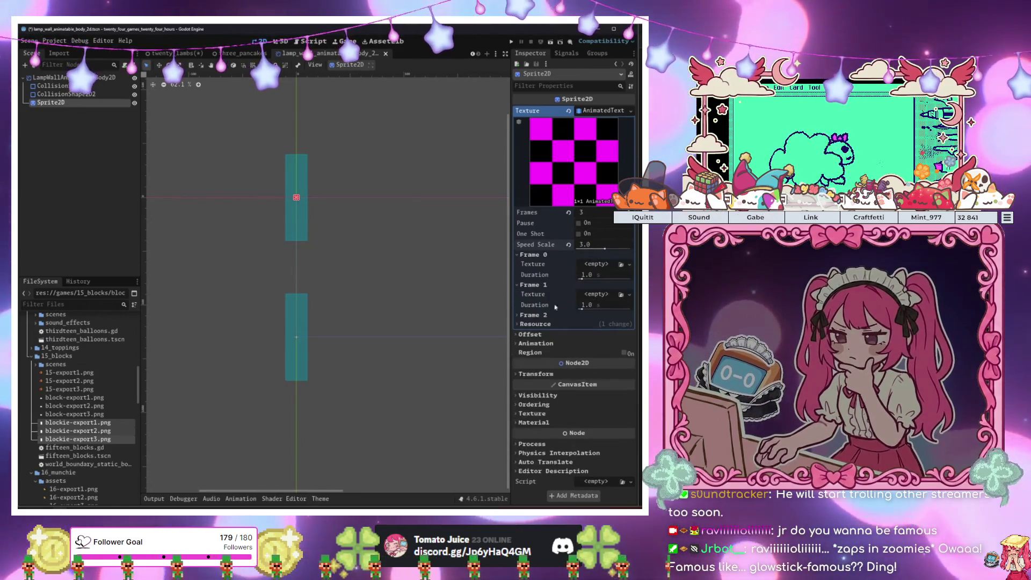
{"action": "left_click", "coordinate": [530, 315]}
{"action": "mouse_move", "coordinate": [85, 427]}
{"action": "left_mouse_down"}
{"action": "mouse_move", "coordinate": [268, 397]}
{"action": "mouse_move", "coordinate": [593, 263]}
{"action": "left_mouse_up"}
{"action": "mouse_move", "coordinate": [81, 430]}
{"action": "left_mouse_down"}
{"action": "mouse_move", "coordinate": [242, 408]}
{"action": "mouse_move", "coordinate": [591, 308]}
{"action": "left_mouse_up"}
{"action": "left_click", "coordinate": [78, 438]}
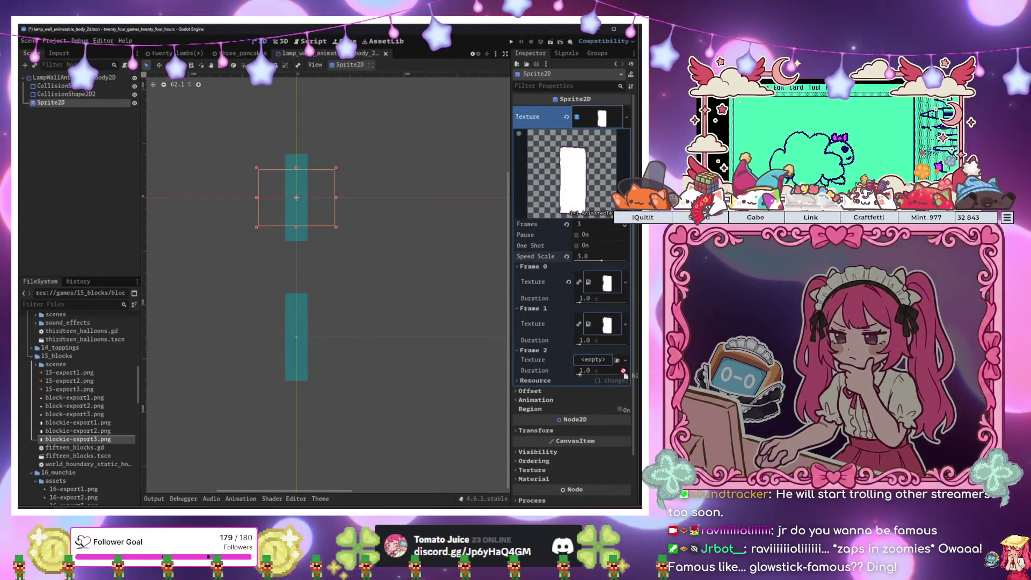
{"action": "left_click", "coordinate": [326, 396]}
{"action": "left_click", "coordinate": [51, 102]}
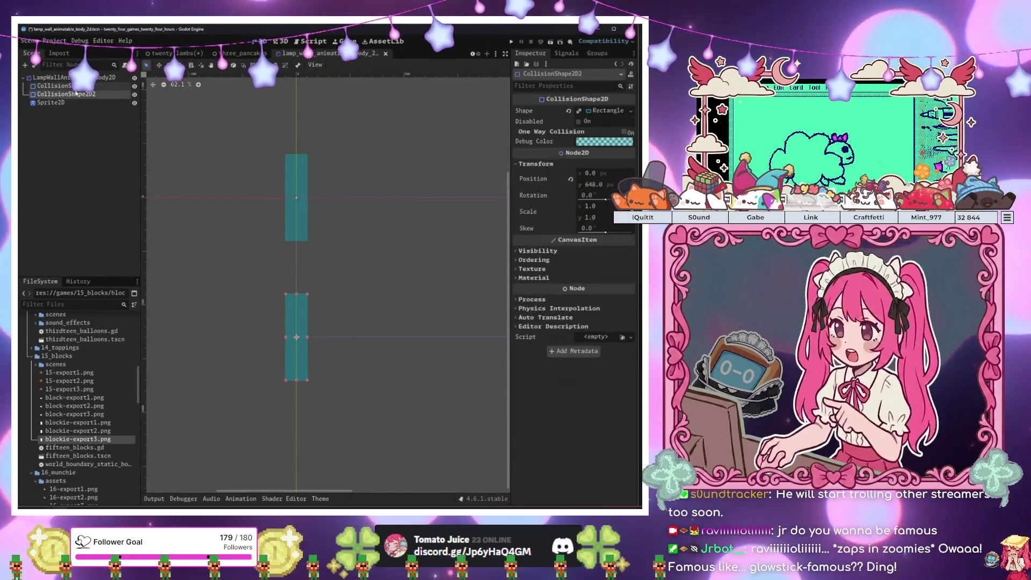
{"action": "left_click", "coordinate": [601, 118]}
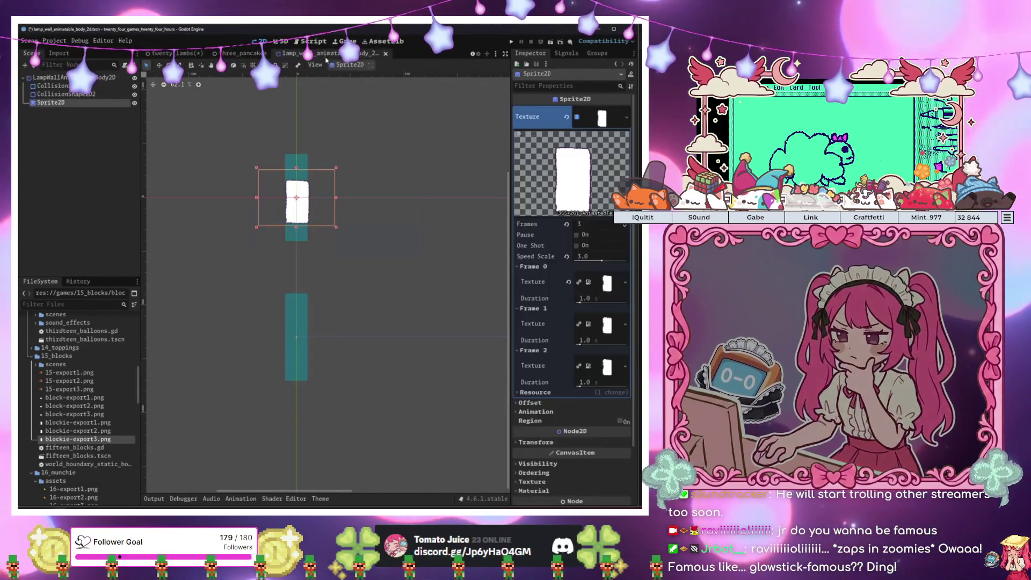
Enlarge the wall sprite slightly and shift it up about 31 px
{"action": "scroll", "coordinate": [284, 208], "scroll_direction": "up", "scroll_amount": 5}
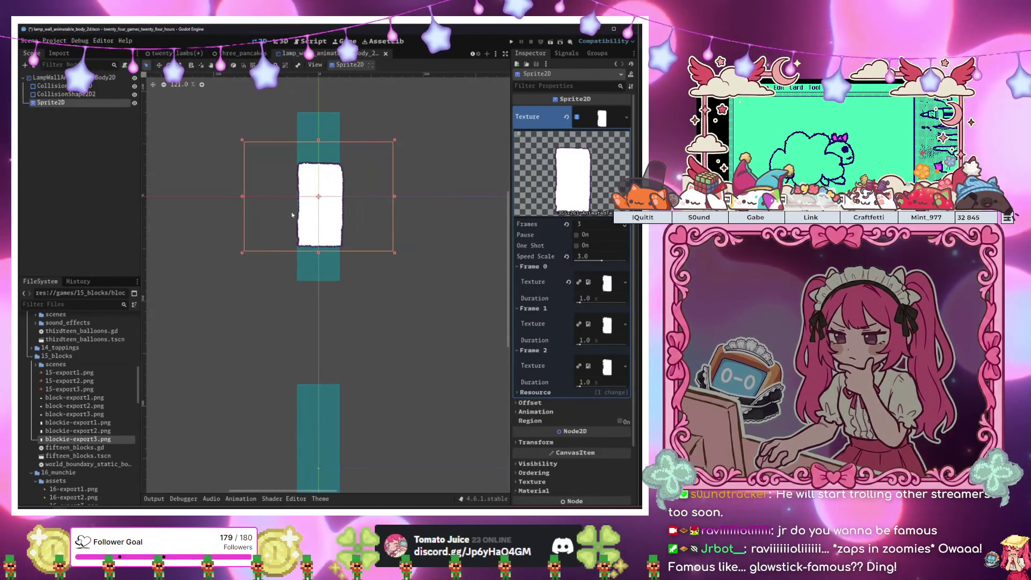
{"action": "left_click_drag", "start_coordinate": [394, 239], "coordinate": [400, 295]}
{"action": "key", "text": "ctrl+z"}
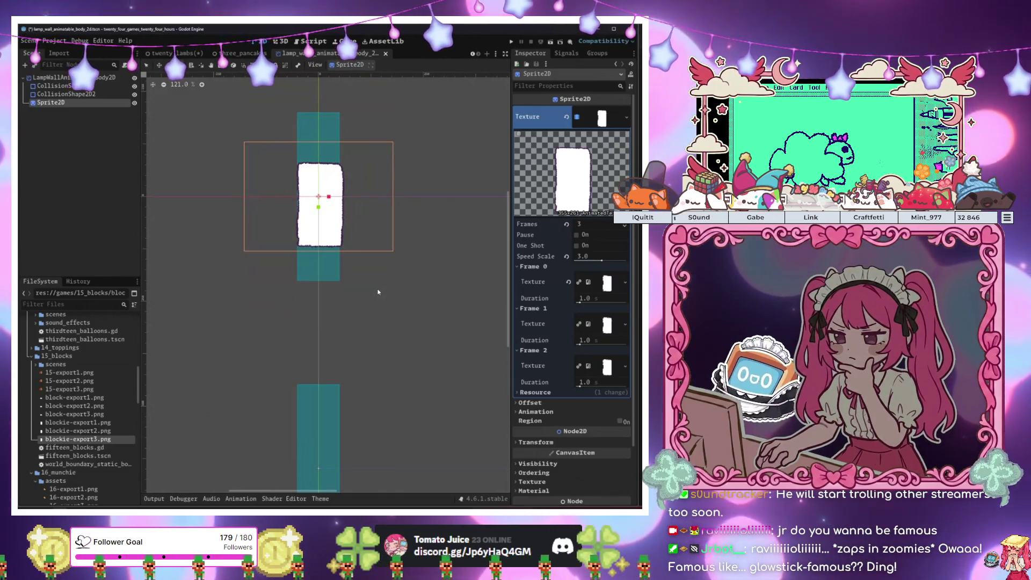
{"action": "mouse_move", "coordinate": [366, 242]}
{"action": "left_mouse_down"}
{"action": "mouse_move", "coordinate": [367, 220]}
{"action": "mouse_move", "coordinate": [377, 266]}
{"action": "left_mouse_up"}
{"action": "key", "text": "ctrl+z"}
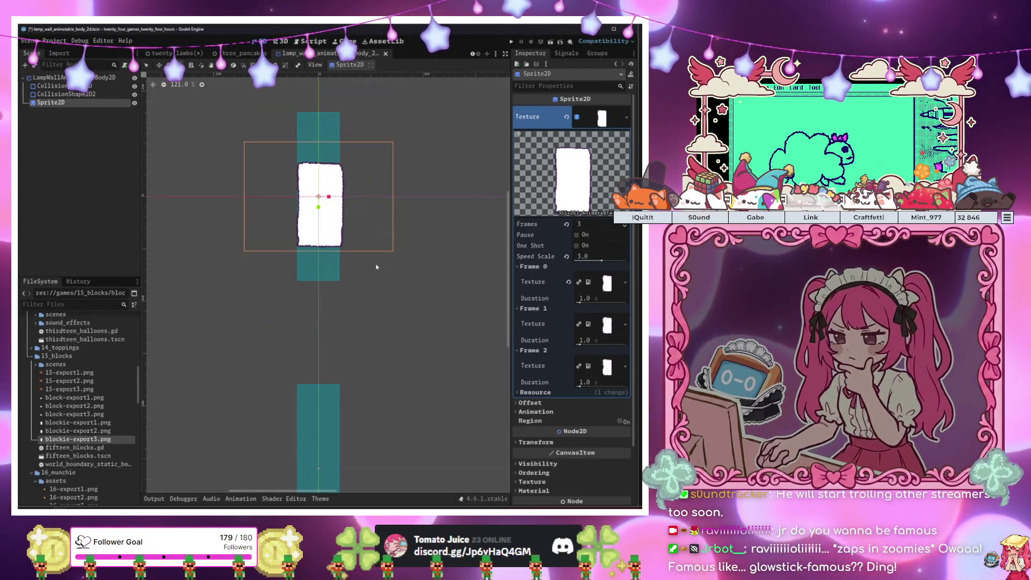
{"action": "mouse_move", "coordinate": [376, 267]}
{"action": "left_mouse_down"}
{"action": "mouse_move", "coordinate": [398, 271]}
{"action": "mouse_move", "coordinate": [460, 341]}
{"action": "mouse_move", "coordinate": [417, 329]}
{"action": "mouse_move", "coordinate": [416, 316]}
{"action": "left_mouse_up"}
{"action": "key", "text": "w"}
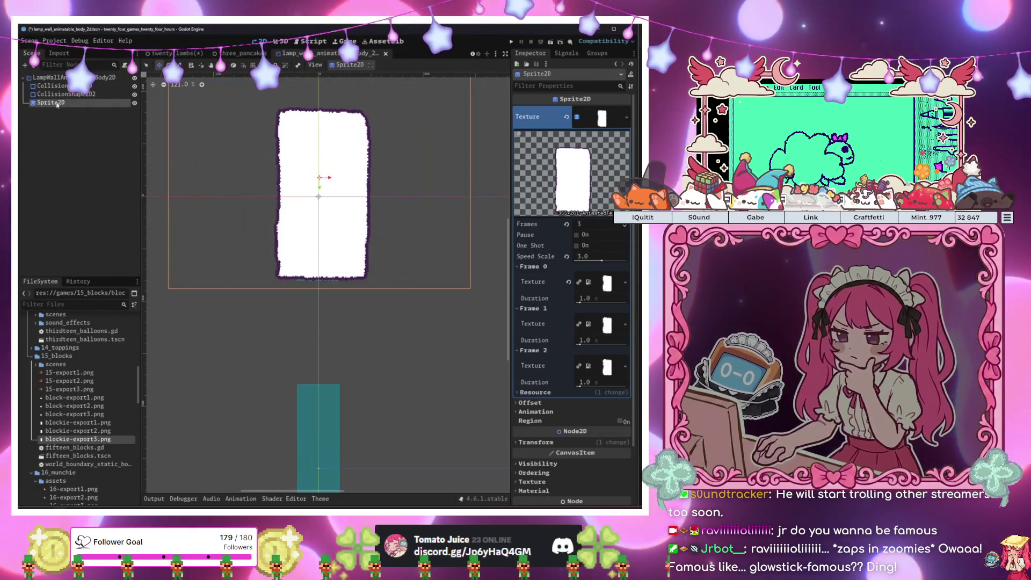
Move Sprite2D above the collision shapes, widen the top CollisionShape2D to 200 px, and nudge the sprite 9 px left
{"action": "left_click_drag", "start_coordinate": [58, 86], "coordinate": [59, 86]}
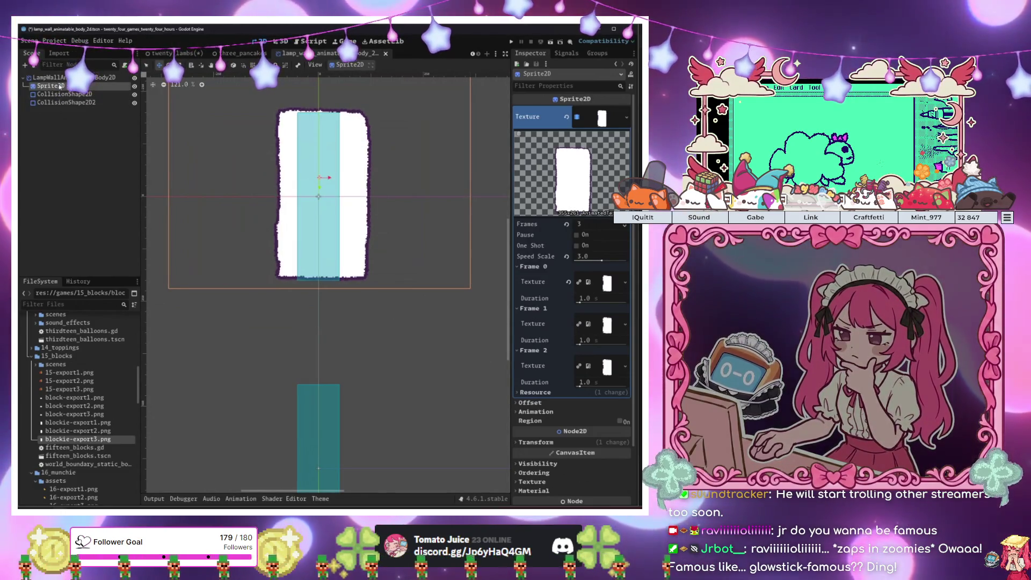
{"action": "left_click", "coordinate": [64, 94]}
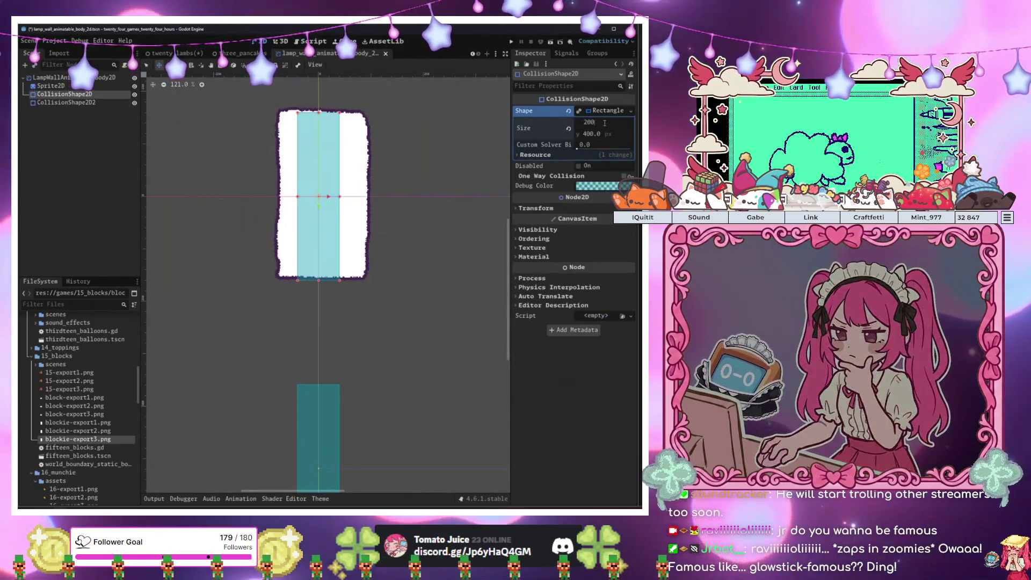
{"action": "key", "text": "Return"}
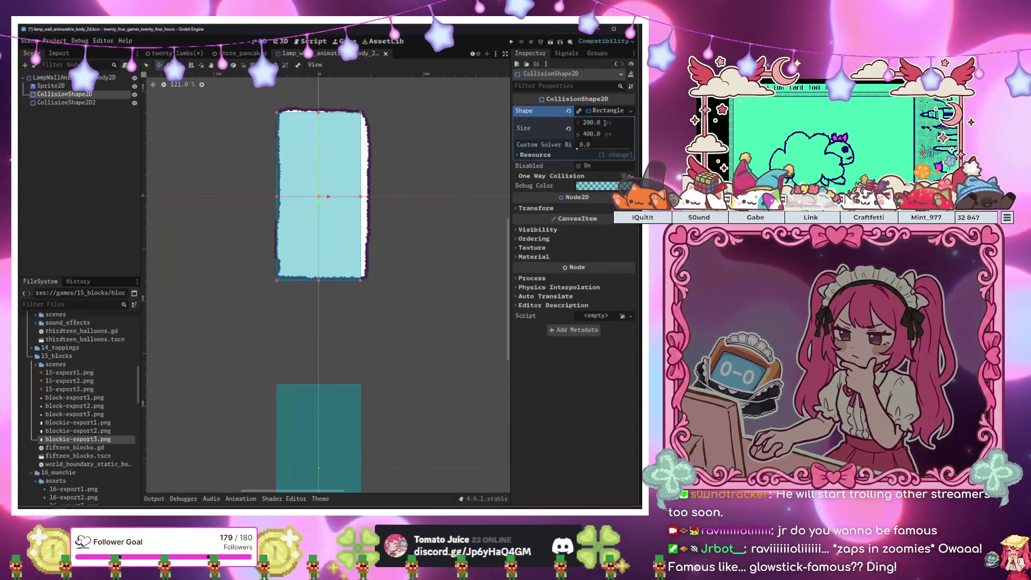
{"action": "left_click", "coordinate": [396, 203]}
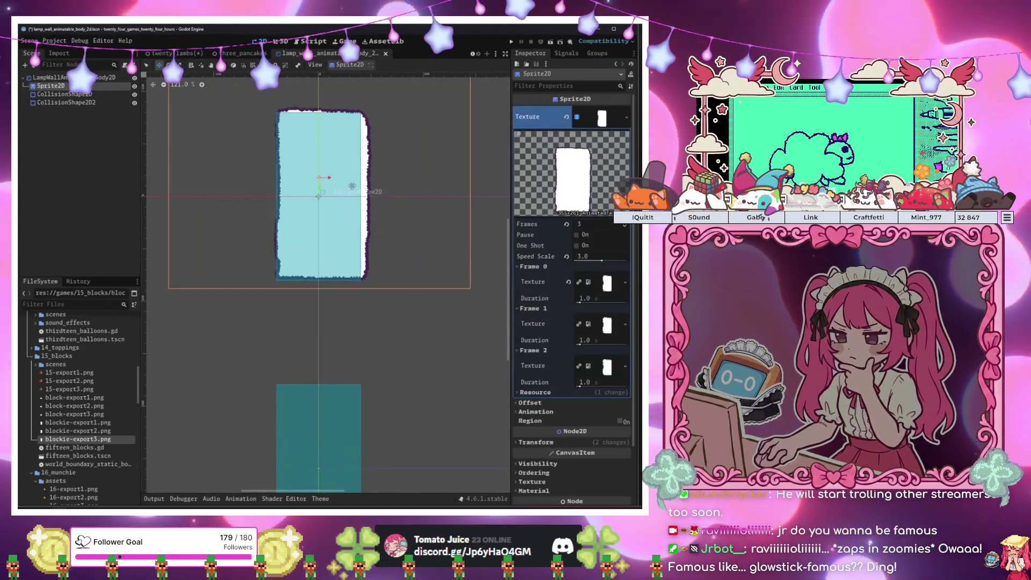
{"action": "left_click_drag", "start_coordinate": [396, 202], "coordinate": [389, 203]}
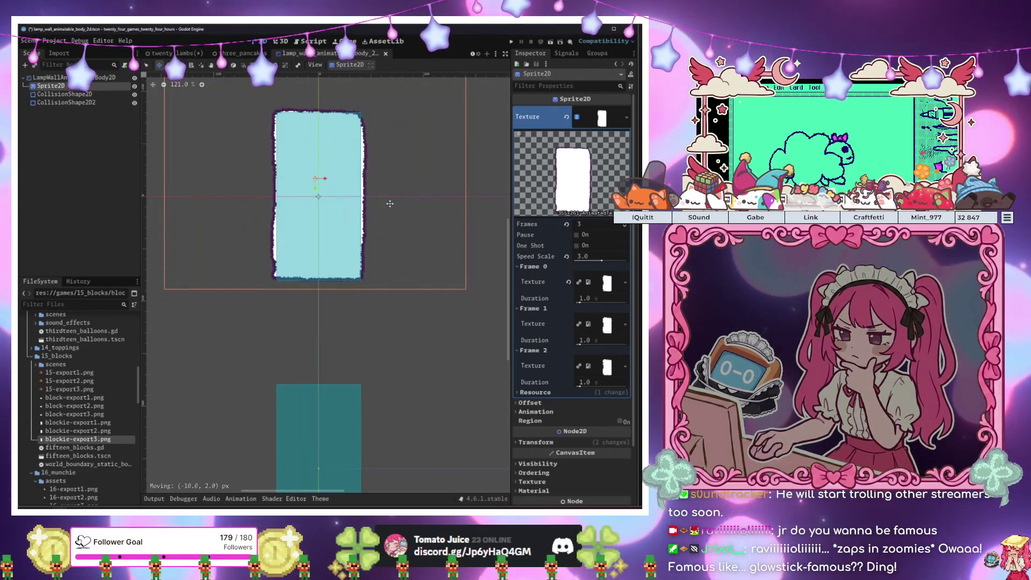
Duplicate the sprite and move the copy down over the bottom wall
{"action": "scroll", "coordinate": [289, 312], "scroll_direction": "down", "scroll_amount": 4}
{"action": "scroll", "coordinate": [201, 168], "scroll_direction": "down", "scroll_amount": 2}
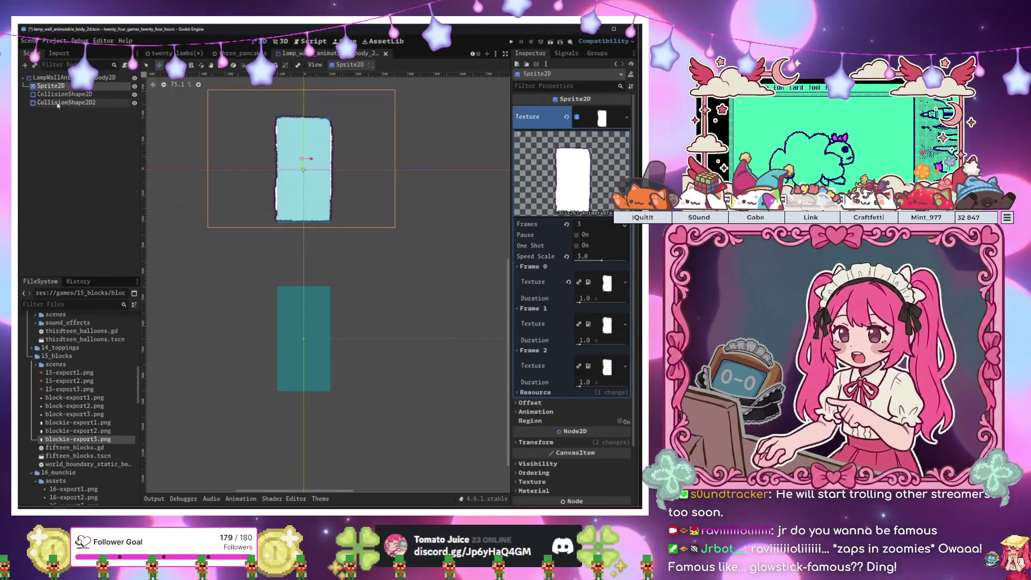
{"action": "key", "text": "ctrl+d"}
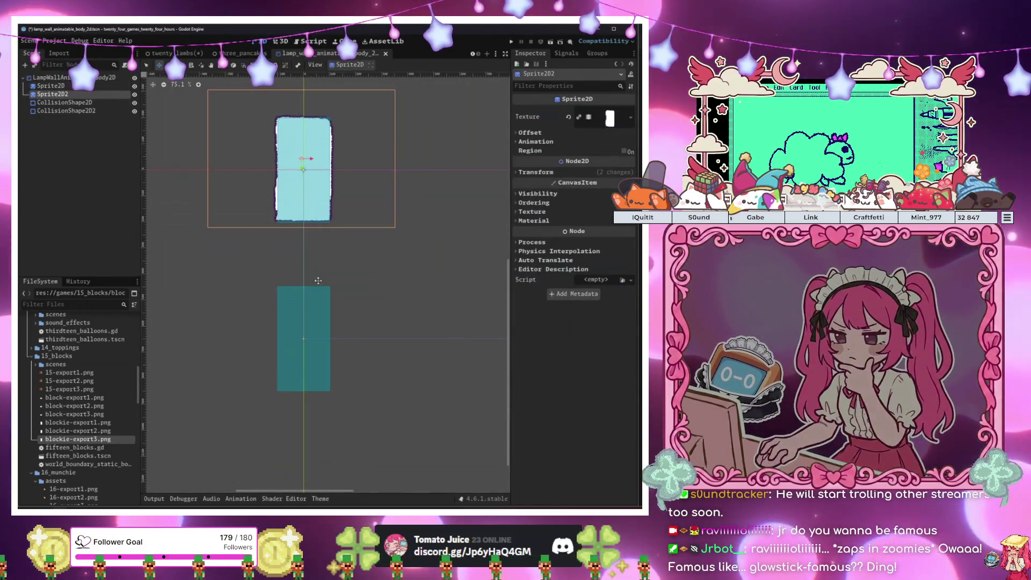
{"action": "left_click_drag", "start_coordinate": [368, 293], "coordinate": [373, 436]}
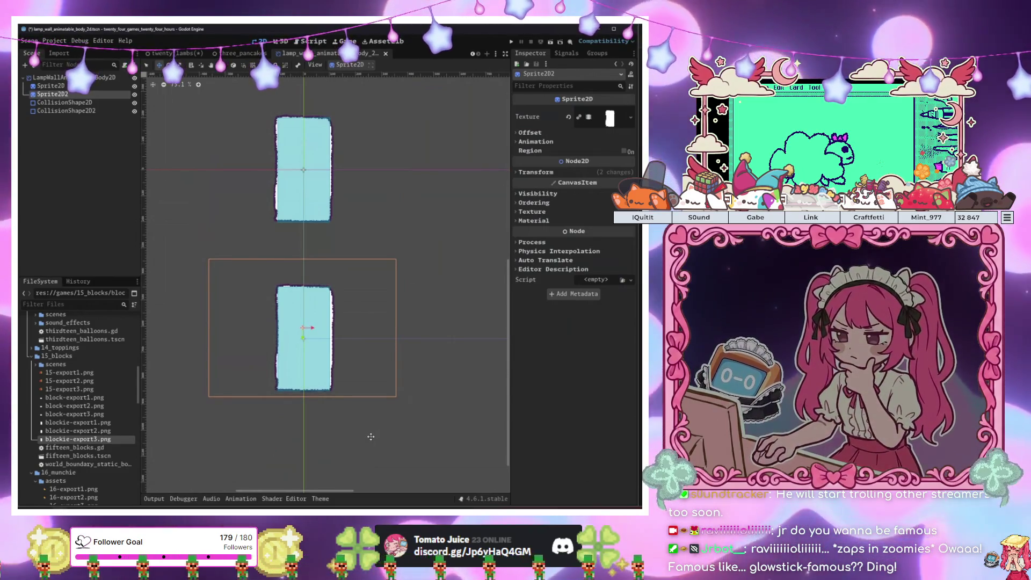
{"action": "scroll", "coordinate": [222, 181], "scroll_direction": "down", "scroll_amount": 1}
Attach a new script to LampWallAnimatableBody2D and select the pass placeholder in _process
{"action": "left_click", "coordinate": [158, 140]}
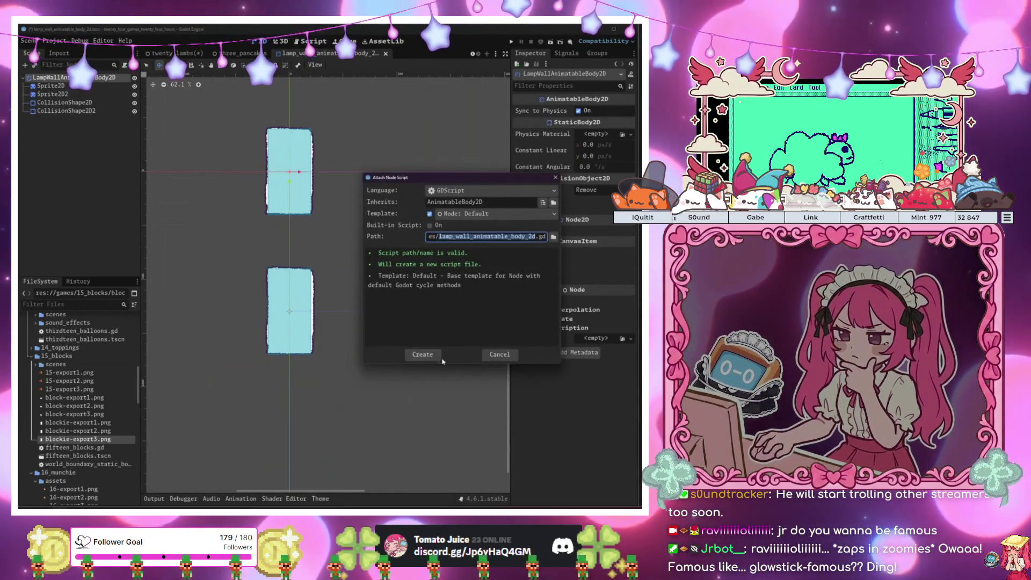
{"action": "left_click", "coordinate": [422, 354]}
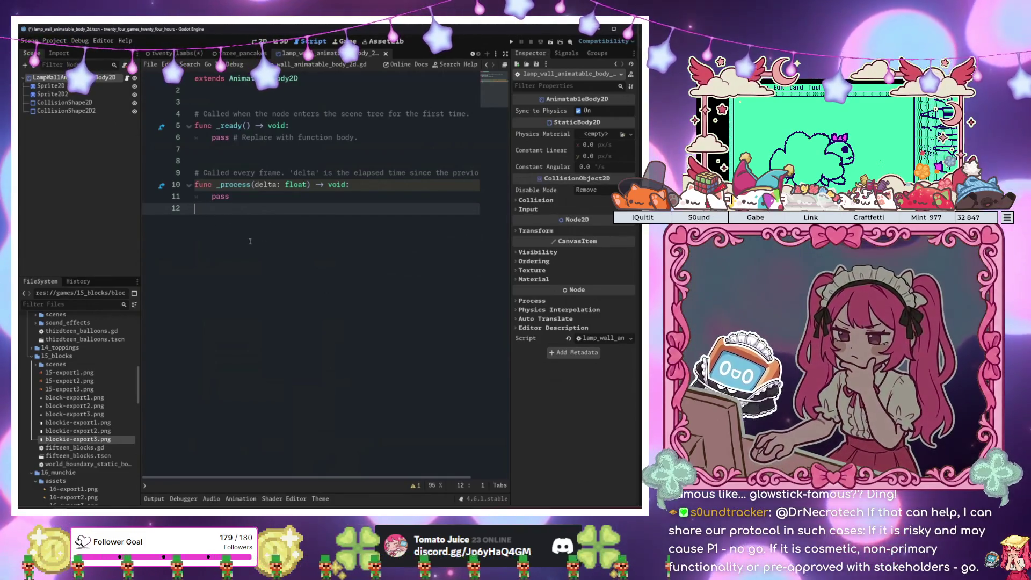
{"action": "key", "text": "Up"}
{"action": "key", "text": "End"}
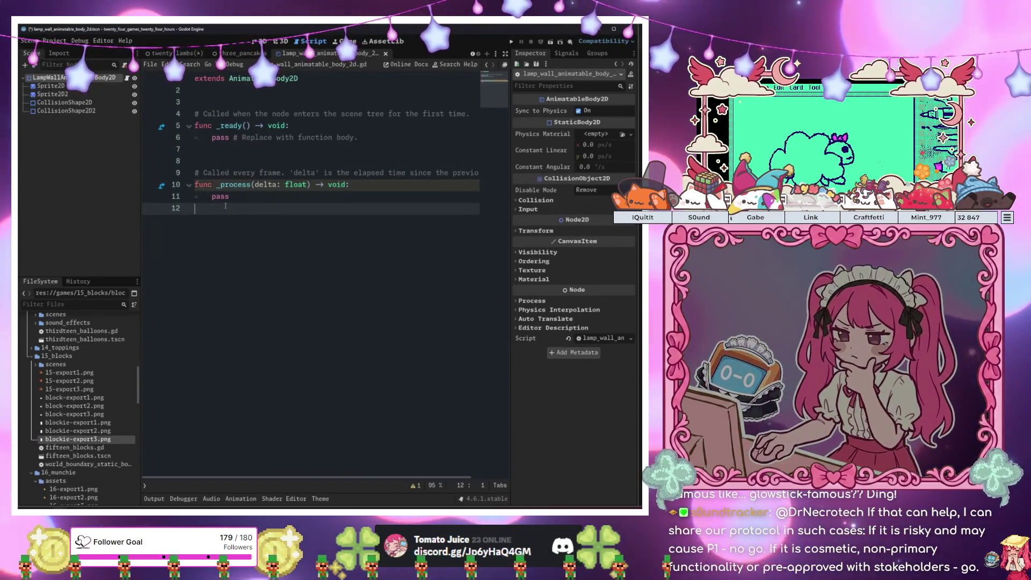
{"action": "key", "text": "shift+Home"}
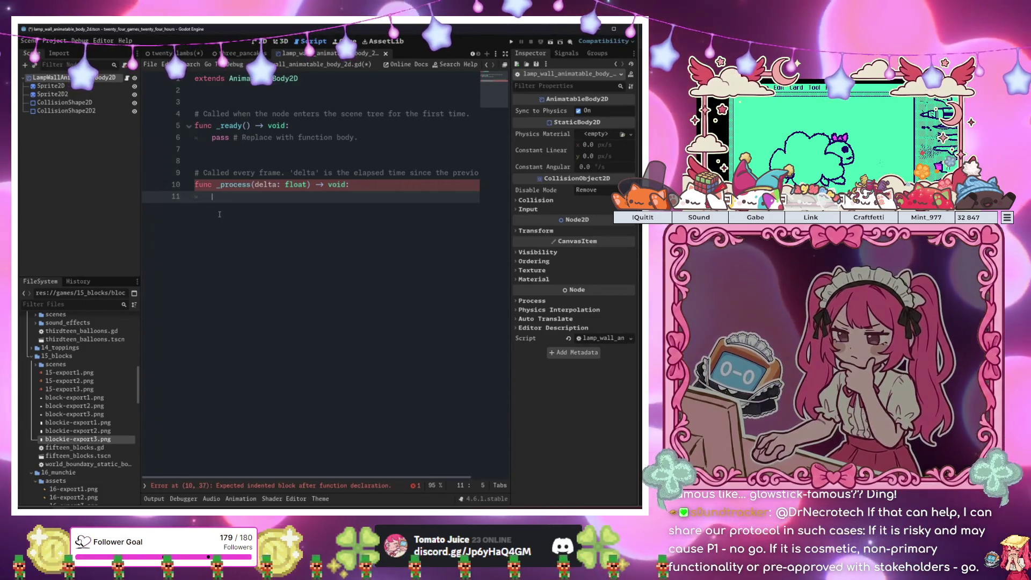
Replace it with 'position.x -= 300 * delta' so the wall slides left
{"action": "type", "text": "pro"}
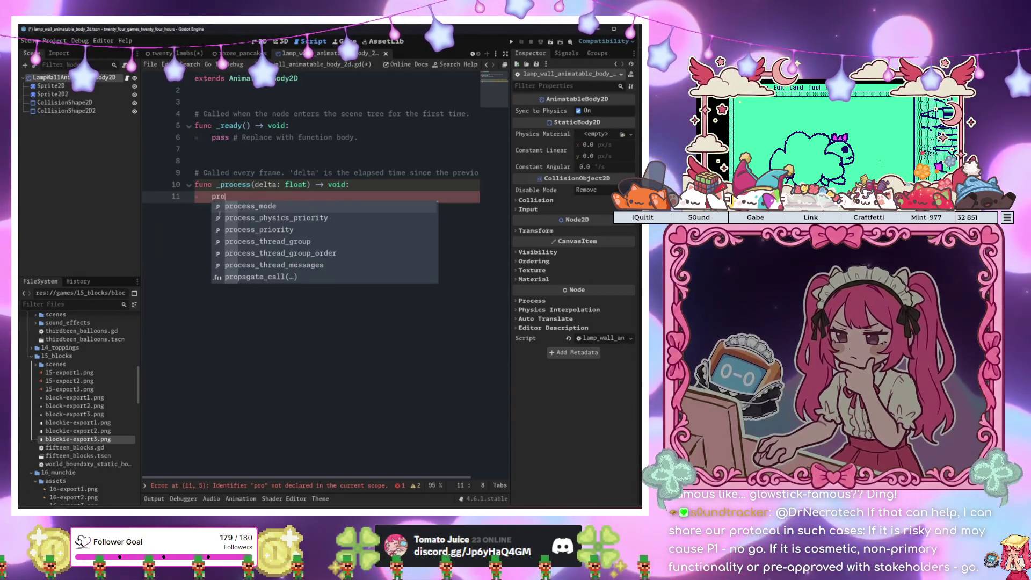
{"action": "key", "text": "BackSpace"}
{"action": "key", "text": "BackSpace"}
{"action": "key", "text": "BackSpace"}
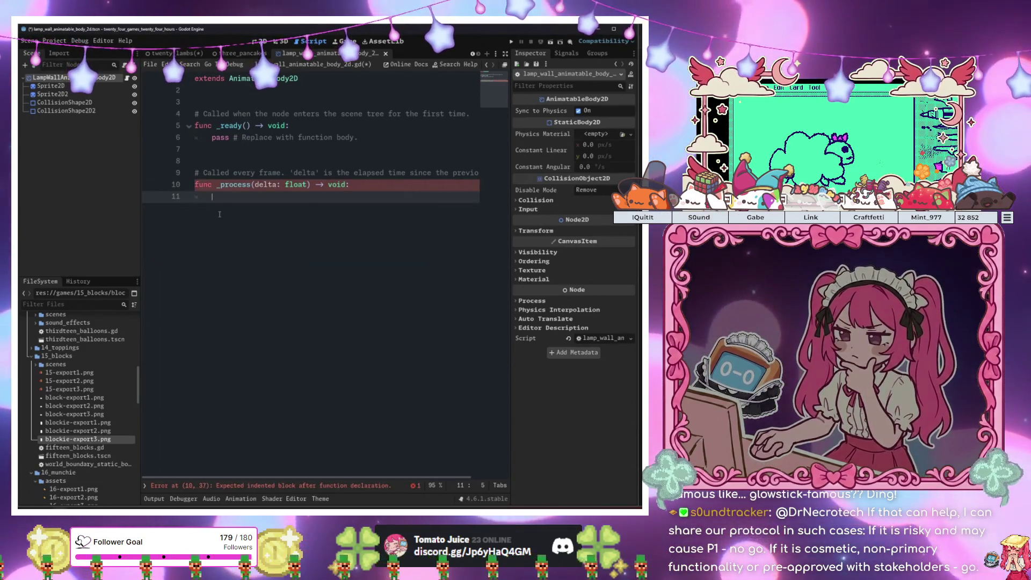
{"action": "type", "text": "pro"}
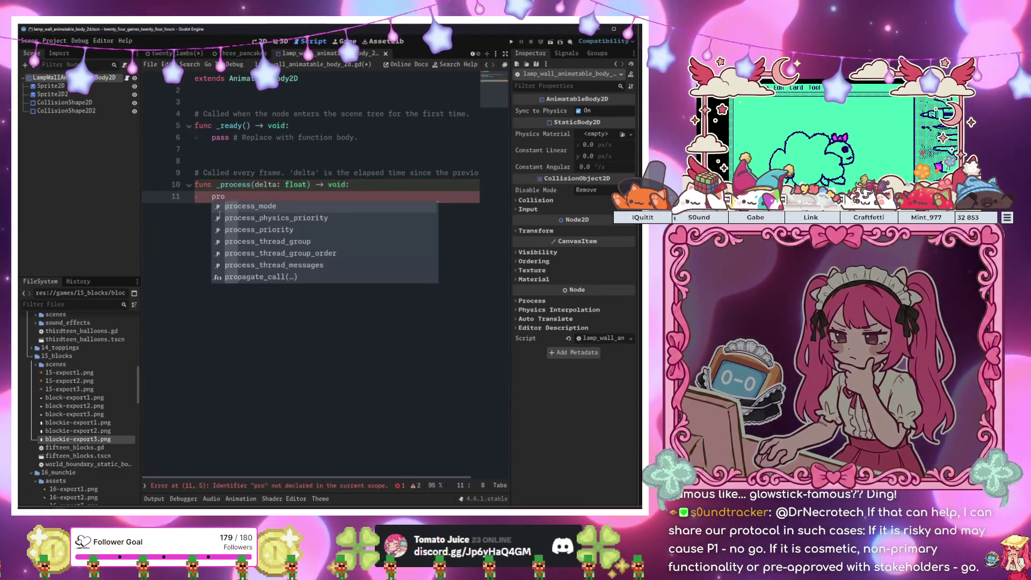
{"action": "key", "text": "BackSpace"}
{"action": "key", "text": "BackSpace"}
{"action": "type", "text": "o"}
{"action": "key", "text": "Return"}
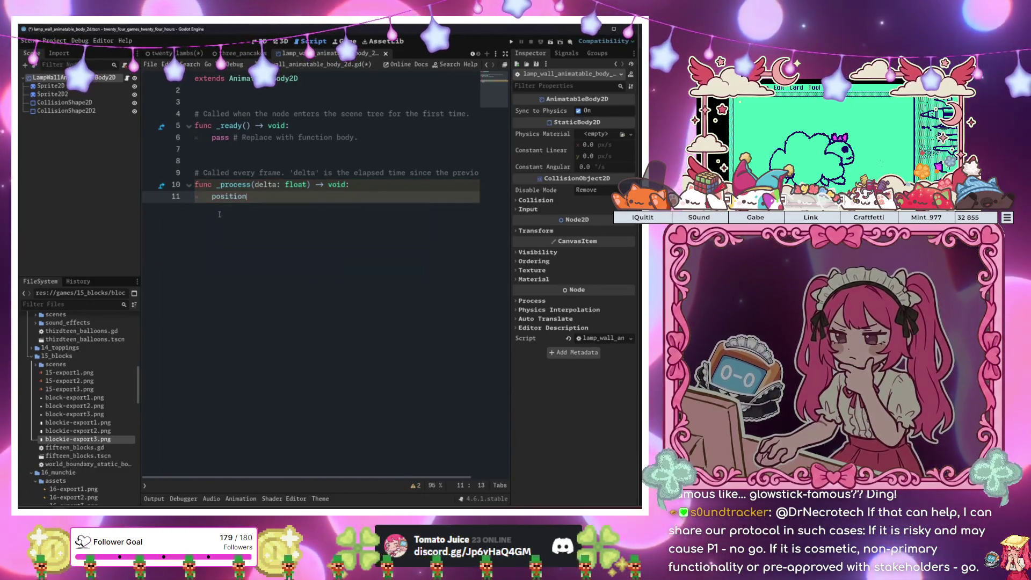
{"action": "type", "text": ".x -"}
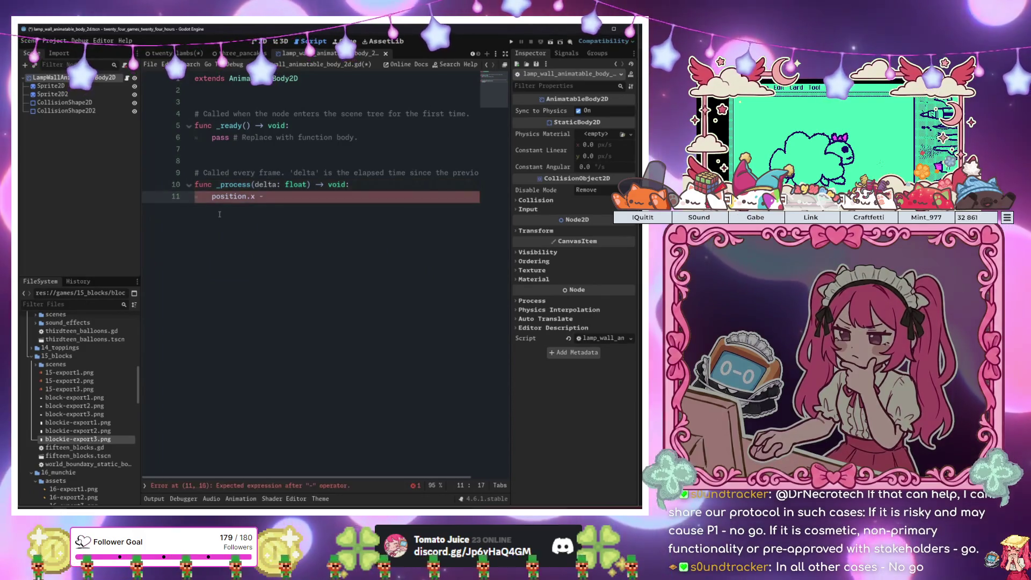
{"action": "type", "text": "= 4"}
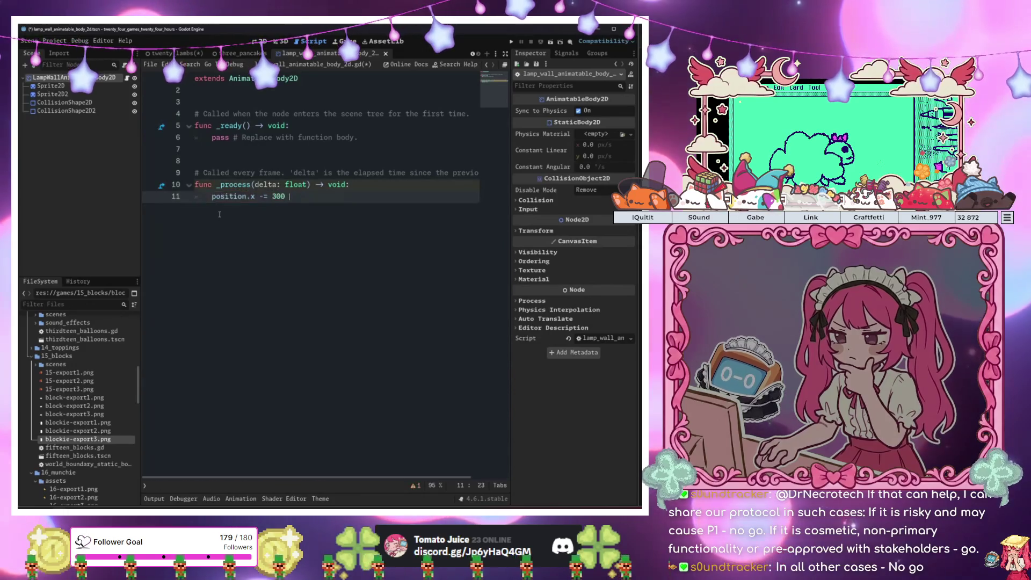
{"action": "type", "text": "elta"}
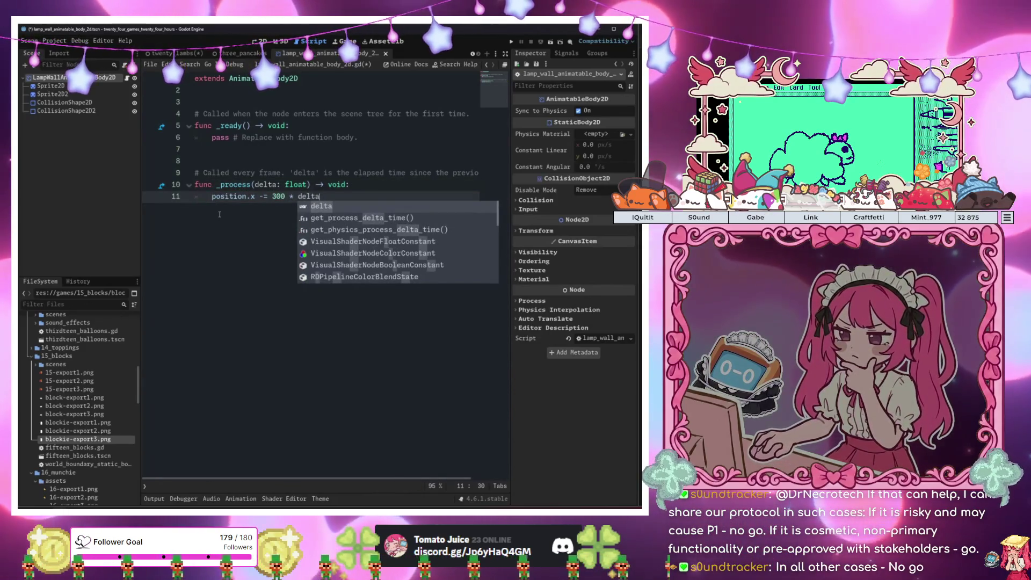
{"action": "left_click", "coordinate": [242, 54]}
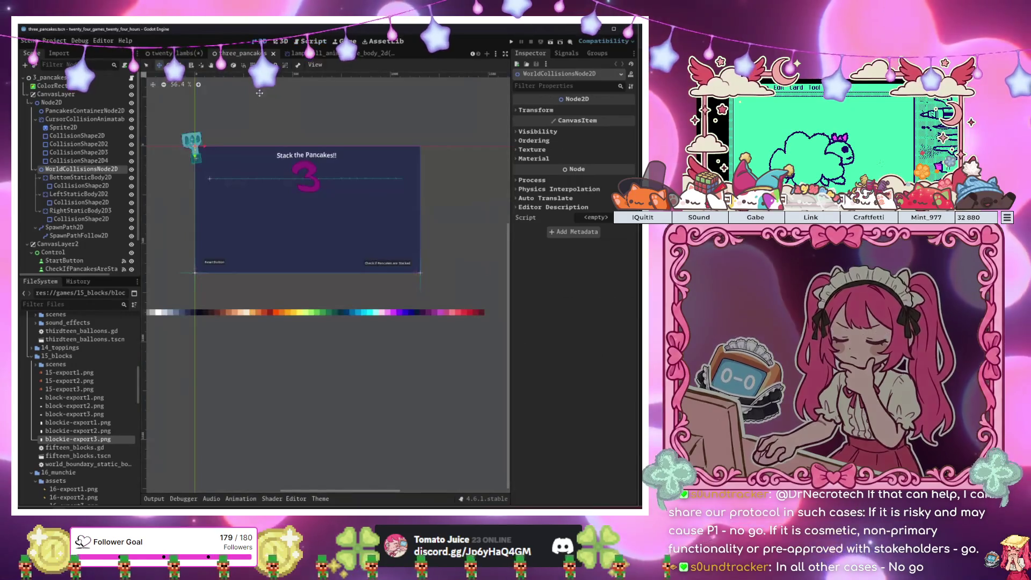
Instance the lamp wall scene in twenty_lambs and drag it to the level's right edge
{"action": "left_click", "coordinate": [175, 54]}
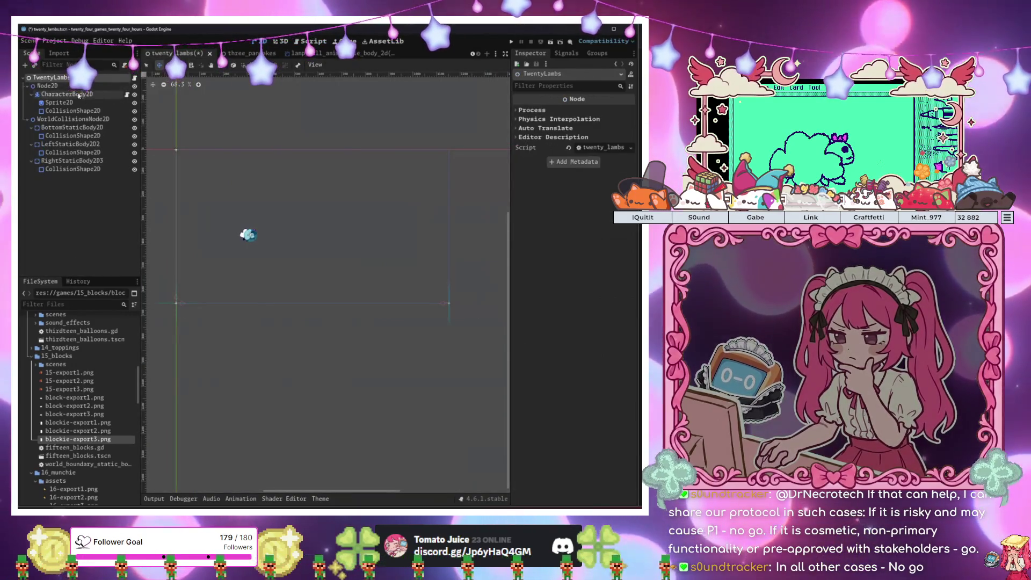
{"action": "left_click", "coordinate": [34, 65]}
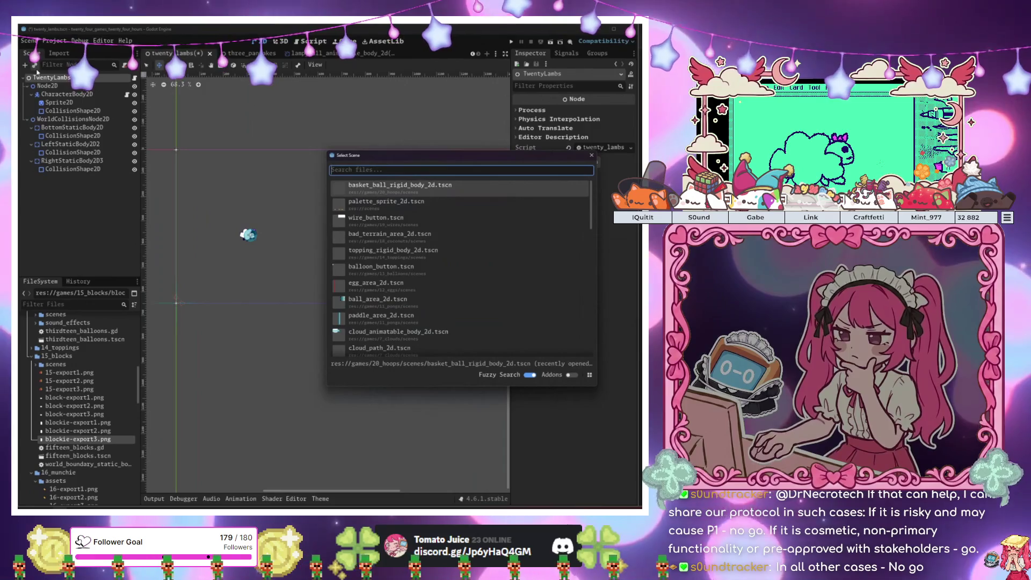
{"action": "type", "text": "lamp"}
{"action": "key", "text": "Return"}
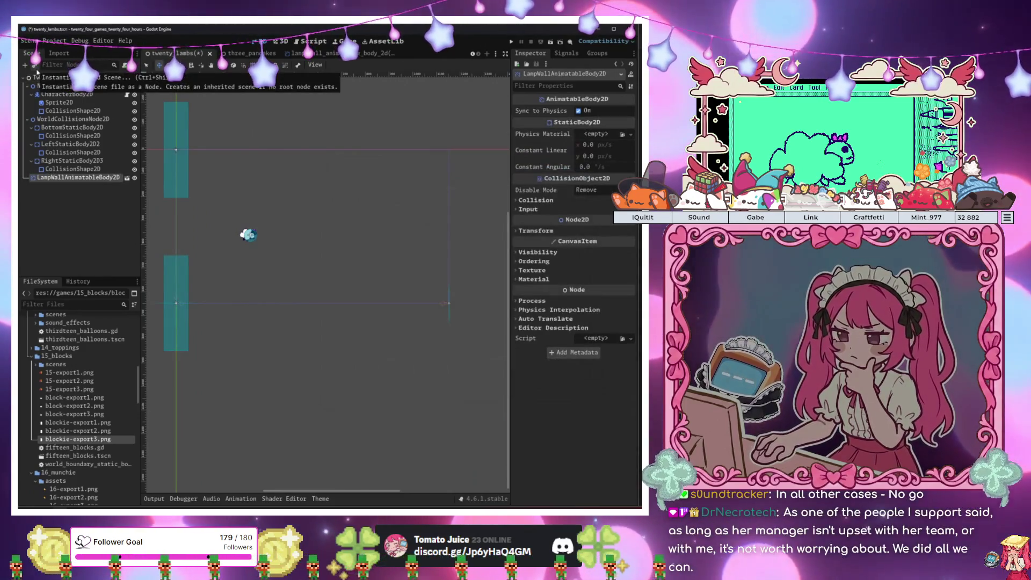
{"action": "mouse_move", "coordinate": [228, 294]}
{"action": "left_mouse_down"}
{"action": "mouse_move", "coordinate": [488, 297]}
{"action": "mouse_move", "coordinate": [468, 295]}
{"action": "left_mouse_up"}
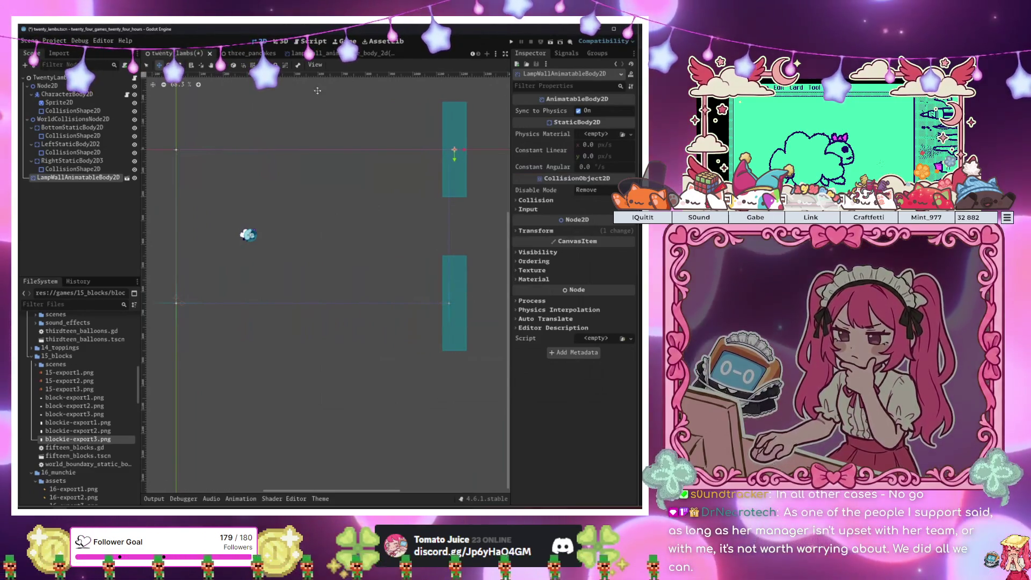
Save the lamp wall scene and run the game from twenty_lambs
{"action": "left_click", "coordinate": [311, 53]}
{"action": "key", "text": "ctrl+s"}
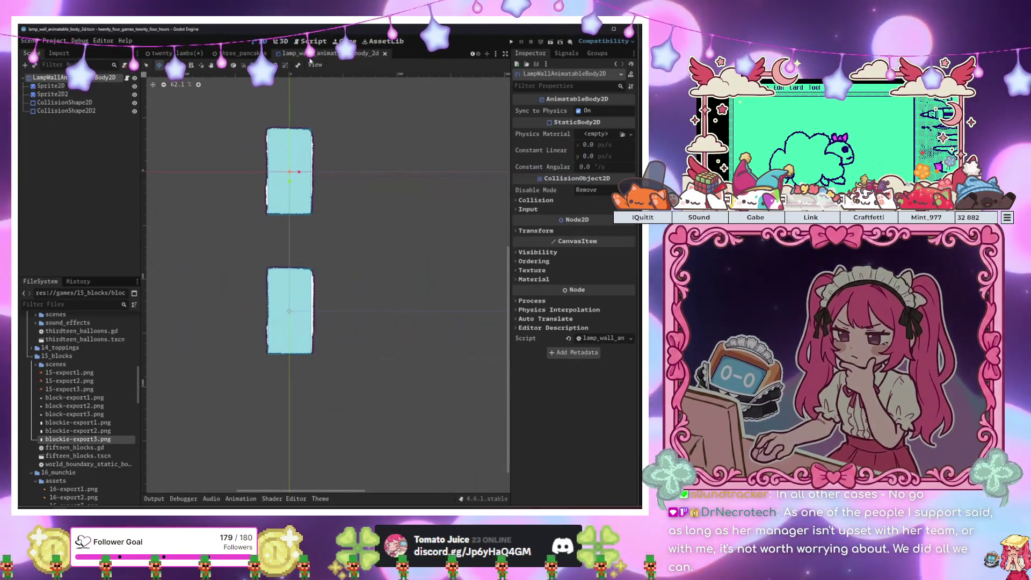
{"action": "left_click", "coordinate": [183, 53]}
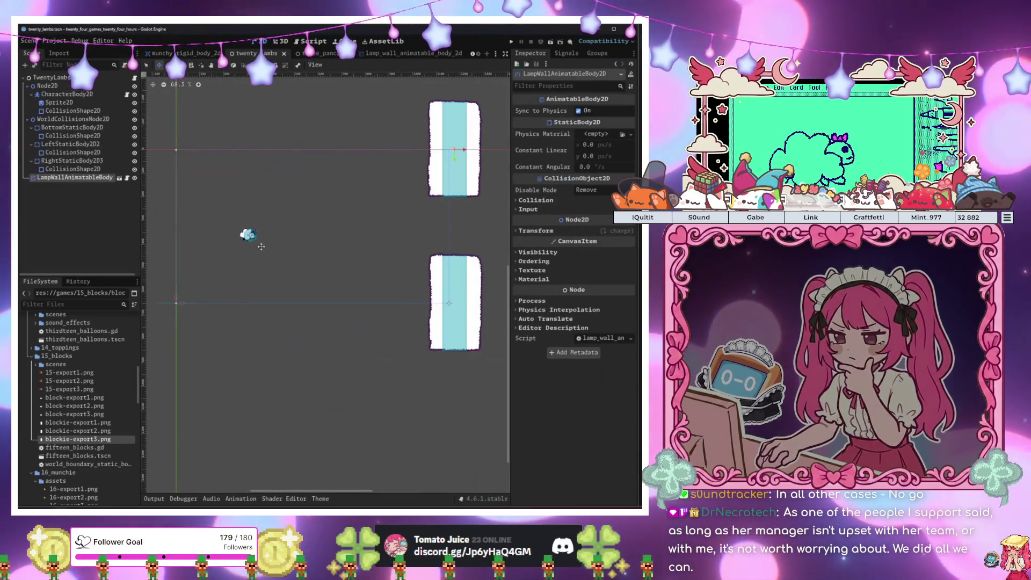
{"action": "key", "text": "F6"}
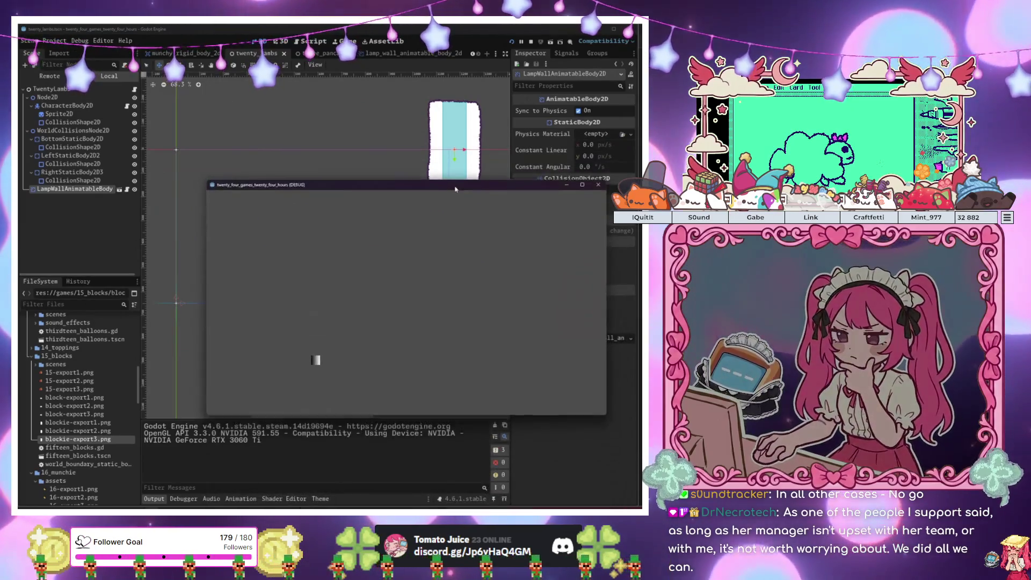
Stop the game and delete WorldCollisionsNode2D with its boundary collision bodies
{"action": "key", "text": "F8"}
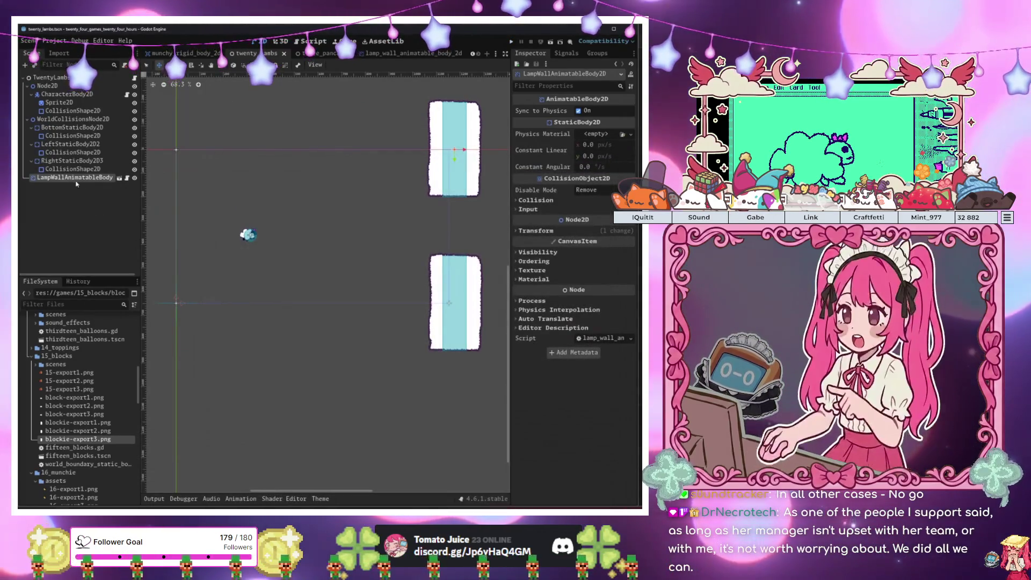
{"action": "left_click", "coordinate": [104, 120]}
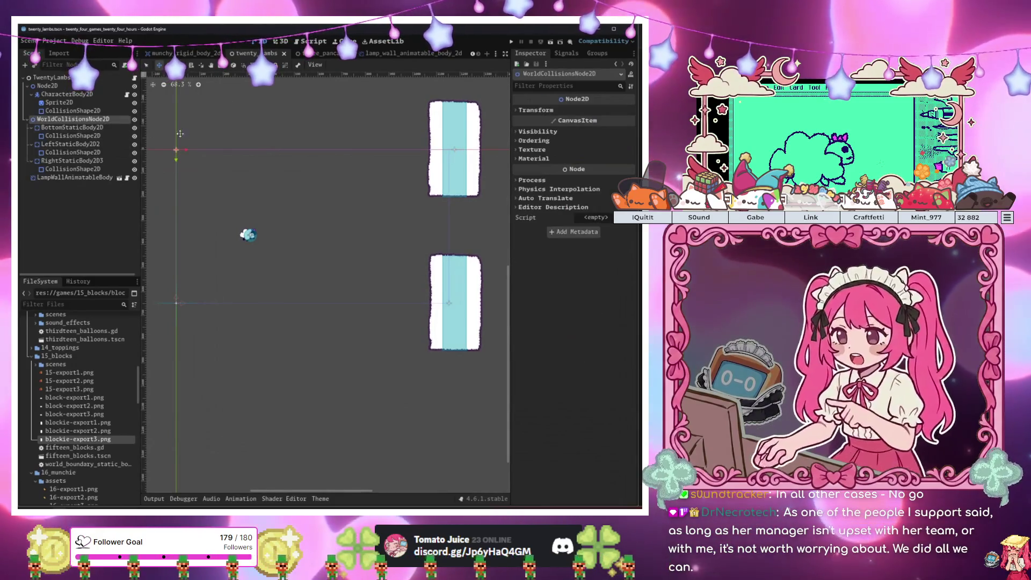
{"action": "key", "text": "Delete"}
{"action": "key", "text": "Return"}
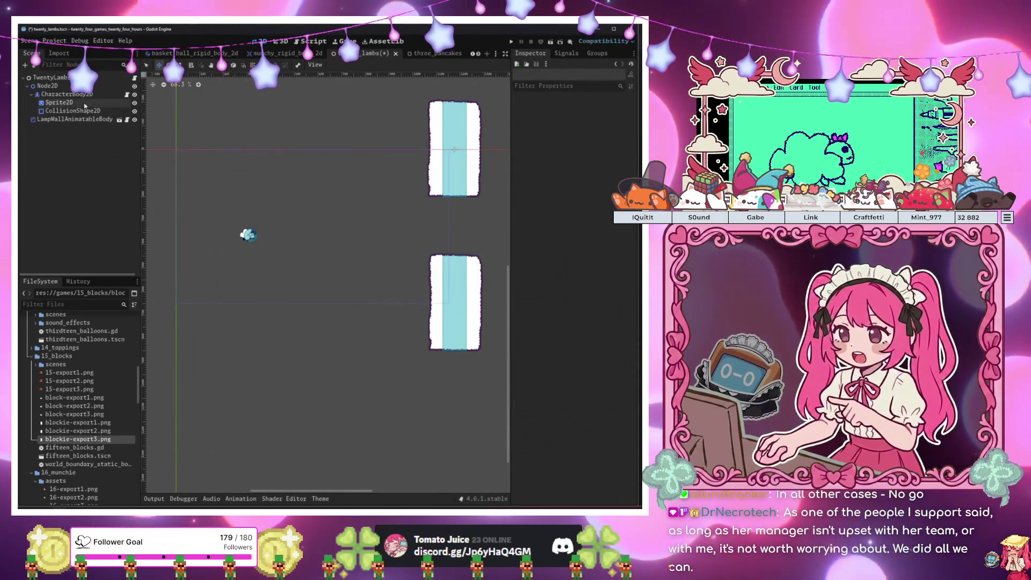
{"action": "left_click", "coordinate": [81, 94]}
Run the game again and flap the sheep through the gaps between the scrolling walls
{"action": "key", "text": "F6"}
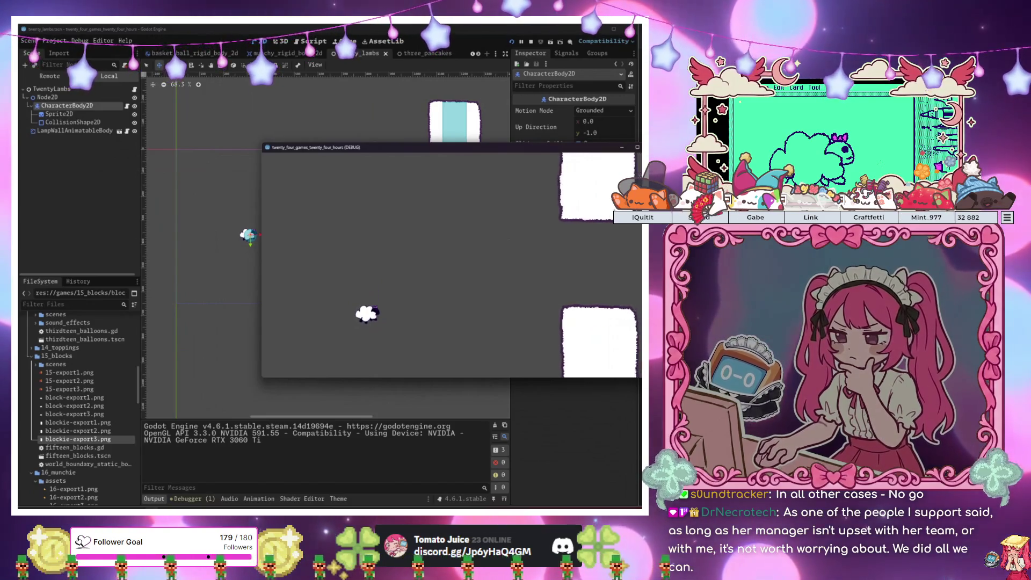
{"action": "key", "text": "space"}
{"action": "key", "text": "space"}
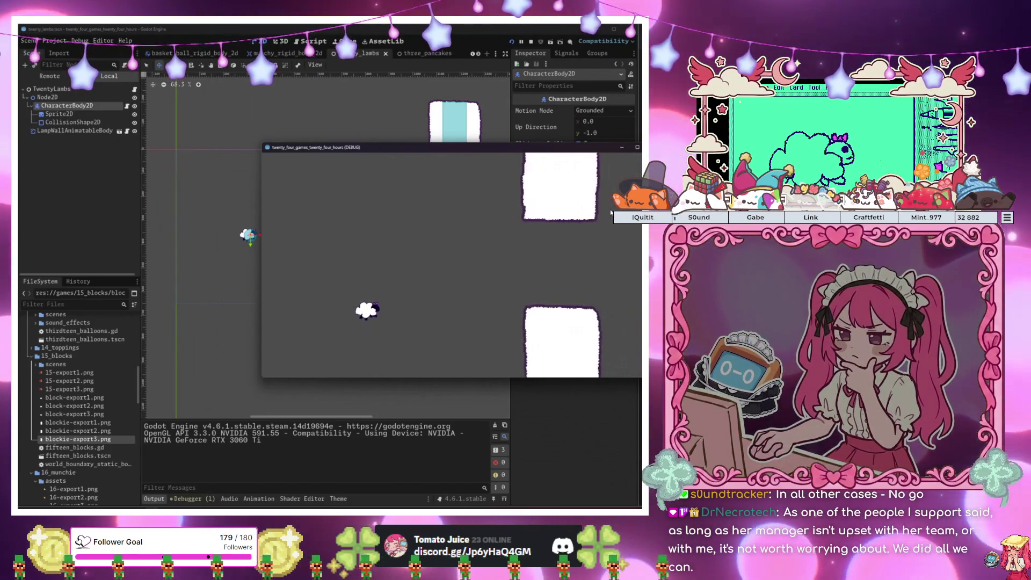
{"action": "key", "text": "space"}
{"action": "key", "text": "space"}
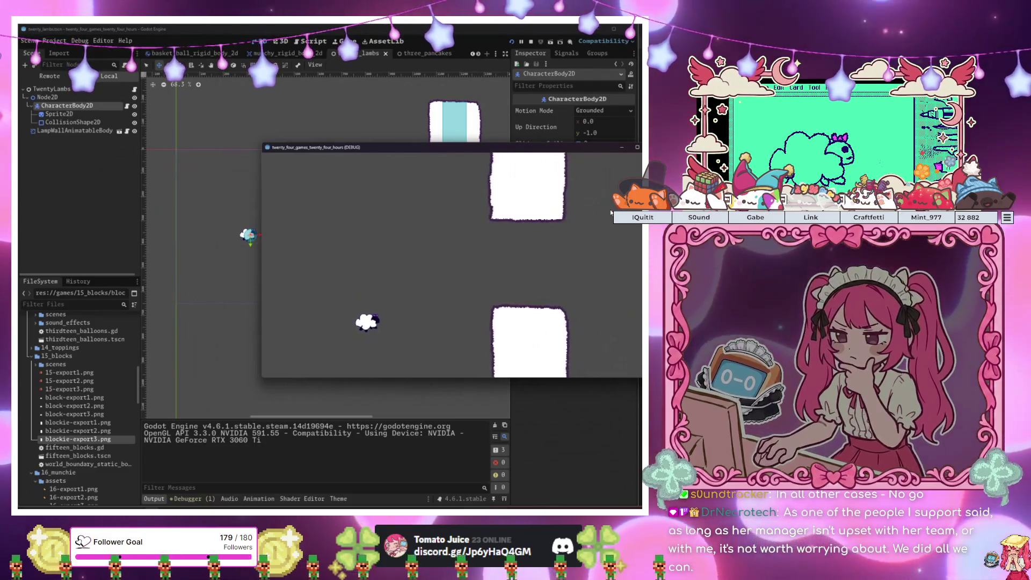
{"action": "key", "text": "space"}
{"action": "key", "text": "space"}
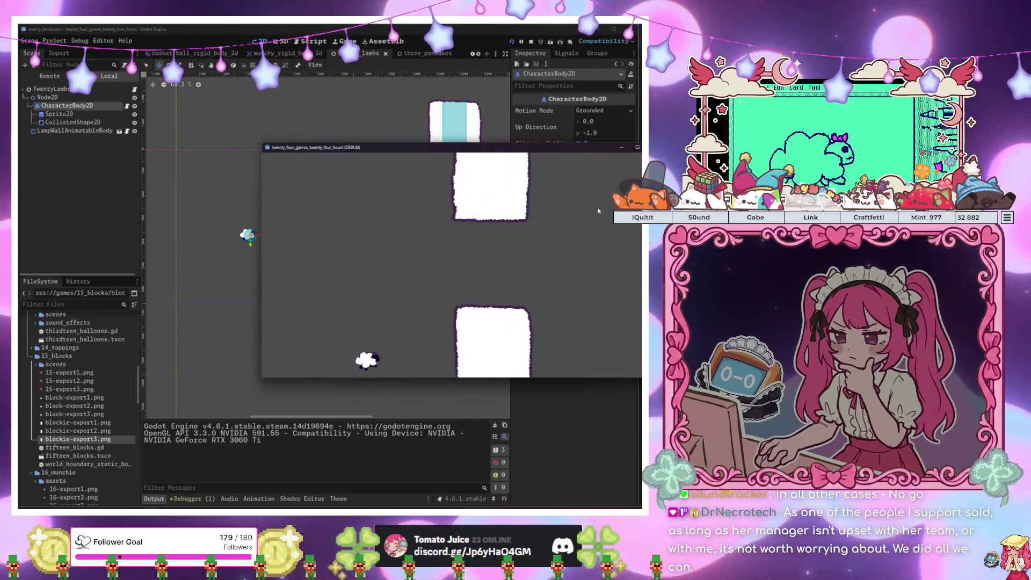
{"action": "key", "text": "space"}
{"action": "key", "text": "space"}
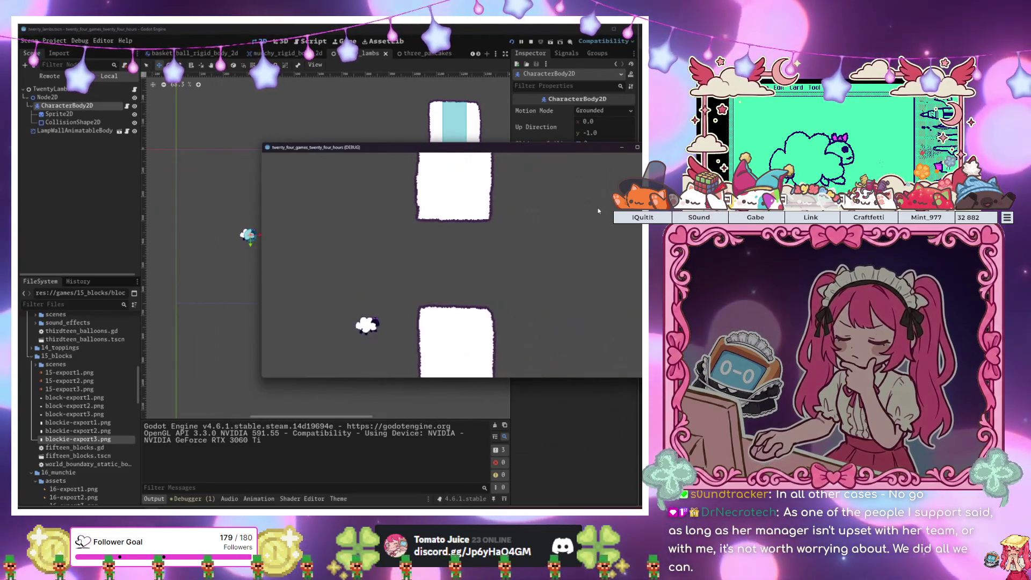
{"action": "key", "text": "space"}
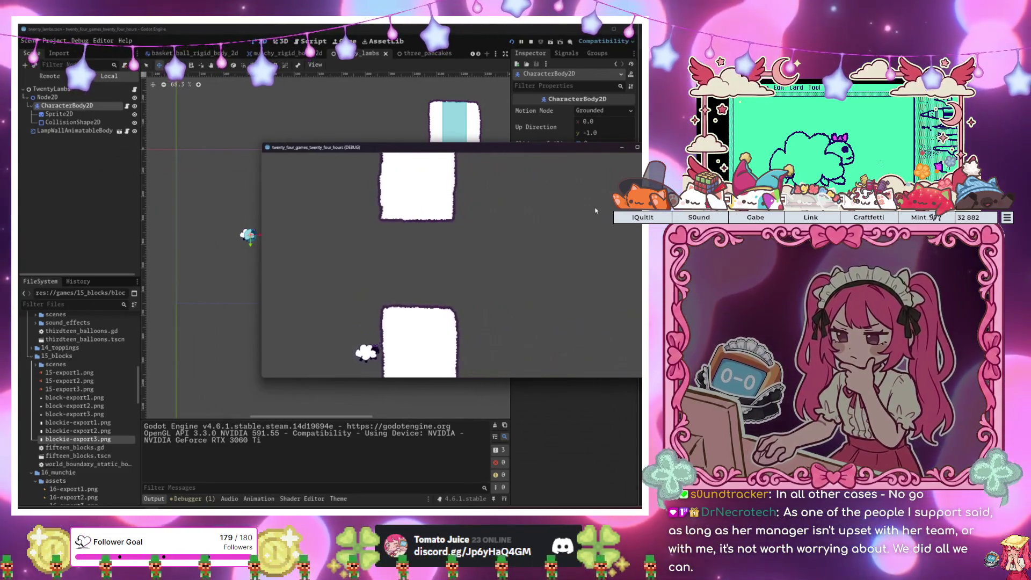
{"action": "key", "text": "space"}
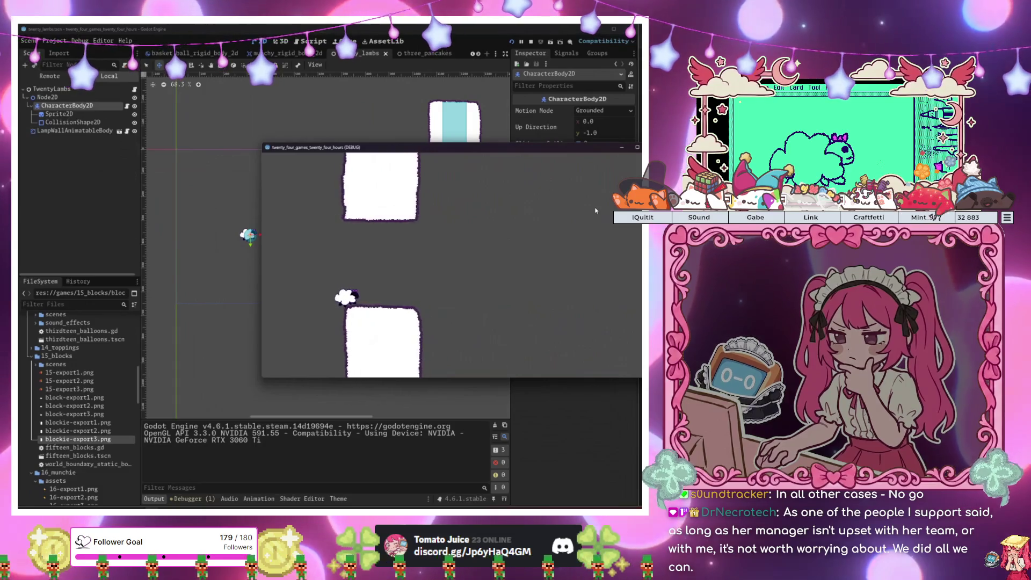
{"action": "key", "text": "space"}
{"action": "key", "text": "space"}
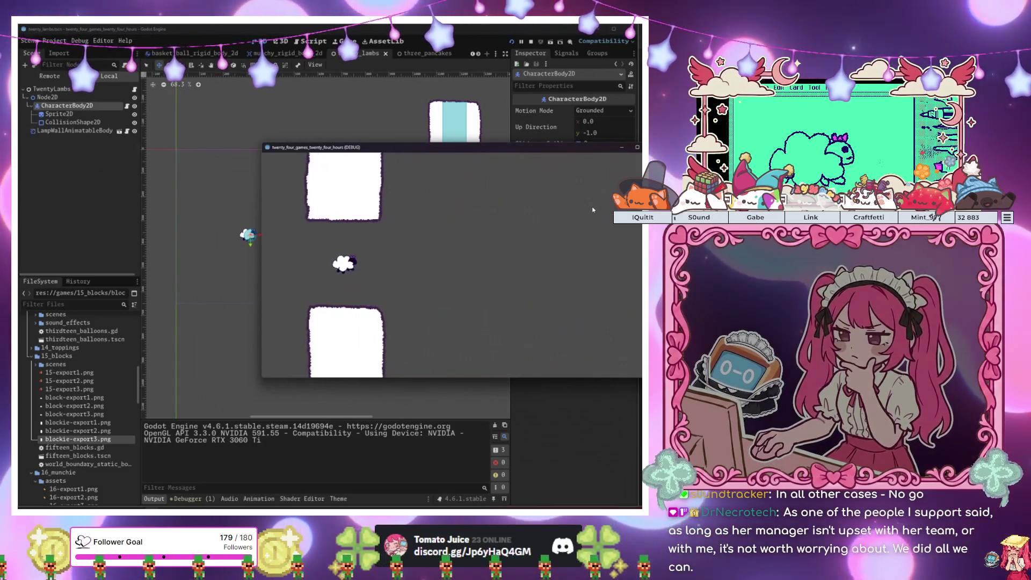
Stop the game and open the lamp wall script at the movement line in _process
{"action": "key", "text": "ctrl+F3"}
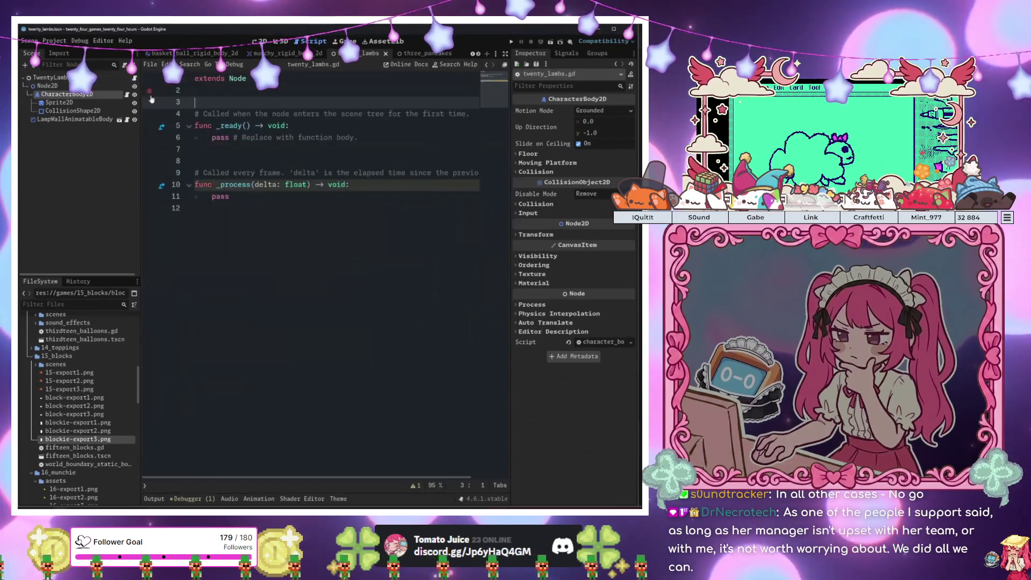
{"action": "left_click", "coordinate": [411, 54]}
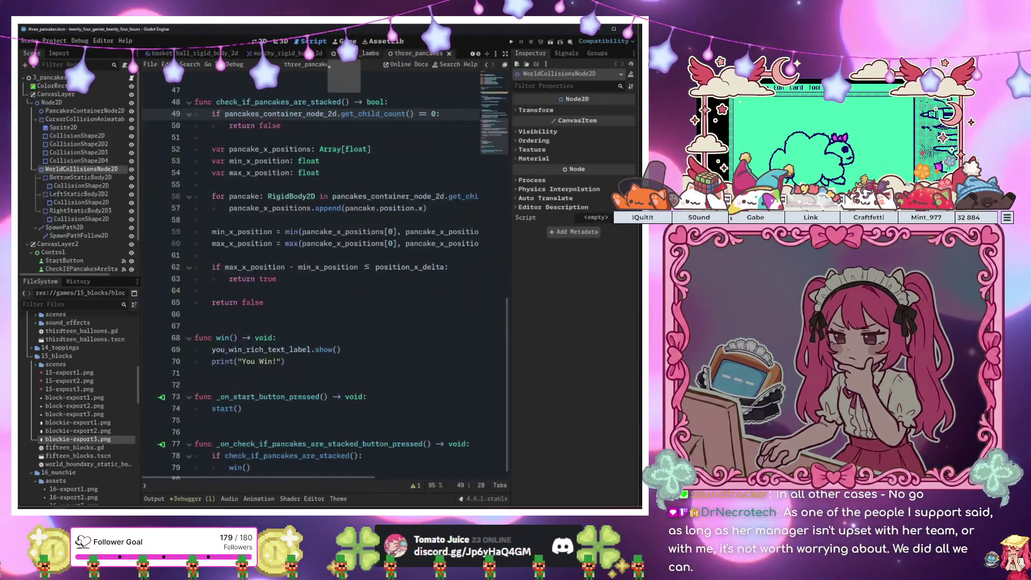
{"action": "left_click", "coordinate": [365, 54]}
{"action": "left_click", "coordinate": [128, 119]}
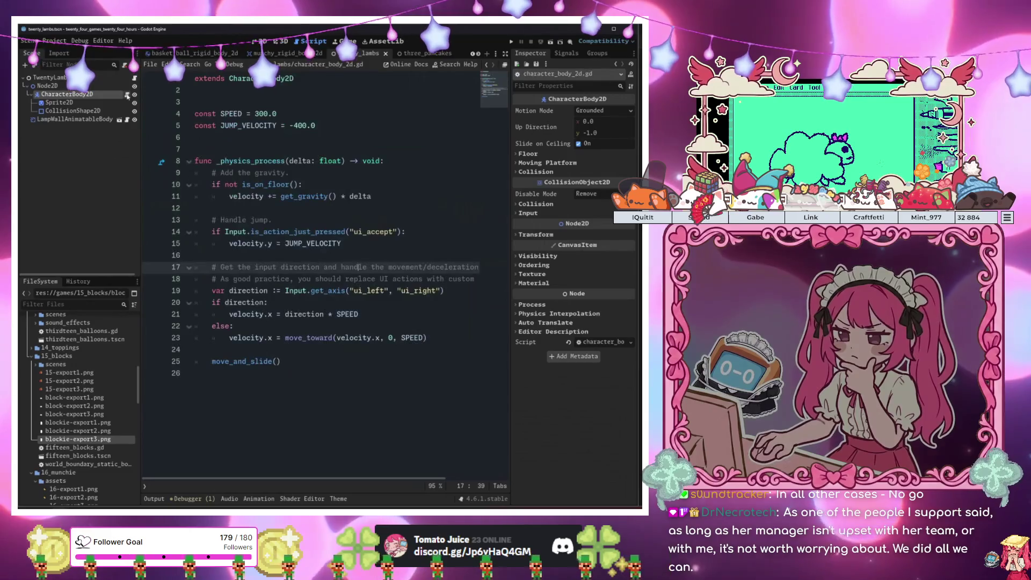
{"action": "type", "text": "position.x -= 300 * delta"}
{"action": "left_click", "coordinate": [312, 172]}
{"action": "left_click", "coordinate": [282, 197]}
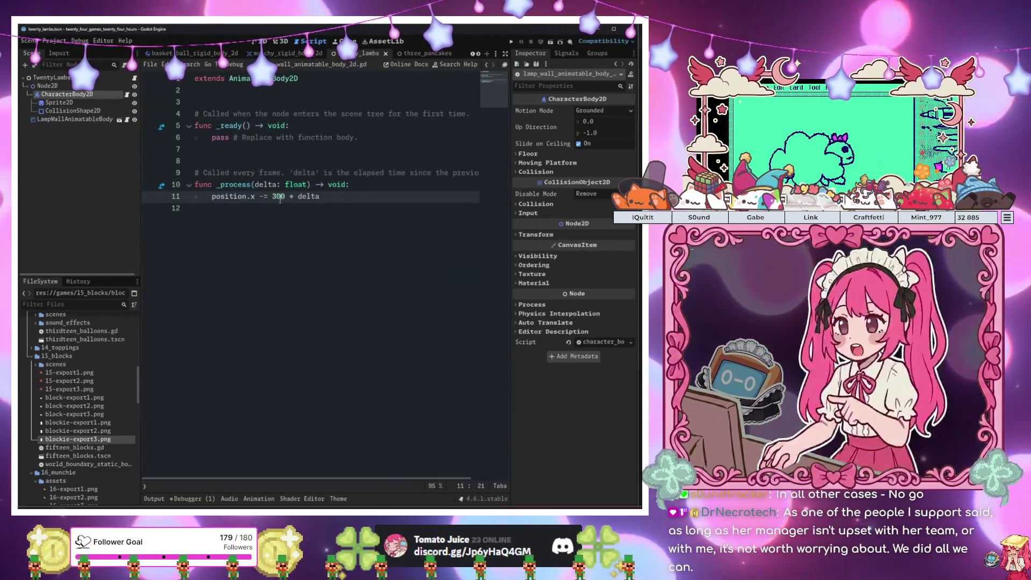
Playtest the scrolling wall, then raise line 11 to 3000 * delta
{"action": "key", "text": "F6"}
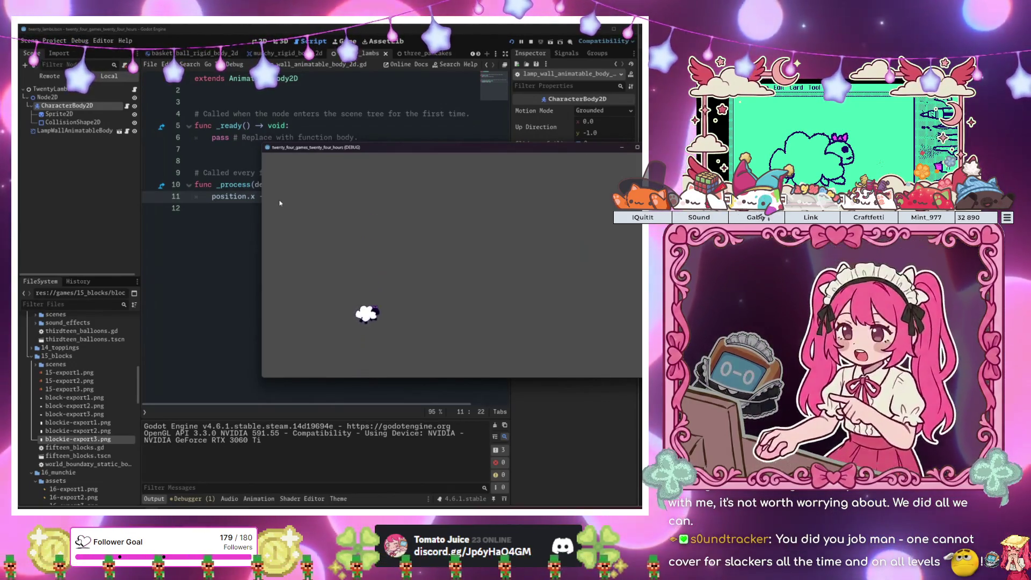
{"action": "key", "text": "F8"}
{"action": "type", "text": "0 * delta"}
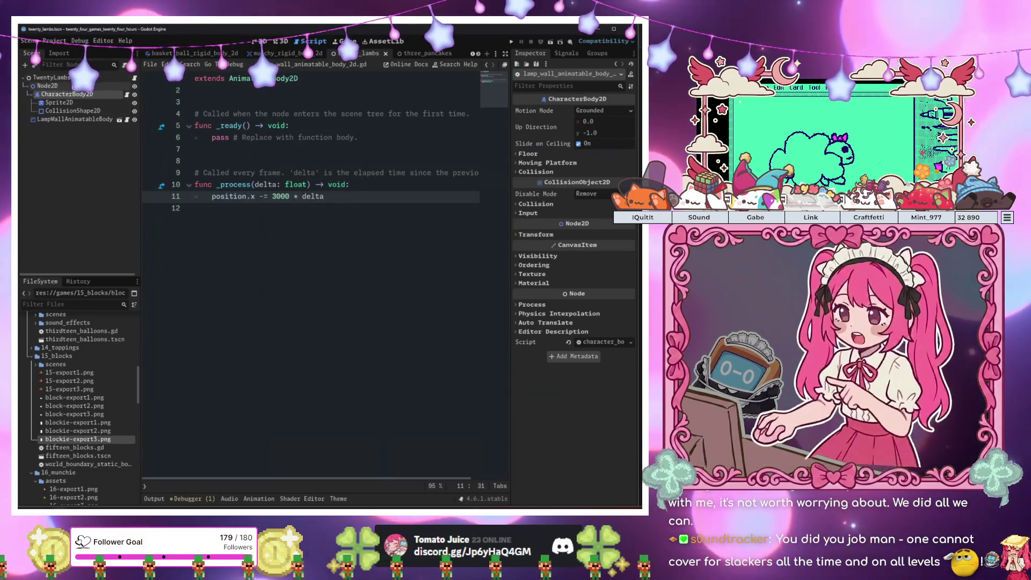
{"action": "left_click", "coordinate": [70, 102]}
{"action": "left_click", "coordinate": [69, 119]}
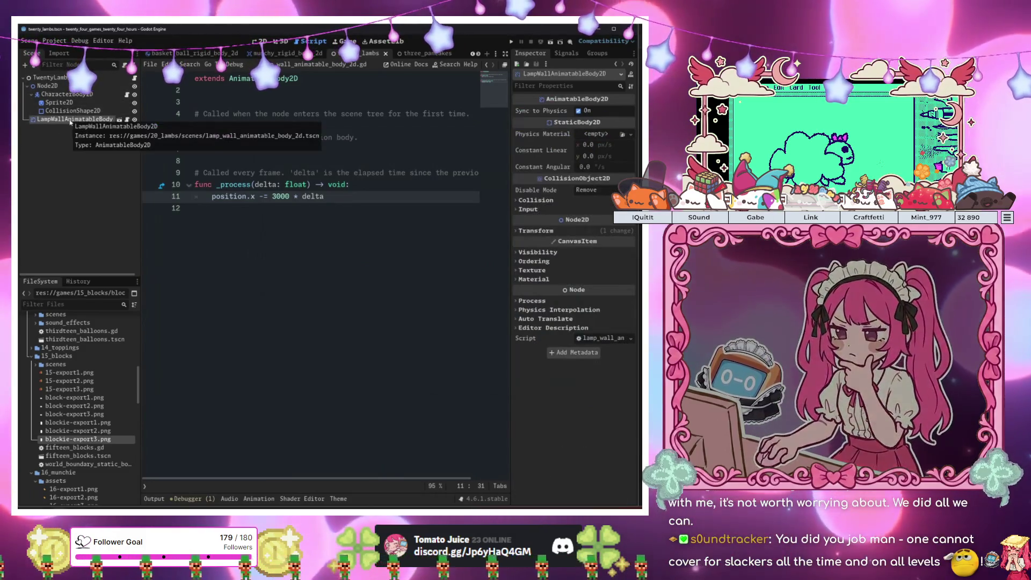
Read the AnimatableBody2D documentation and turn off the wall's Sync to Physics
{"action": "right_click", "coordinate": [70, 120]}
{"action": "left_click", "coordinate": [120, 336]}
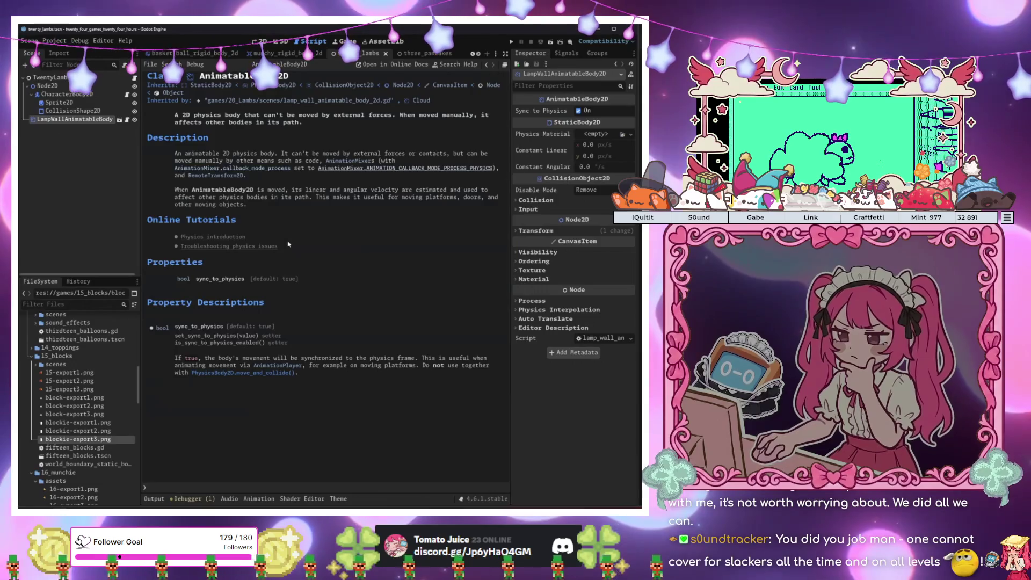
{"action": "left_click", "coordinate": [578, 111]}
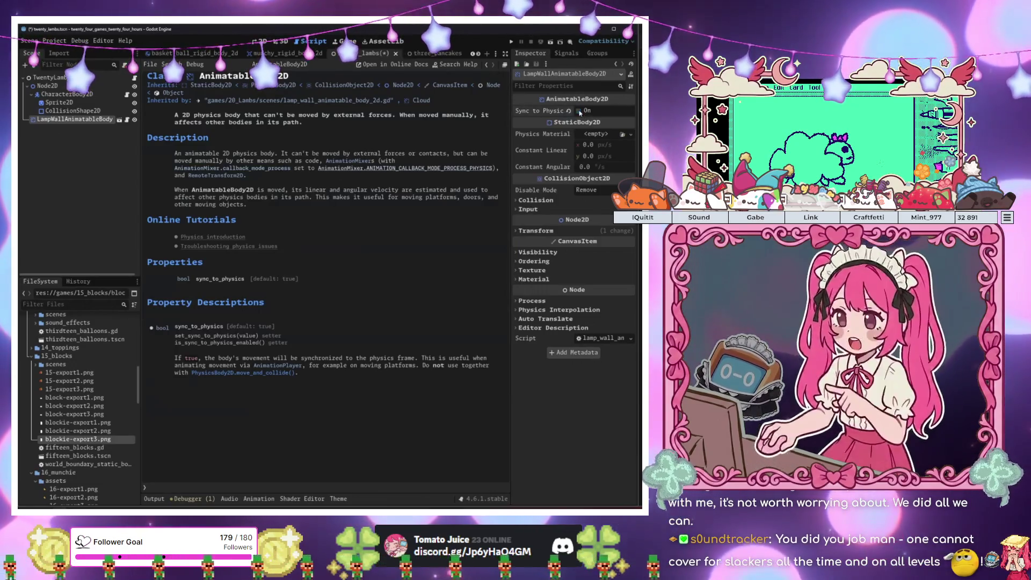
Playtest the game twice, making the sheep jump three times, then stop it
{"action": "key", "text": "F5"}
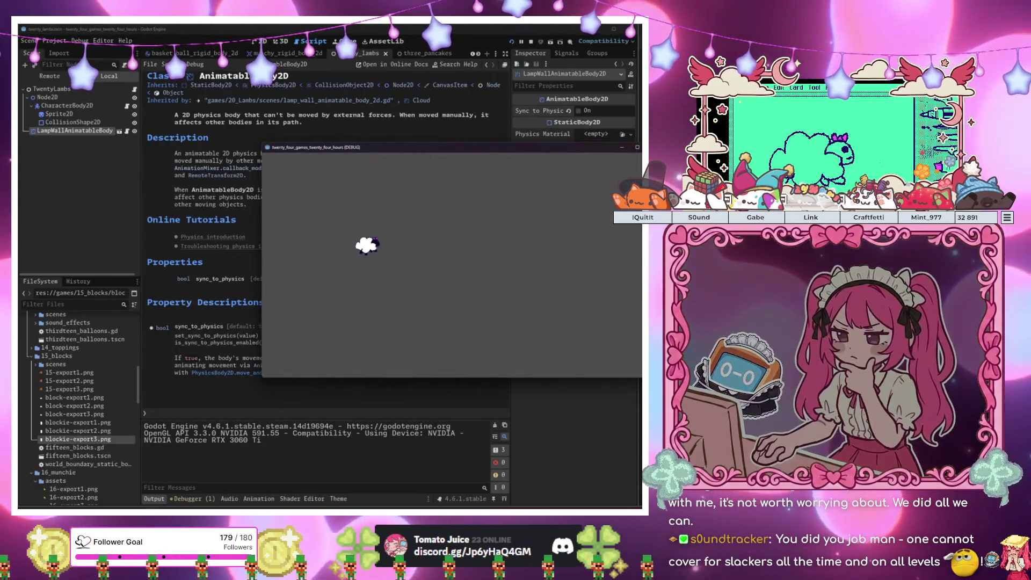
{"action": "key", "text": "F8"}
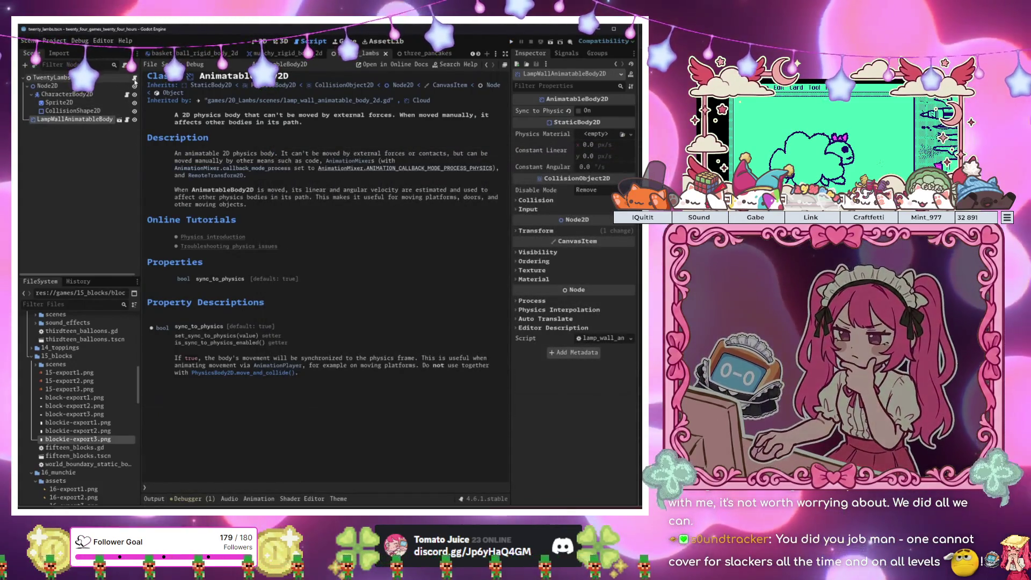
{"action": "key", "text": "F6"}
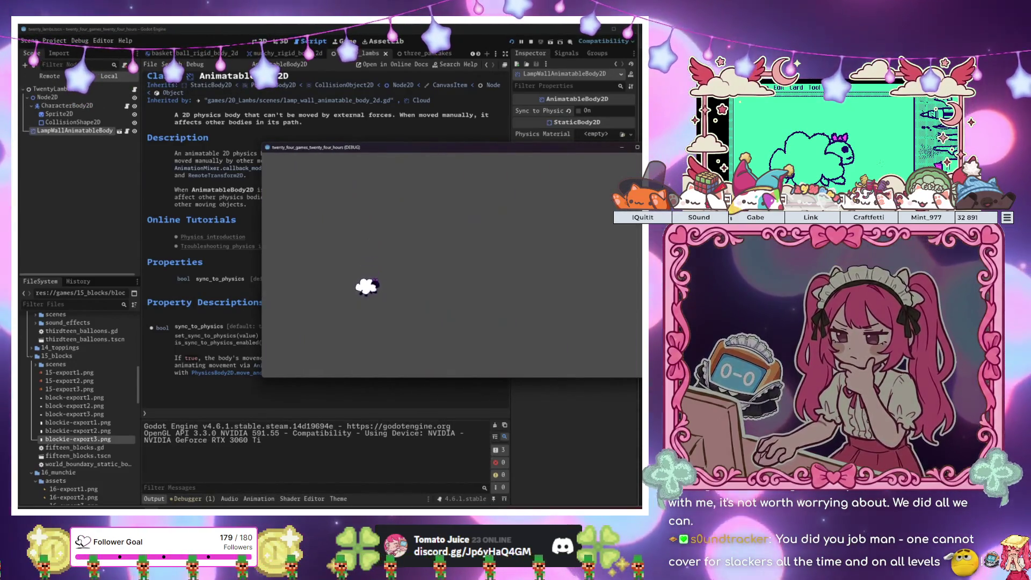
{"action": "key", "text": "Up"}
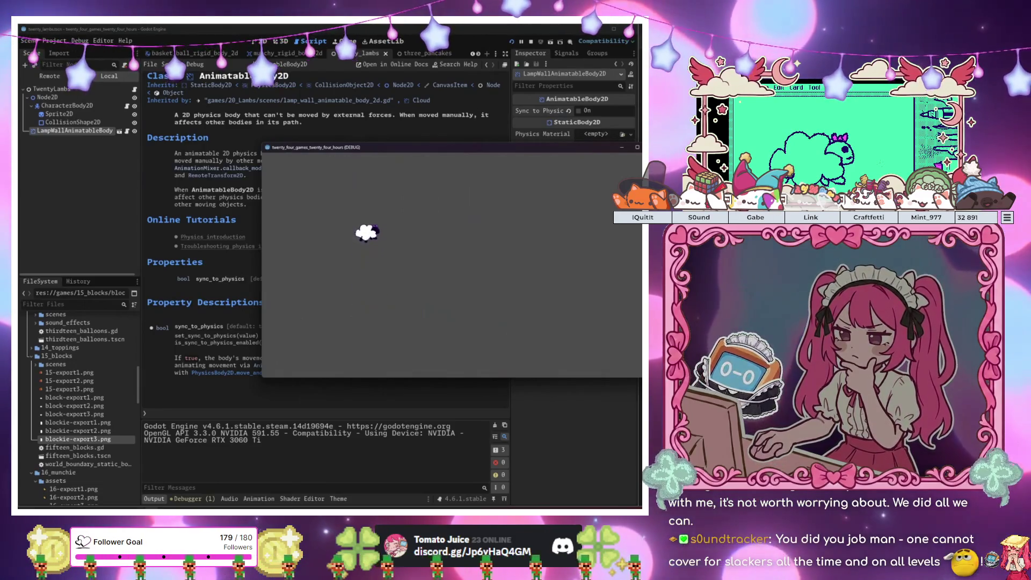
{"action": "key", "text": "Up"}
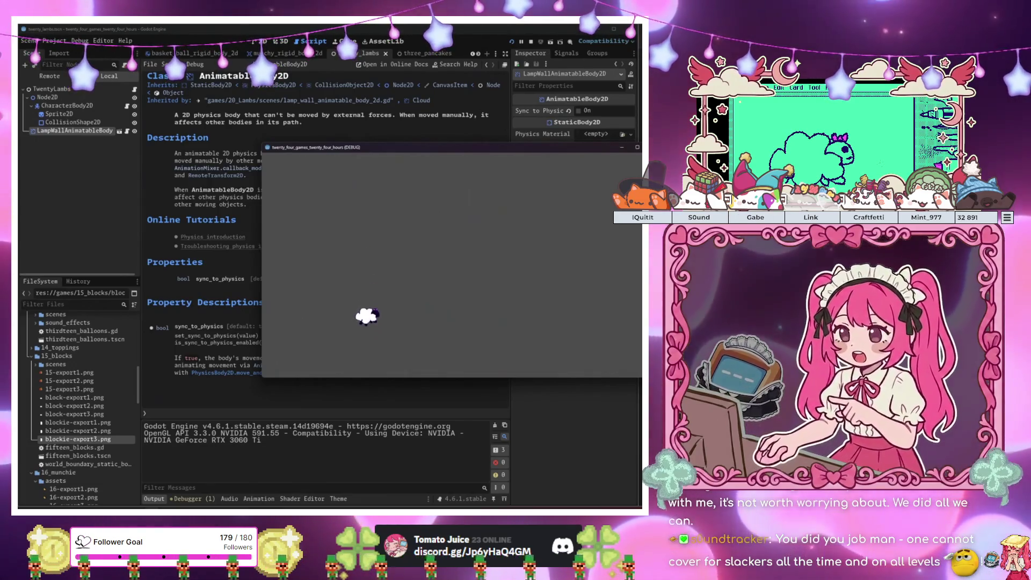
{"action": "key", "text": "Up"}
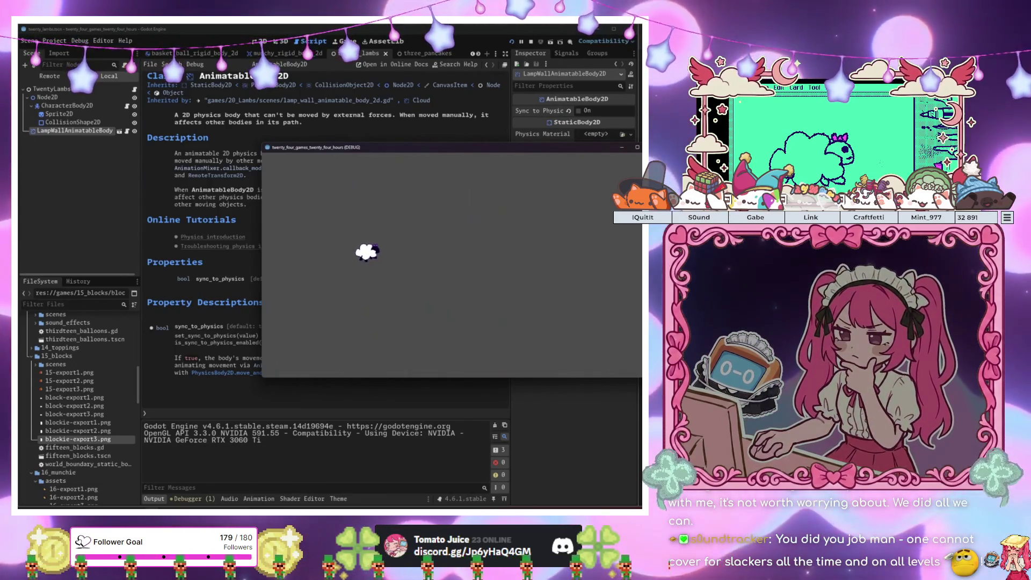
{"action": "key", "text": "F8"}
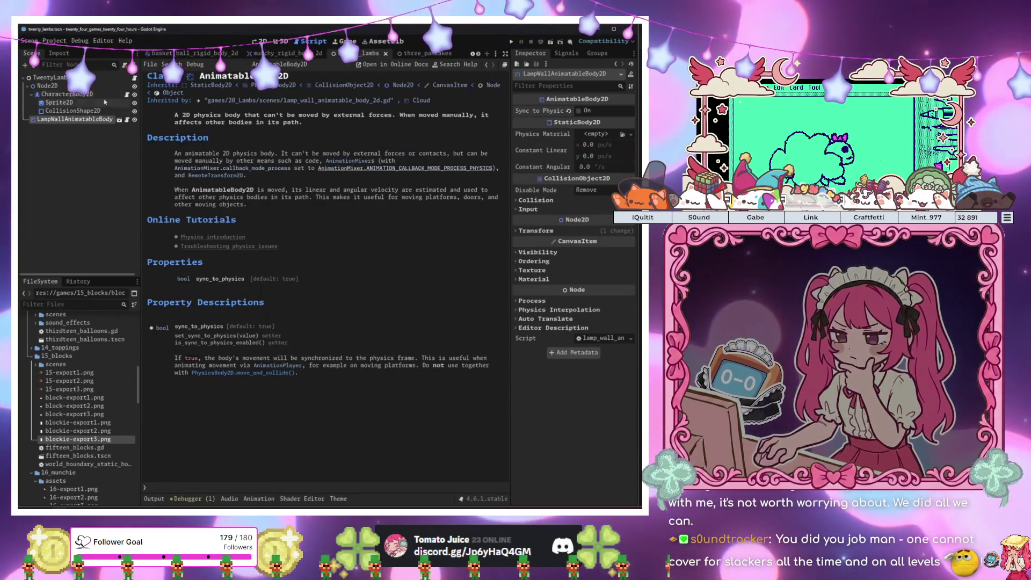
Switch through the open scenes to twenty_hoops and inspect its AnimatableBody2D node
{"action": "key", "text": "ctrl+Tab"}
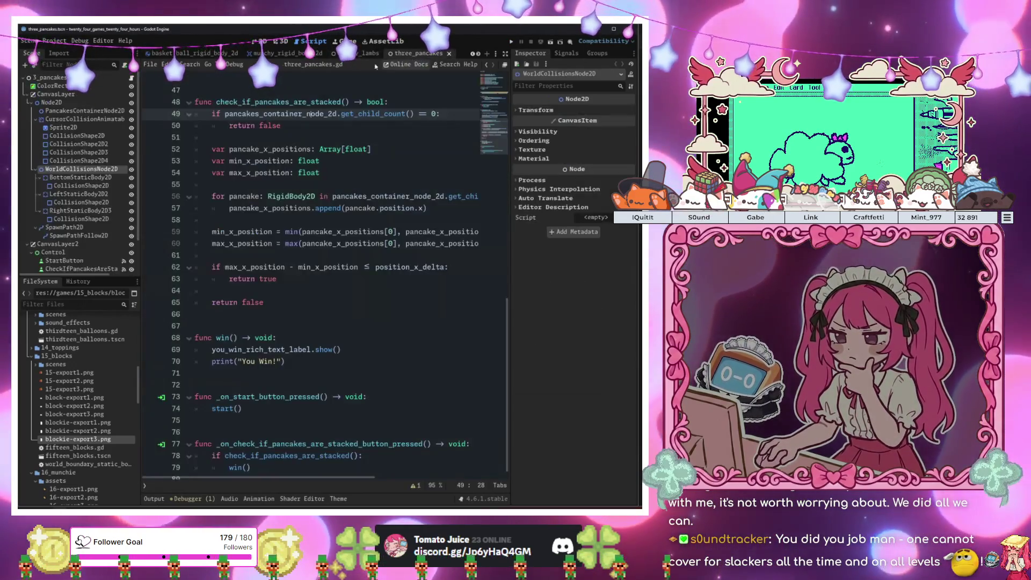
{"action": "key", "text": "ctrl+Tab"}
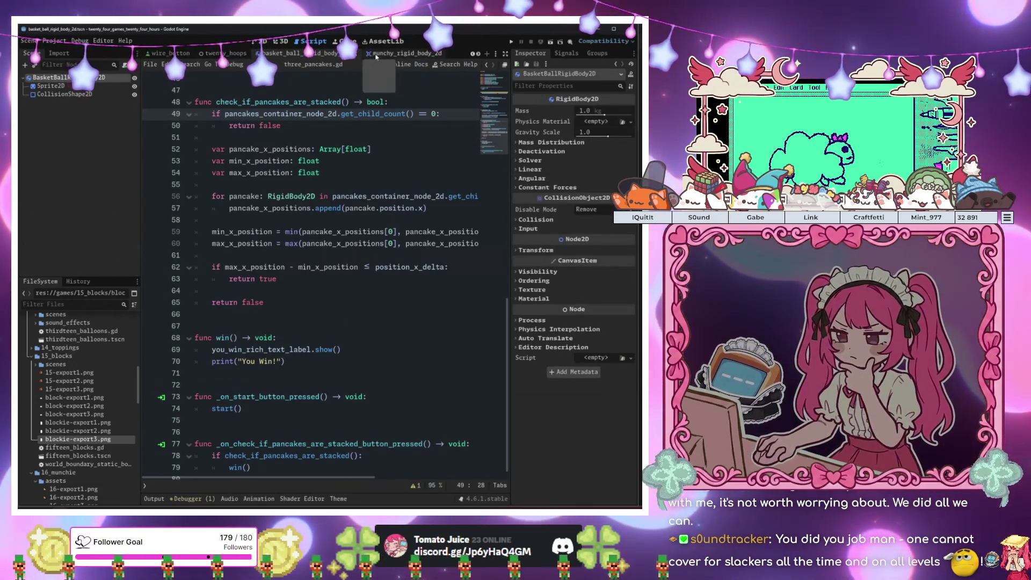
{"action": "left_click", "coordinate": [226, 56]}
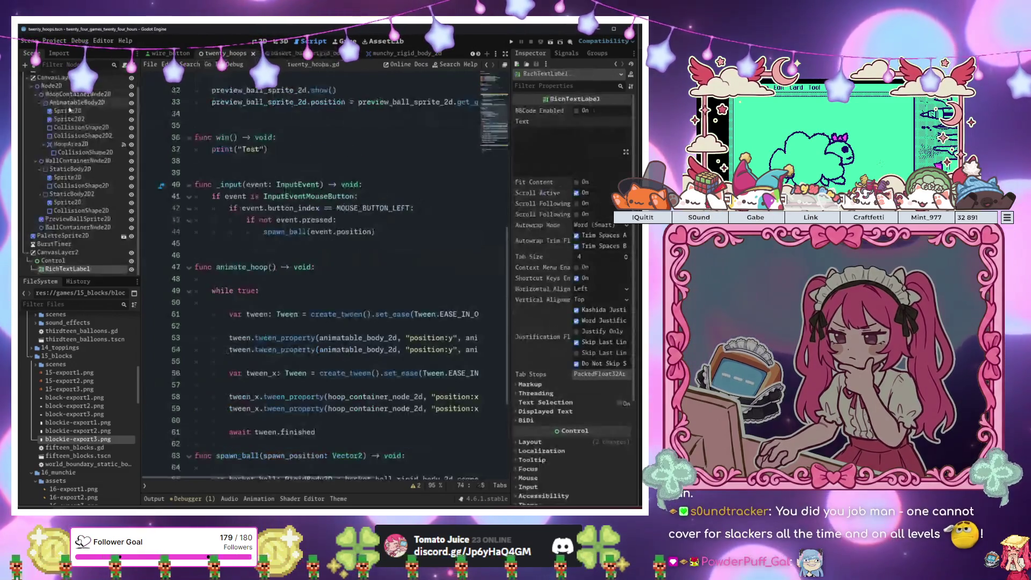
{"action": "scroll", "coordinate": [58, 189], "scroll_direction": "up", "scroll_amount": 2}
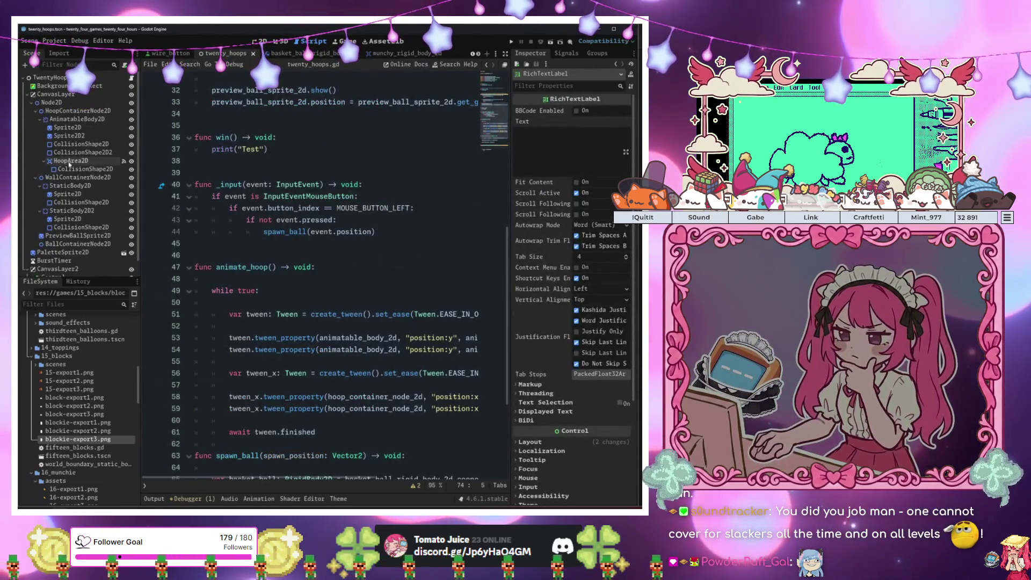
{"action": "left_click", "coordinate": [81, 120]}
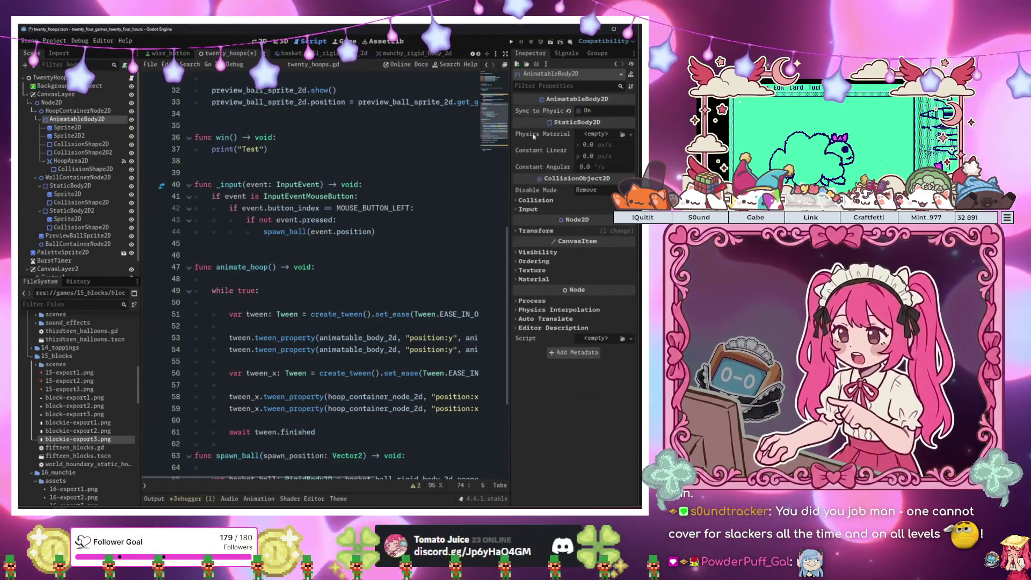
Play only the twenty_hoops scene and drop a ball, then stop and open munchy_rigid_body_2d
{"action": "right_click", "coordinate": [244, 54]}
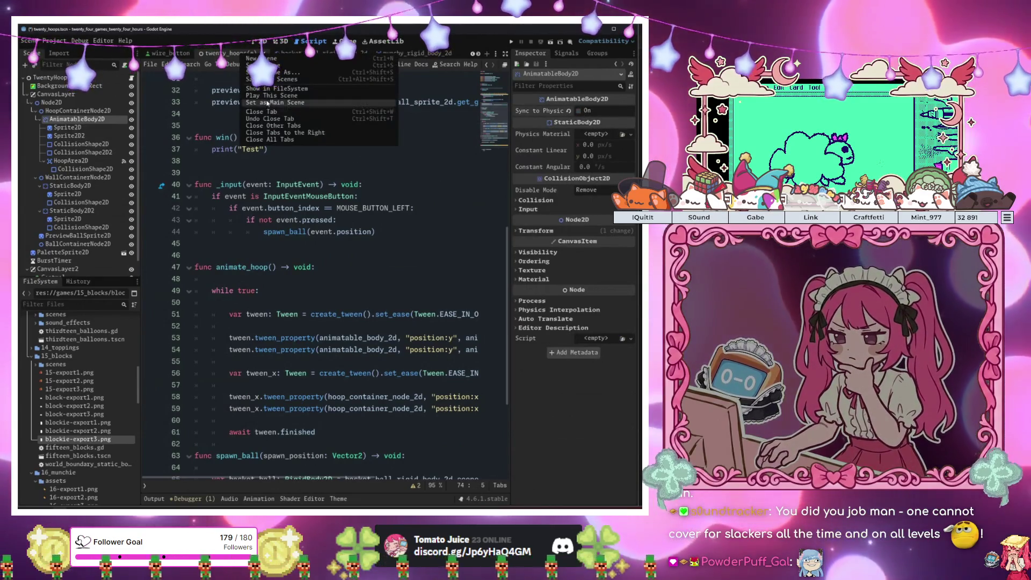
{"action": "left_click", "coordinate": [267, 95]}
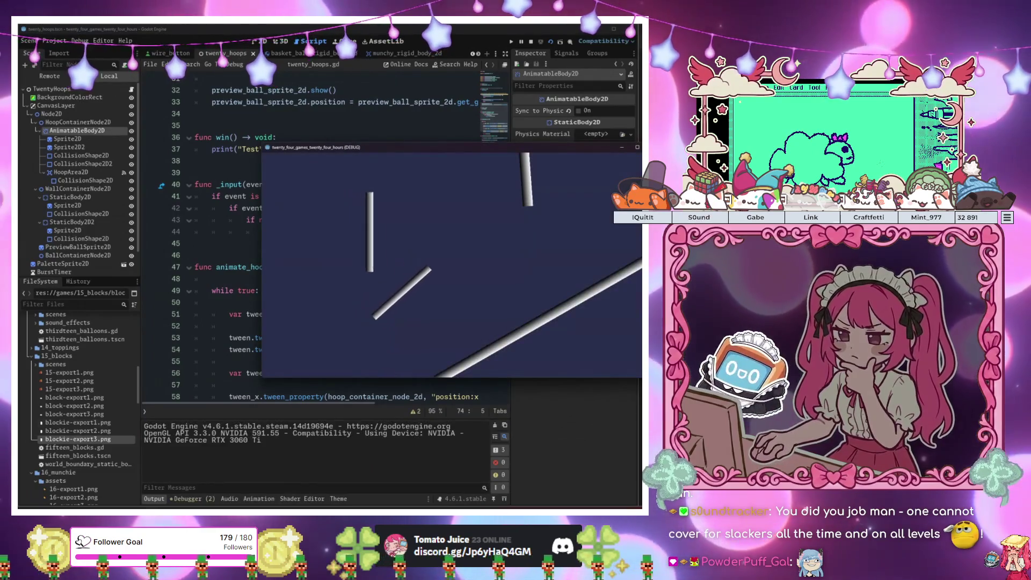
{"action": "left_click", "coordinate": [548, 276]}
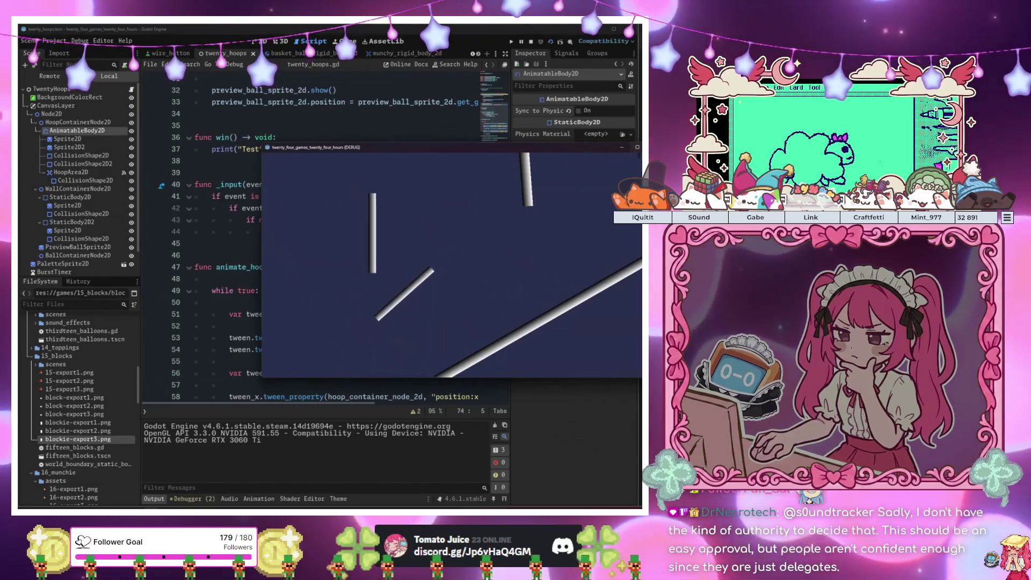
{"action": "key", "text": "F8"}
{"action": "left_click", "coordinate": [399, 54]}
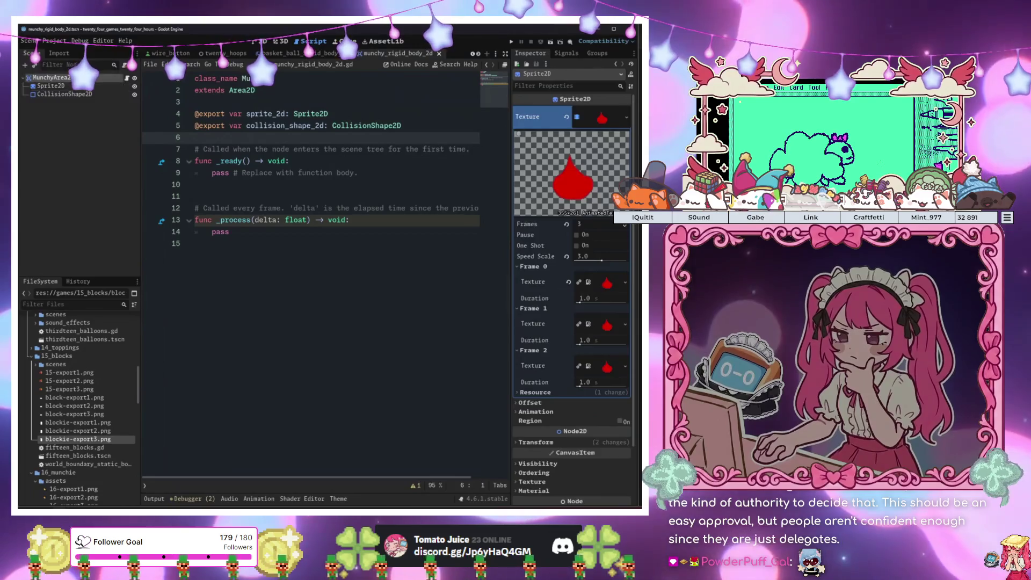
{"action": "left_click", "coordinate": [98, 77]}
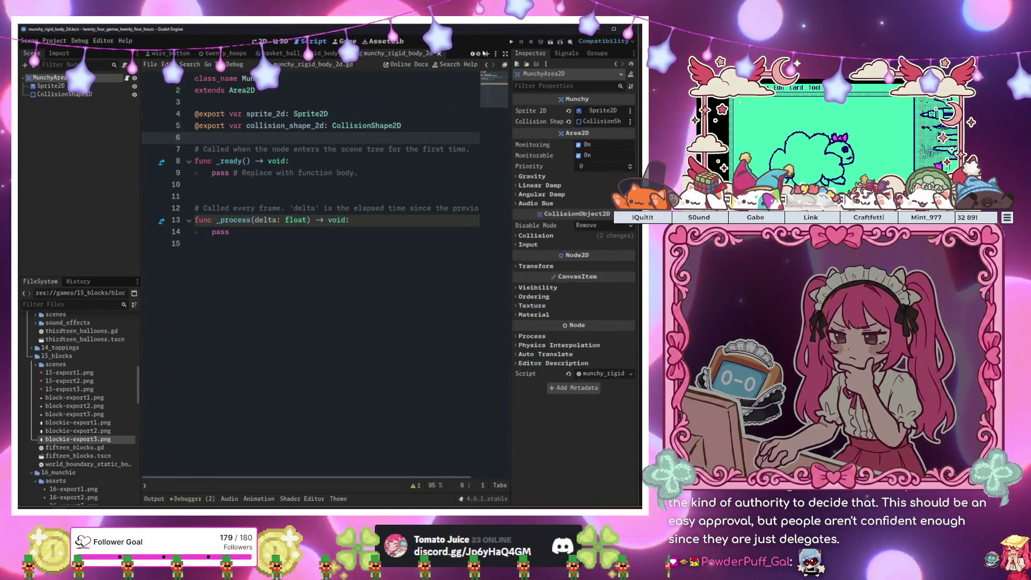
Return to the lamp wall script and add a new line below the position update in _process
{"action": "left_click", "coordinate": [391, 54]}
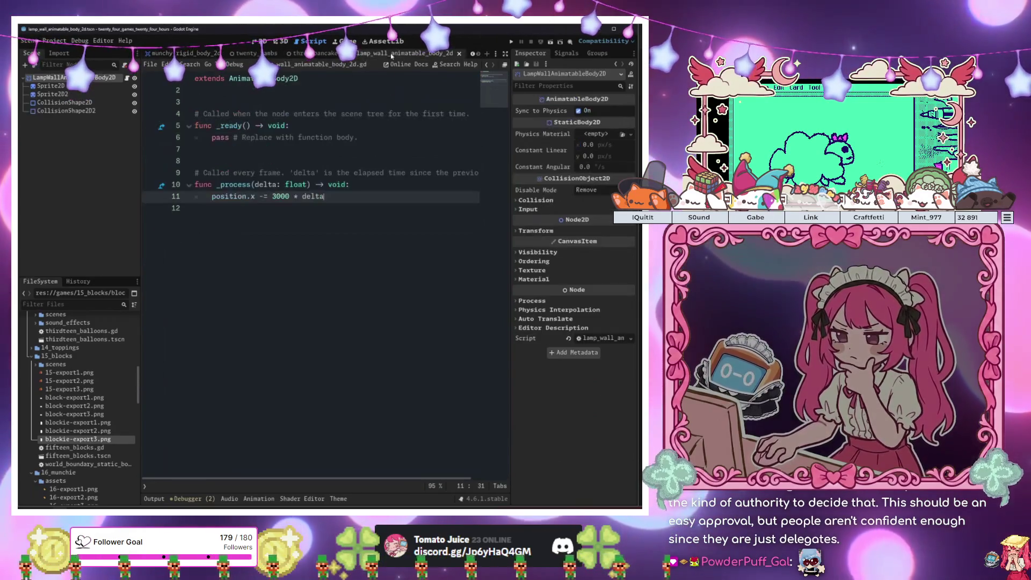
{"action": "left_click", "coordinate": [265, 41]}
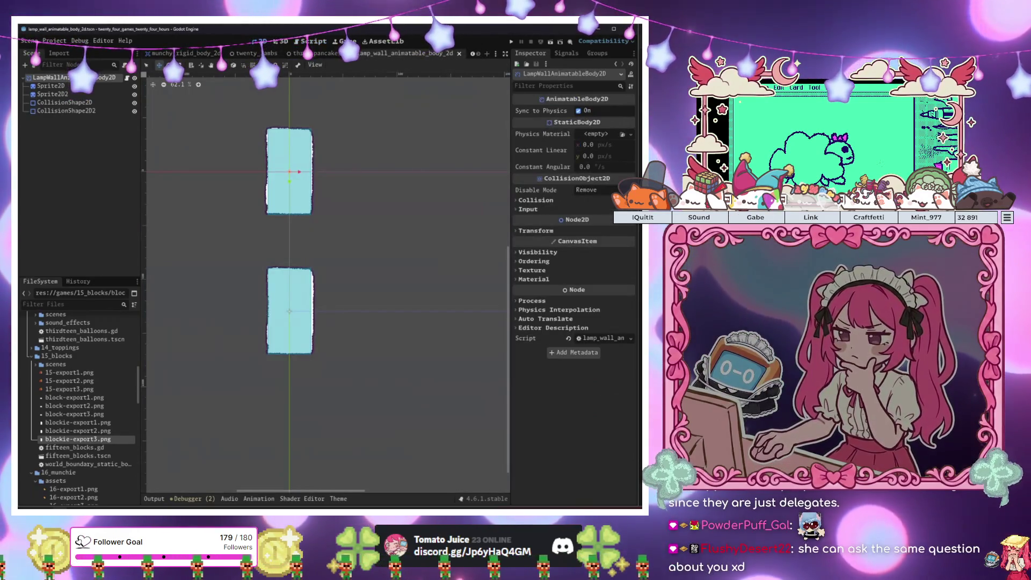
{"action": "left_click", "coordinate": [127, 78]}
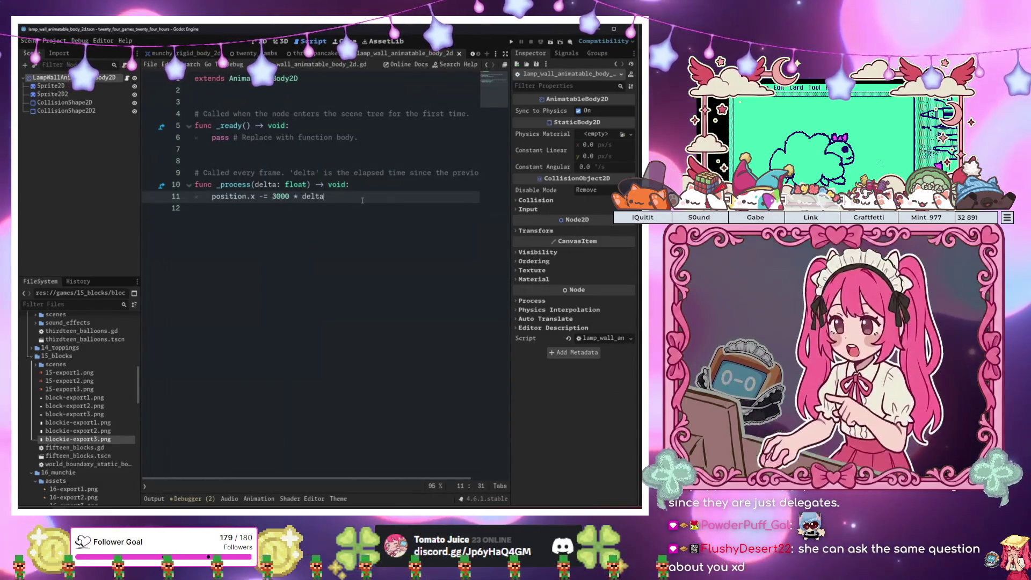
{"action": "left_click", "coordinate": [367, 186]}
{"action": "key", "text": "Return"}
{"action": "key", "text": "Return"}
{"action": "key", "text": "Return"}
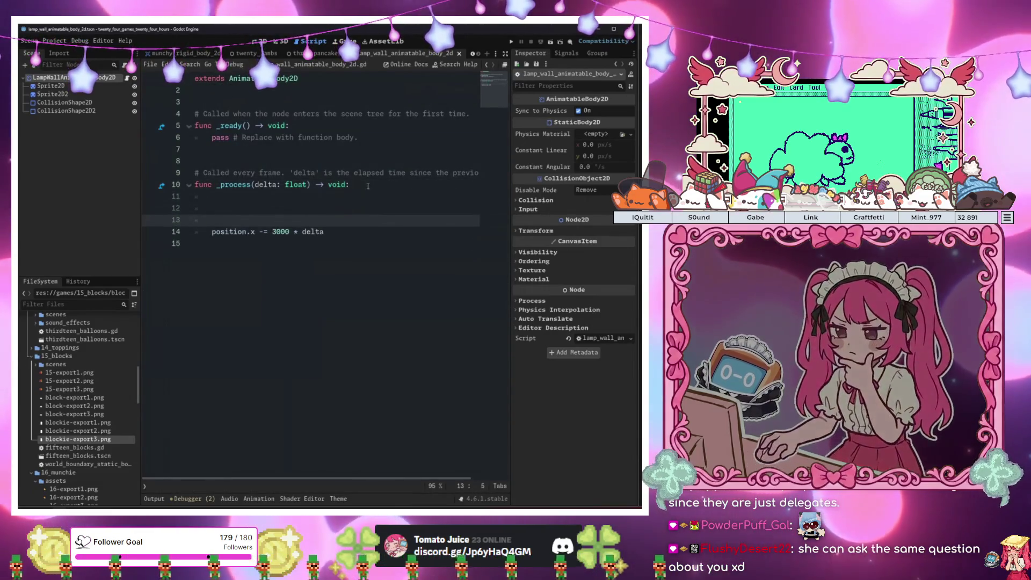
{"action": "key", "text": "BackSpace"}
{"action": "key", "text": "BackSpace"}
{"action": "key", "text": "BackSpace"}
{"action": "key", "text": "BackSpace"}
{"action": "key", "text": "BackSpace"}
{"action": "key", "text": "Down"}
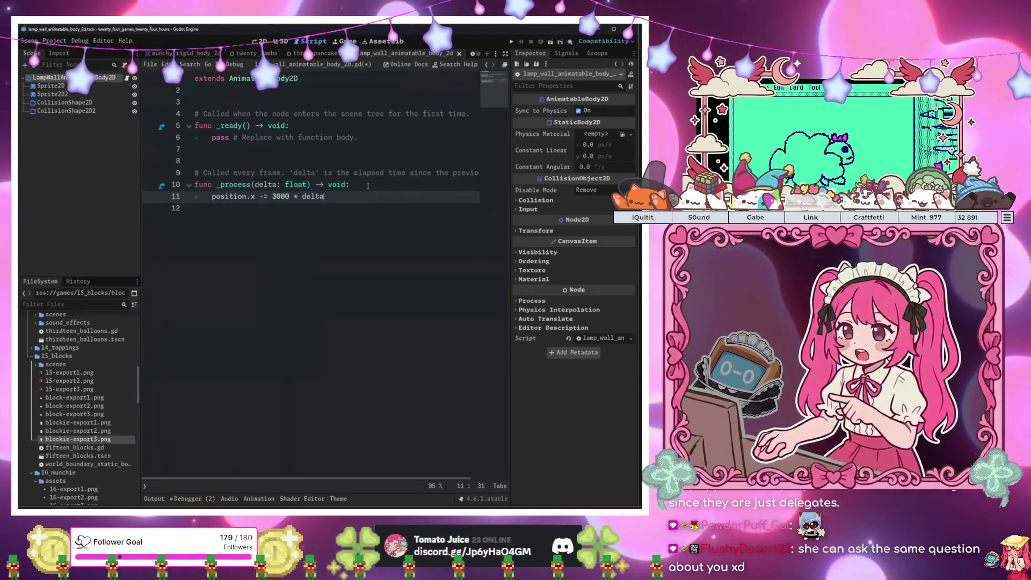
{"action": "key", "text": "Return"}
{"action": "key", "text": "Return"}
Add 'if position.x <= 300:' resetting position.x to 1400, then save and run the game
{"action": "type", "text": "if position"}
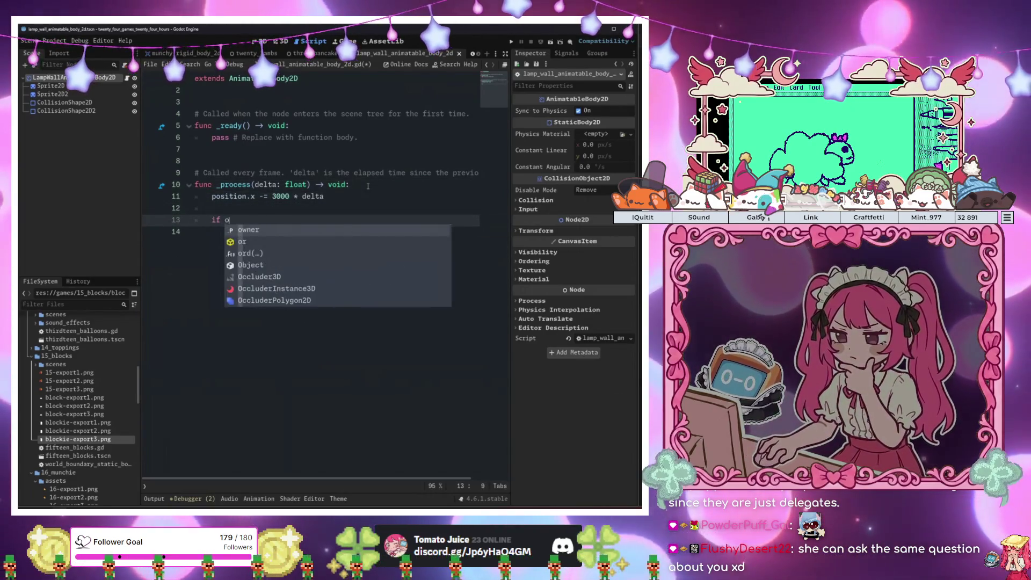
{"action": "type", "text": ".x "}
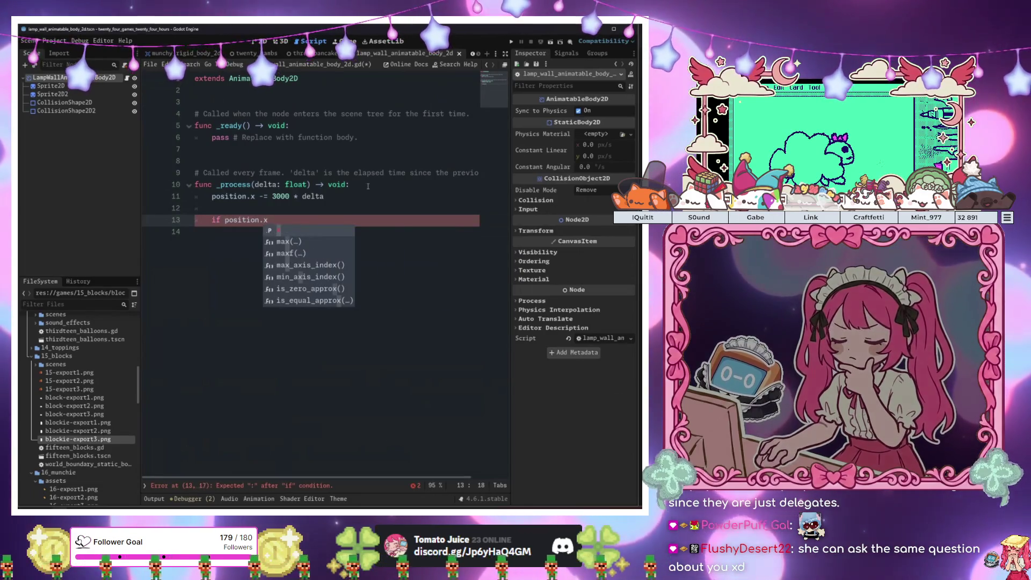
{"action": "type", "text": "<="}
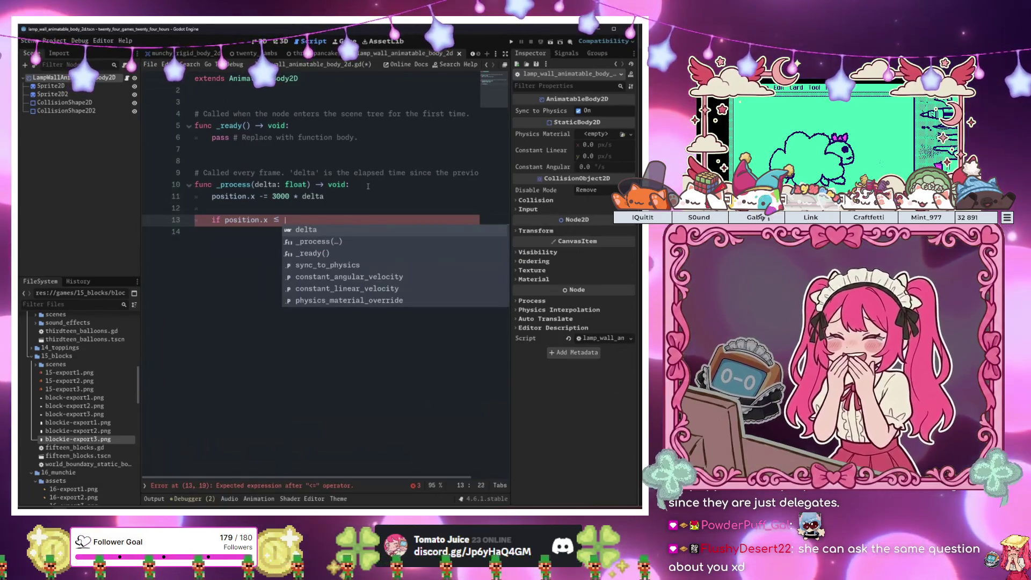
{"action": "type", "text": " 309"}
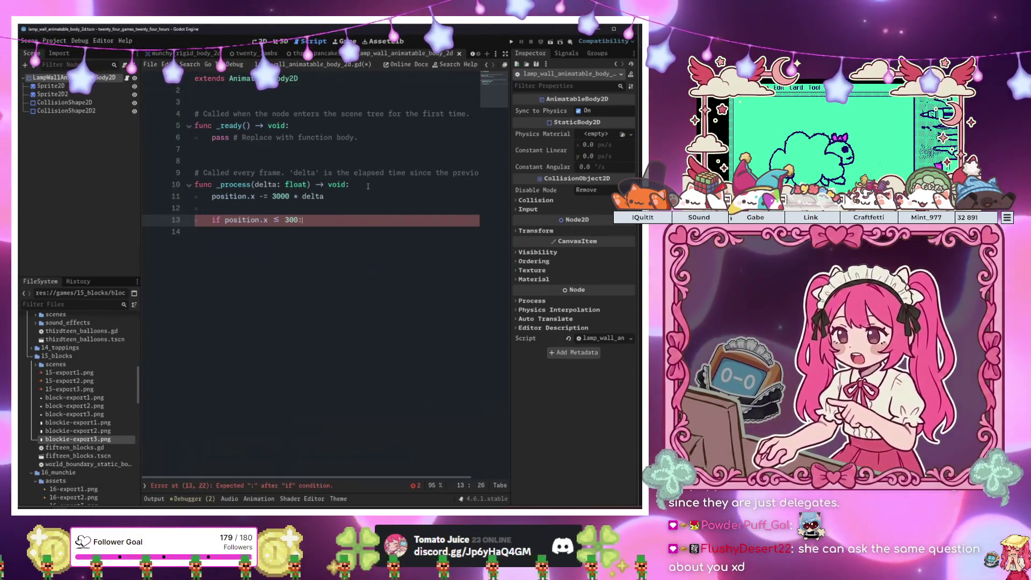
{"action": "type", "text": ":"}
{"action": "key", "text": "Return"}
{"action": "type", "text": "po"}
{"action": "key", "text": "Return"}
{"action": "type", "text": ".x  ="}
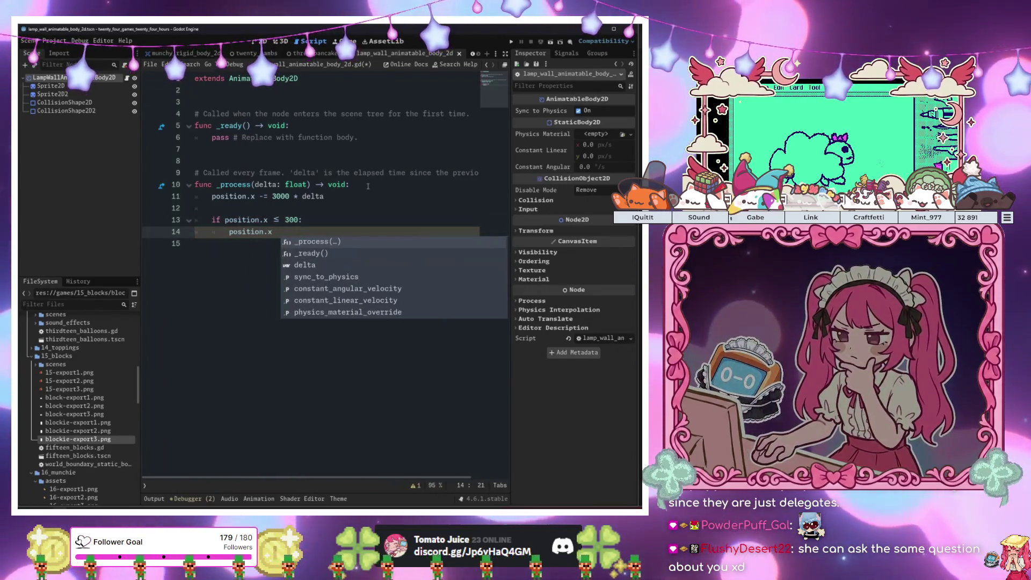
{"action": "key", "text": "BackSpace"}
{"action": "key", "text": "BackSpace"}
{"action": "type", "text": "= 14"}
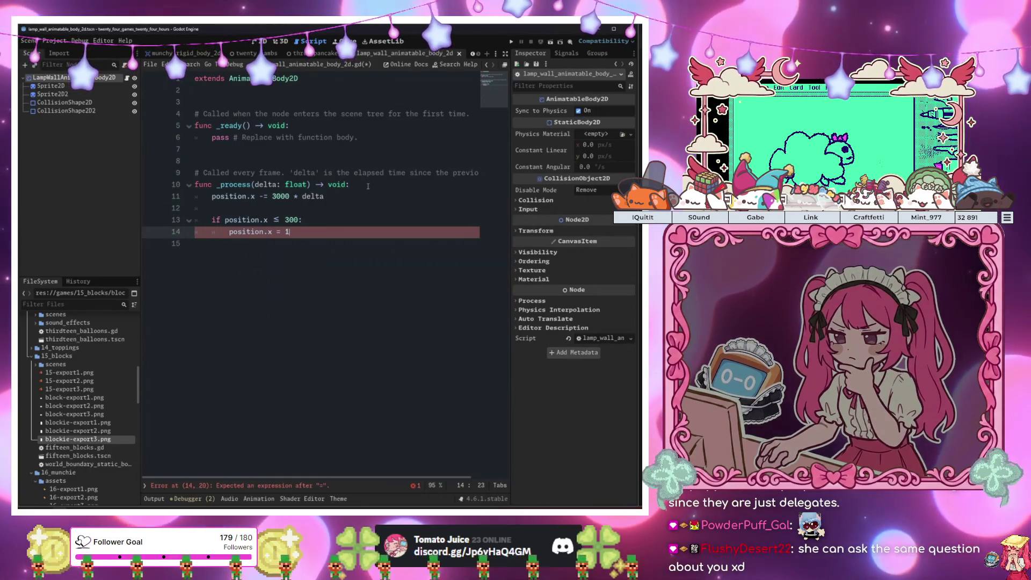
{"action": "type", "text": "9"}
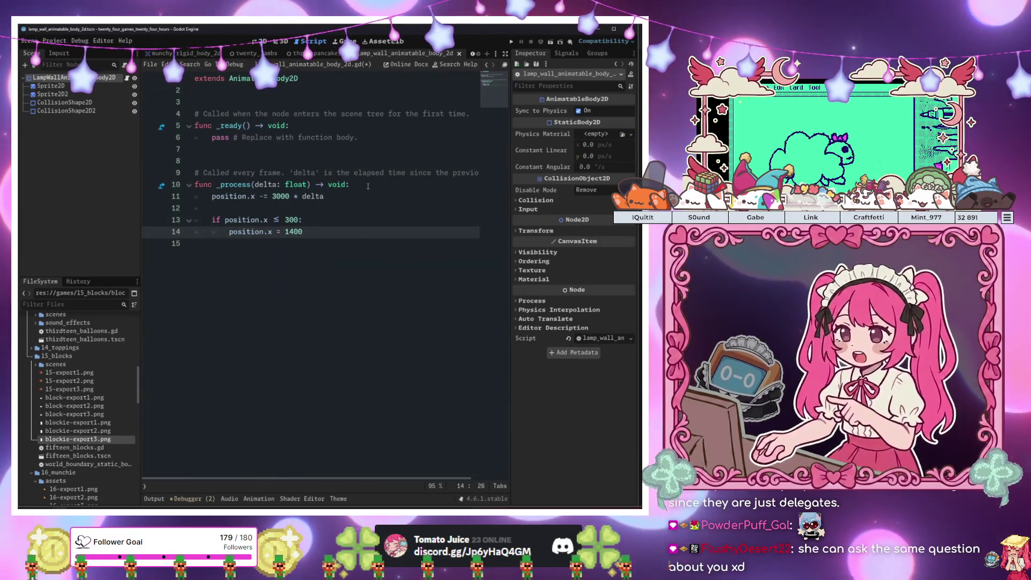
{"action": "left_click", "coordinate": [367, 187]}
{"action": "key", "text": "F5"}
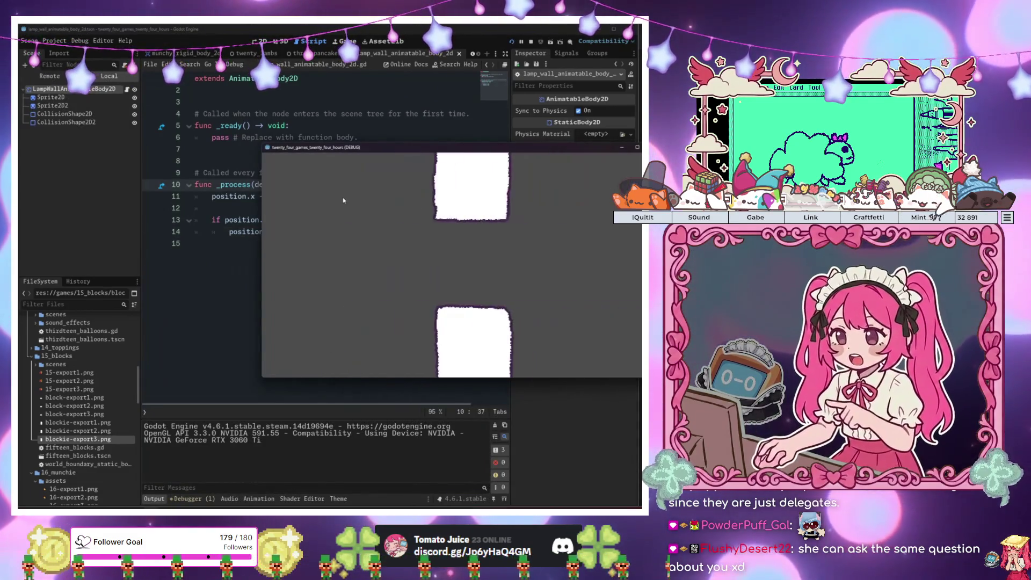
Change the wall's x threshold from 300 to -300 and test-run the game
{"action": "left_click", "coordinate": [408, 134]}
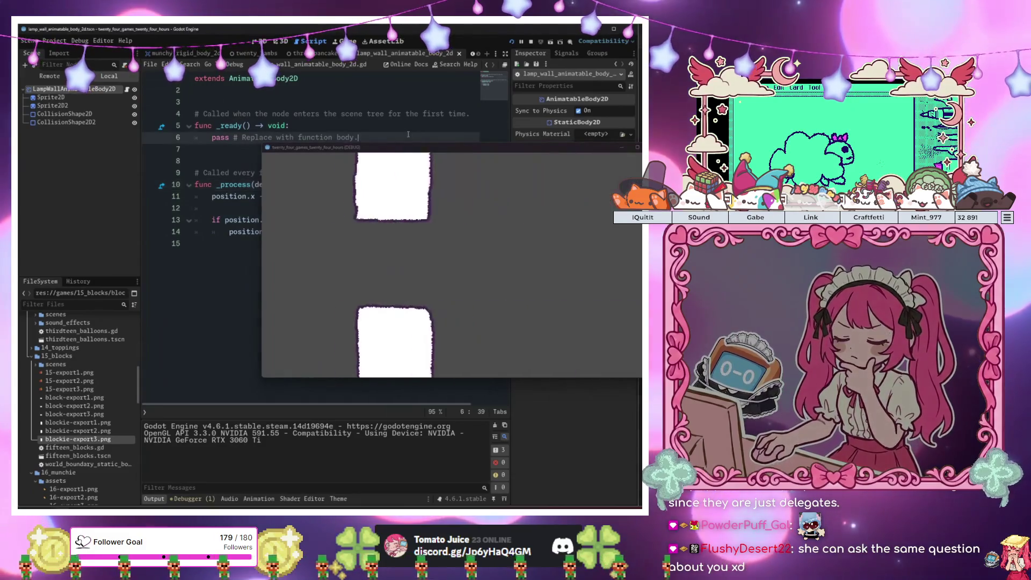
{"action": "key", "text": "F8"}
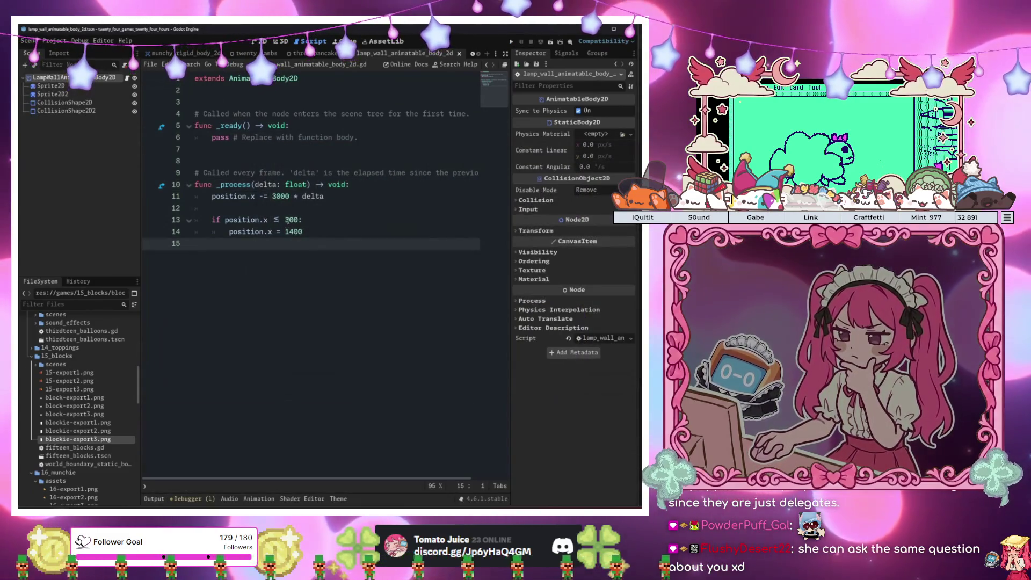
{"action": "left_click", "coordinate": [286, 219]}
{"action": "type", "text": "-"}
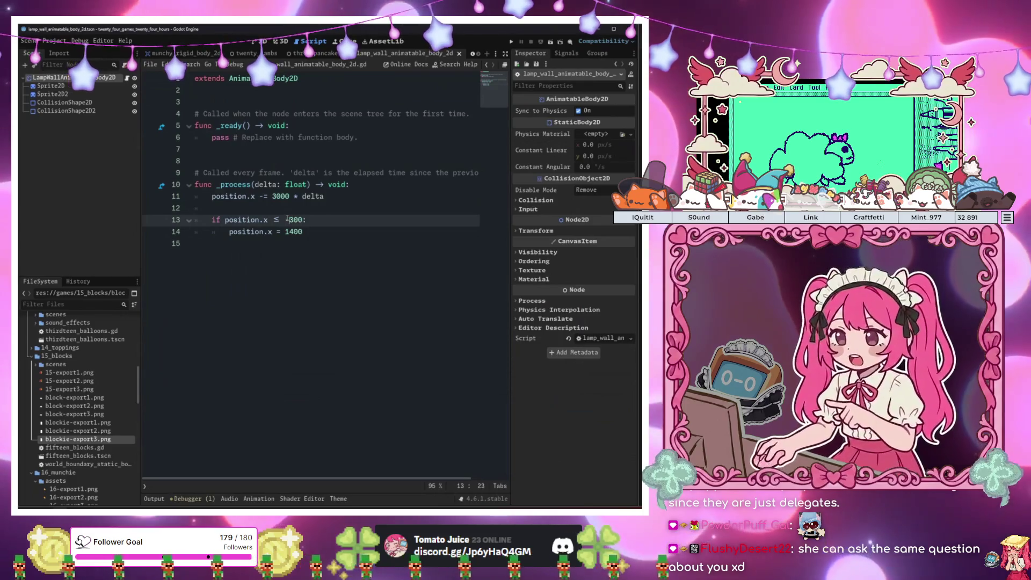
{"action": "key", "text": "F5"}
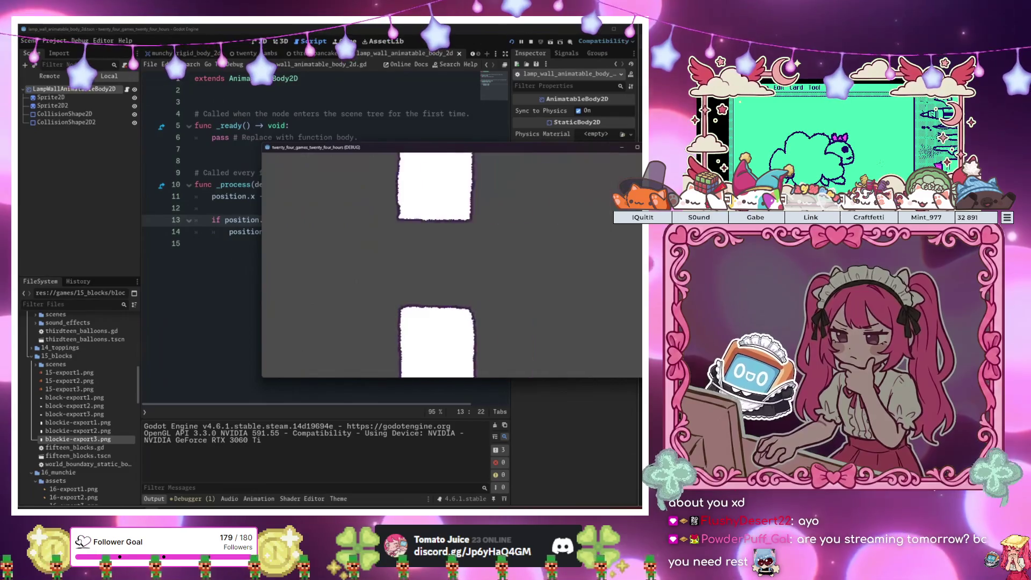
{"action": "key", "text": "F8"}
Add a new function reset_position() -> void below the if block
{"action": "left_click", "coordinate": [348, 232]}
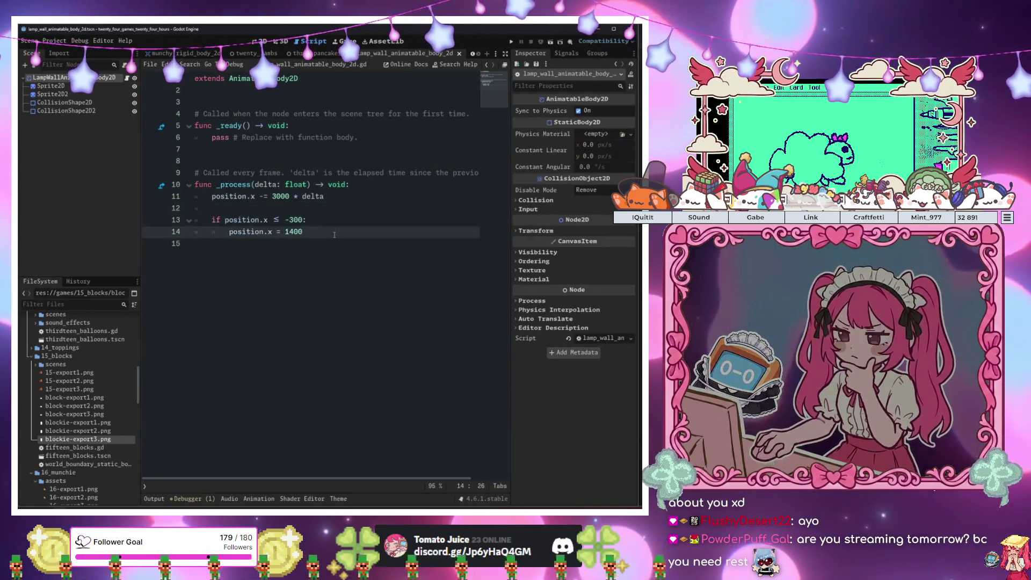
{"action": "key", "text": "Return"}
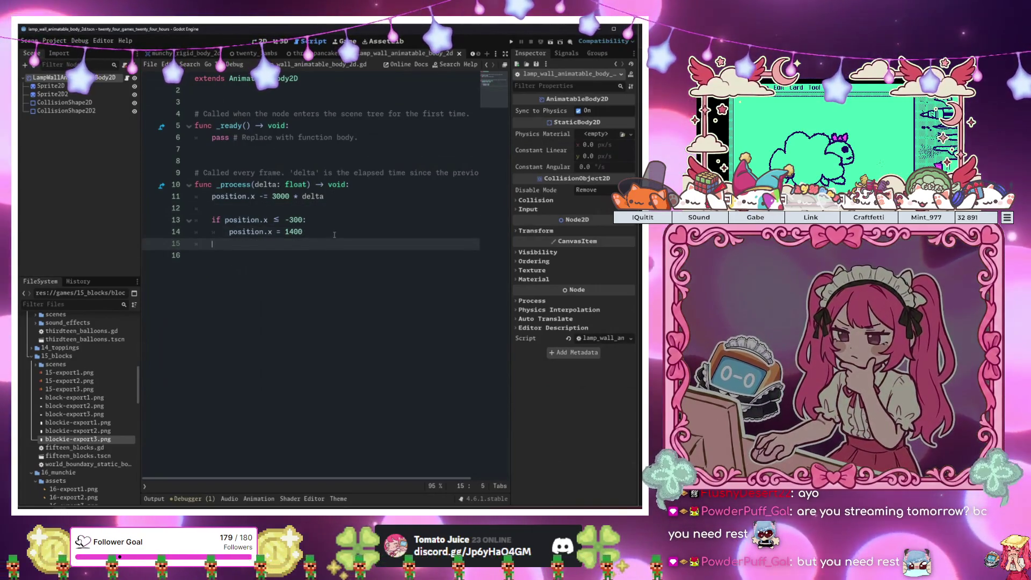
{"action": "key", "text": "BackSpace"}
{"action": "key", "text": "Return"}
{"action": "key", "text": "Return"}
{"action": "type", "text": "func rest"}
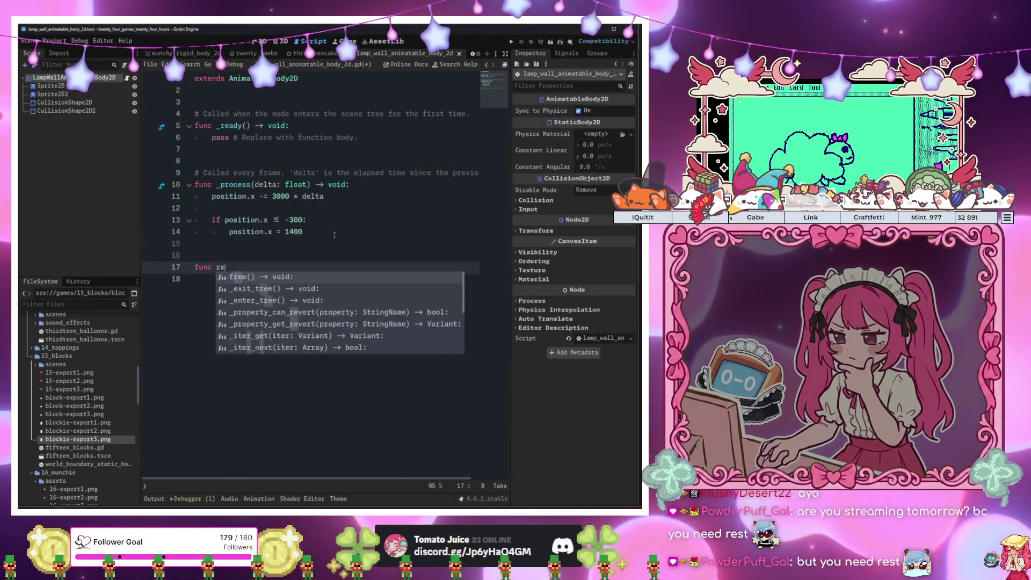
{"action": "key", "text": "BackSpace"}
{"action": "type", "text": "et_p"}
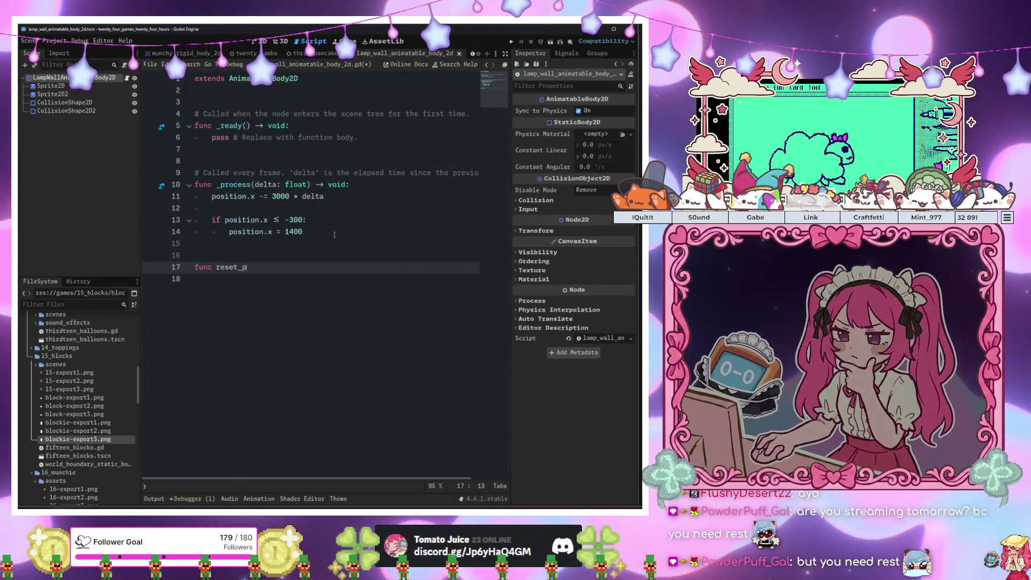
{"action": "type", "text": "osoion() -> void:"}
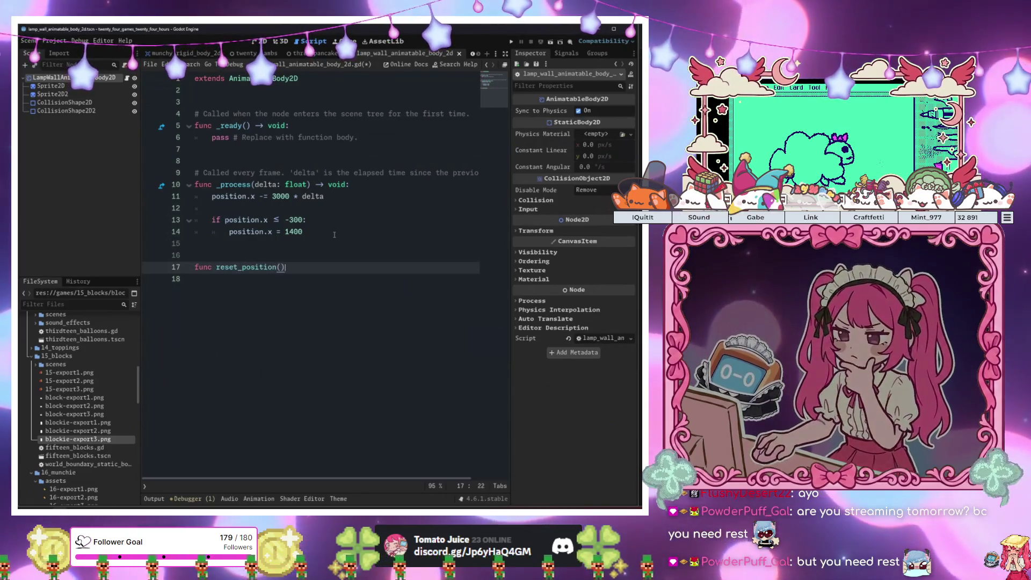
{"action": "key", "text": "Return"}
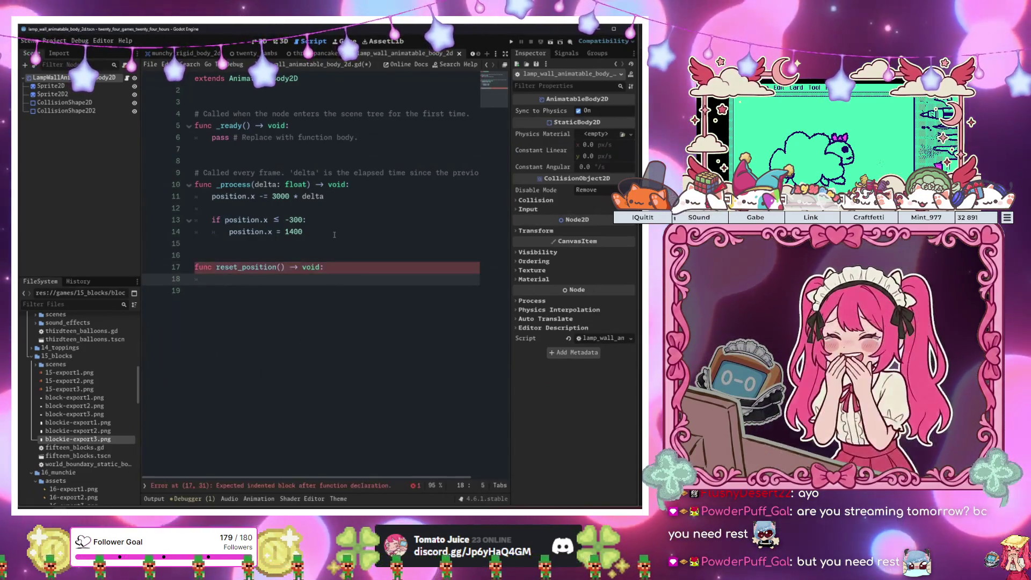
Make reset_position() set position.y to randf_range(-300, 300), then save the script
{"action": "type", "text": "position.y"}
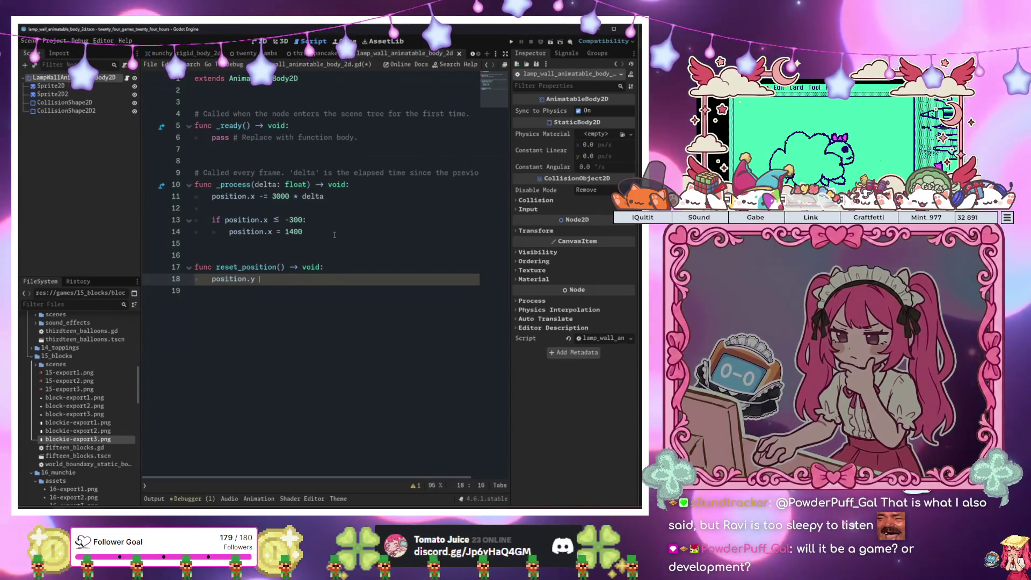
{"action": "type", "text": "= rand"}
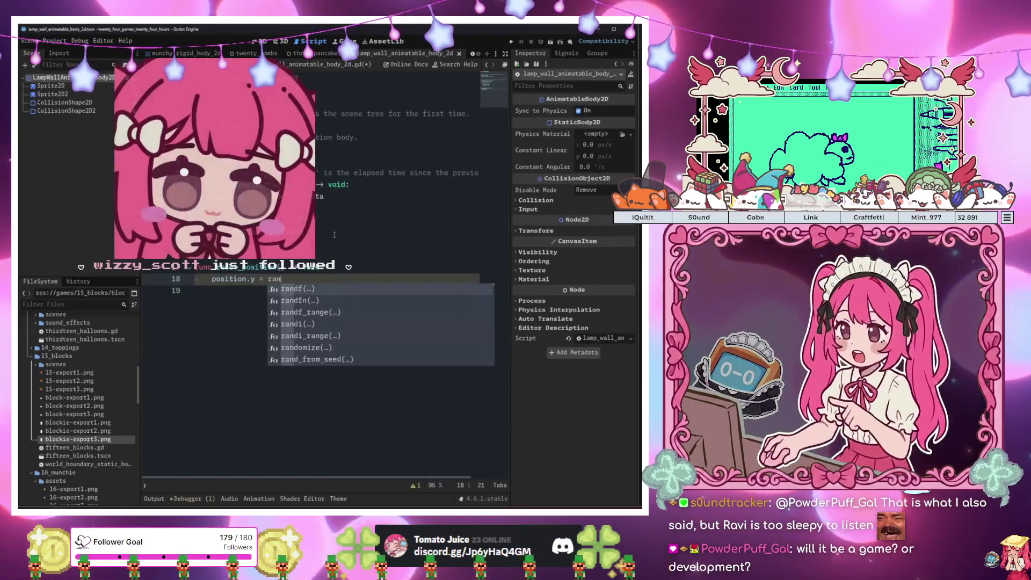
{"action": "key", "text": "Down"}
{"action": "key", "text": "Down"}
{"action": "key", "text": "Return"}
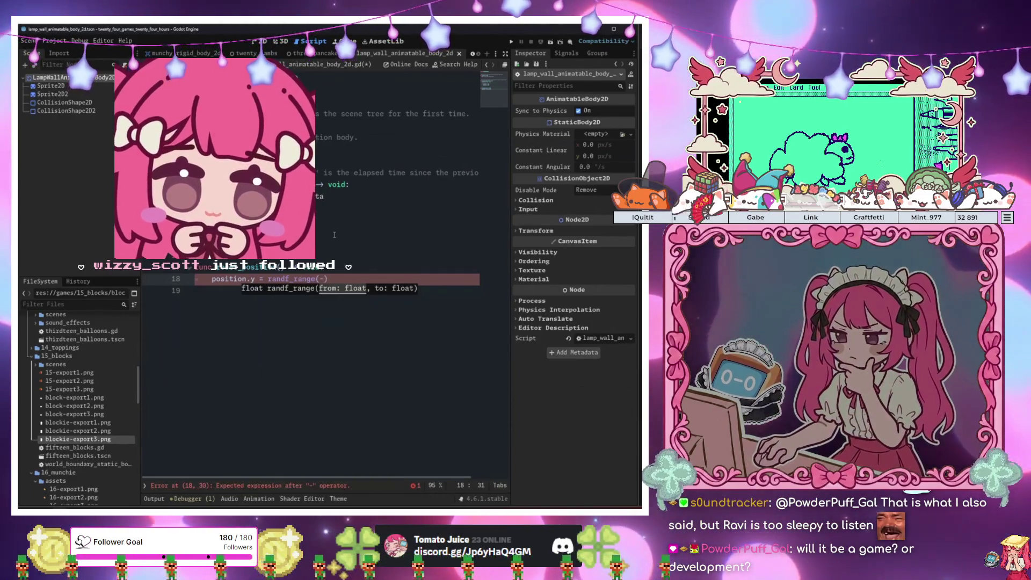
{"action": "type", "text": "300"}
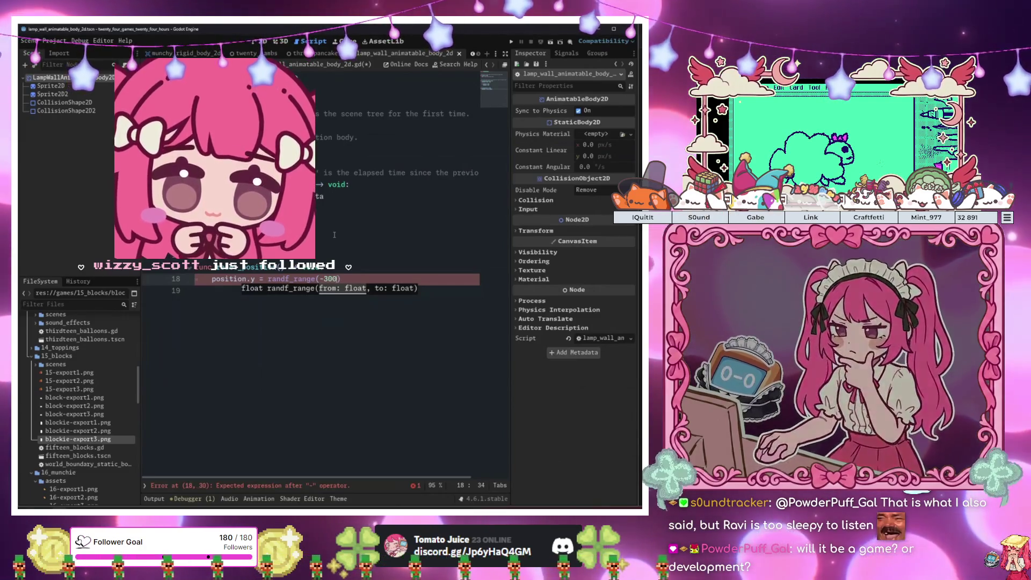
{"action": "type", "text": ","}
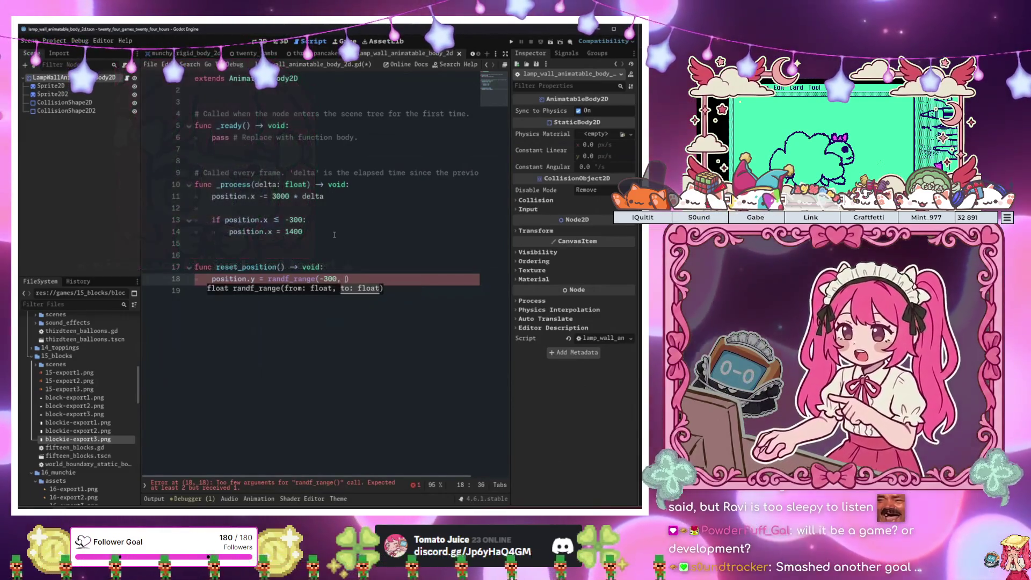
{"action": "key", "text": "ctrl+s"}
{"action": "type", "text": "300"}
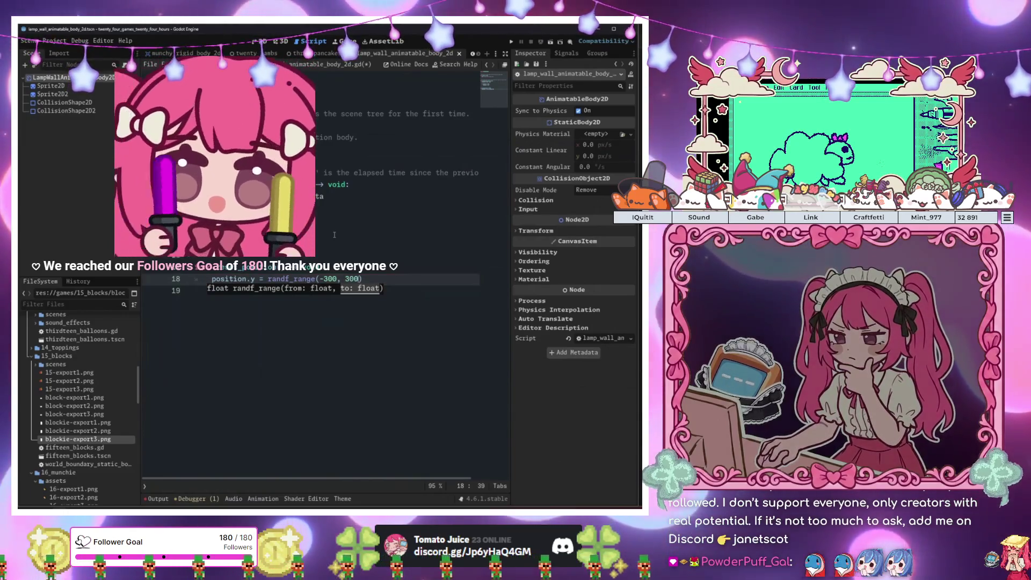
{"action": "key", "text": "Return"}
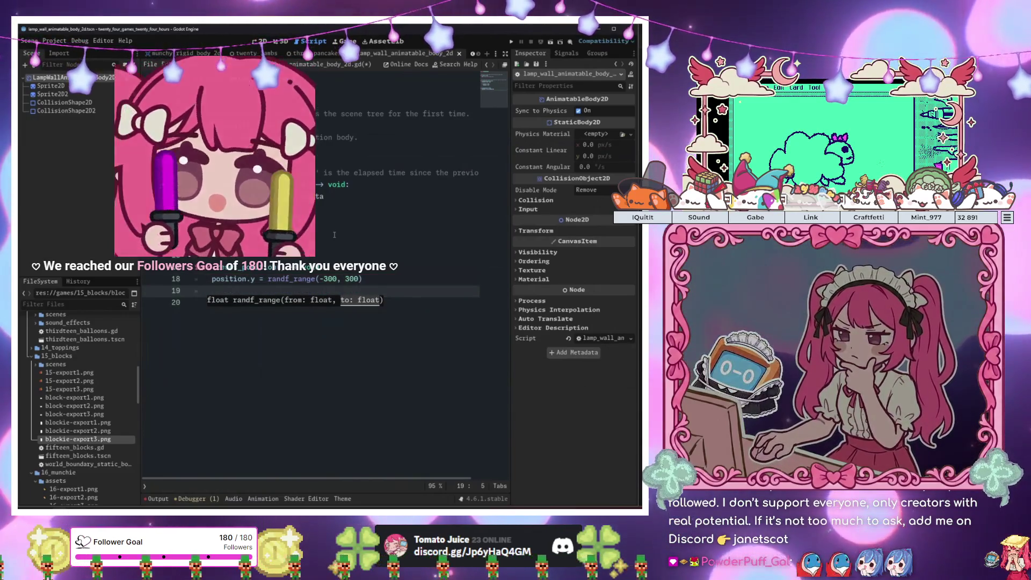
Move position.x = 1400 into reset_position(), call reset_position() in the if block, and playtest
{"action": "left_click_drag", "start_coordinate": [334, 234], "coordinate": [211, 220]}
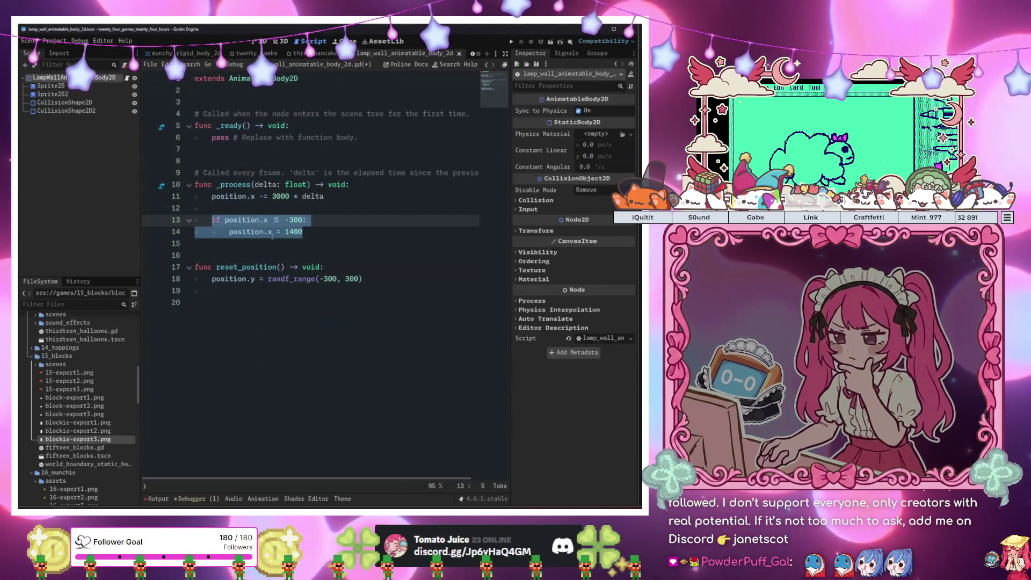
{"action": "left_click", "coordinate": [248, 235], "text": "shift"}
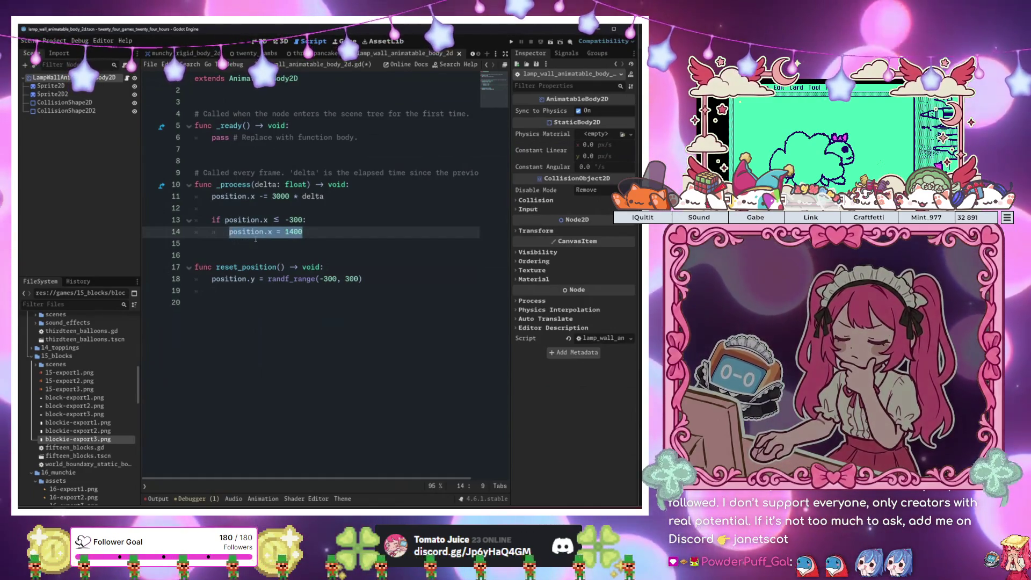
{"action": "key", "text": "ctrl+x"}
{"action": "left_click", "coordinate": [248, 290]}
{"action": "left_click", "coordinate": [246, 231]}
{"action": "key", "text": "Tab"}
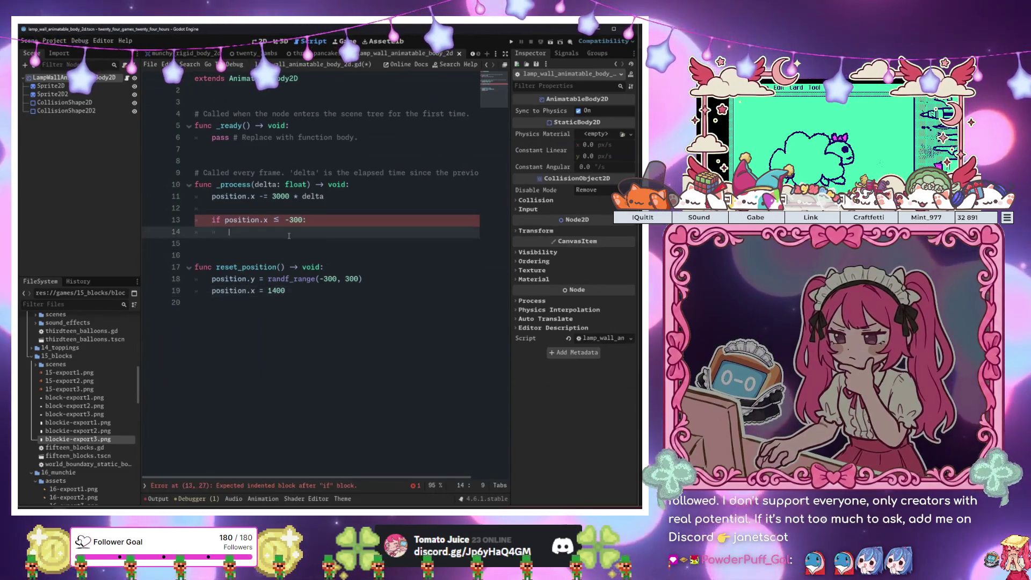
{"action": "type", "text": "res"}
{"action": "key", "text": "Return"}
{"action": "left_click", "coordinate": [319, 247]}
{"action": "key", "text": "F5"}
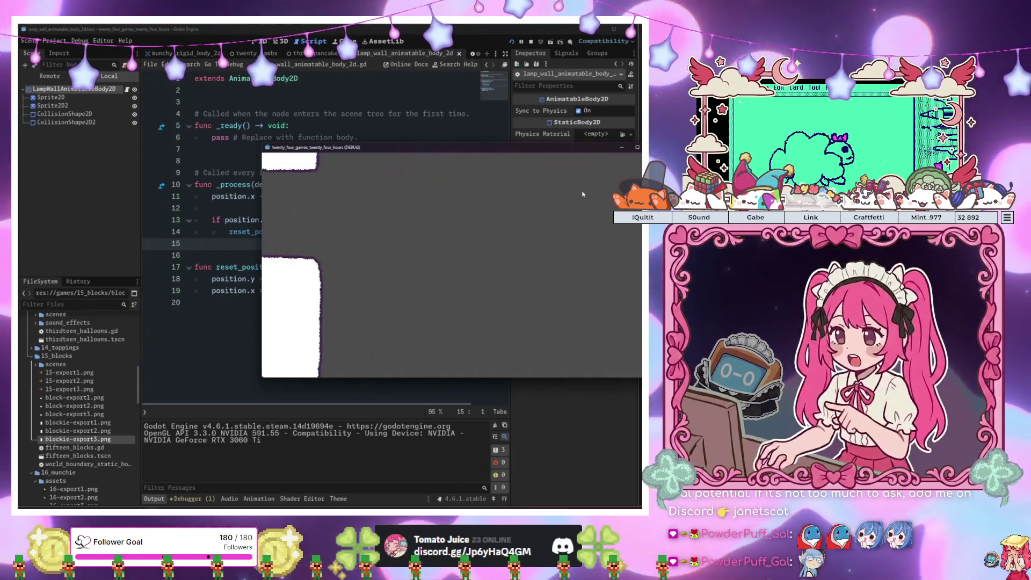
Change line 18 to randf_range(-200, 200) and rerun the game with F5
{"action": "key", "text": "alt+F4"}
{"action": "left_click", "coordinate": [398, 210]}
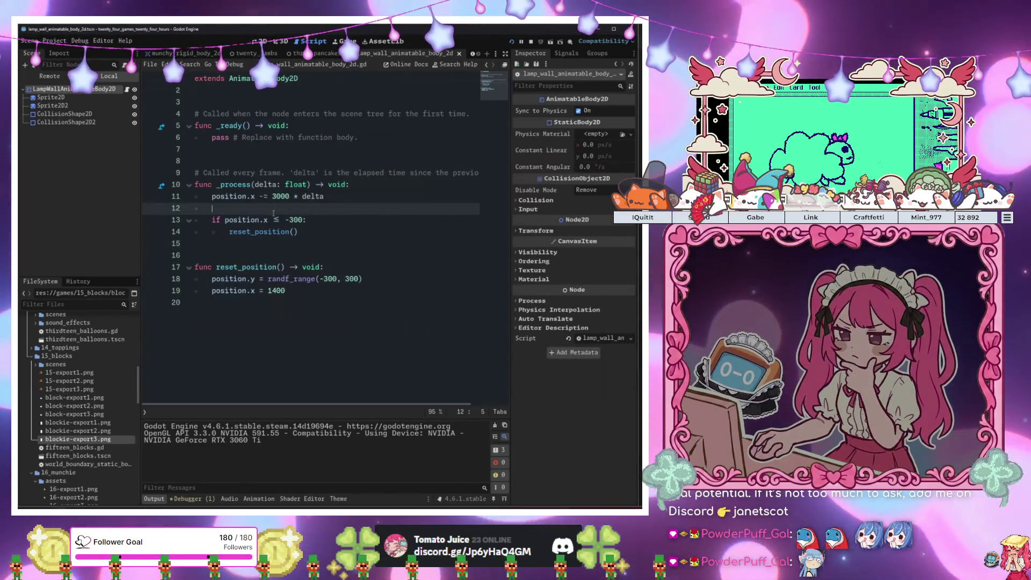
{"action": "left_click", "coordinate": [337, 278]}
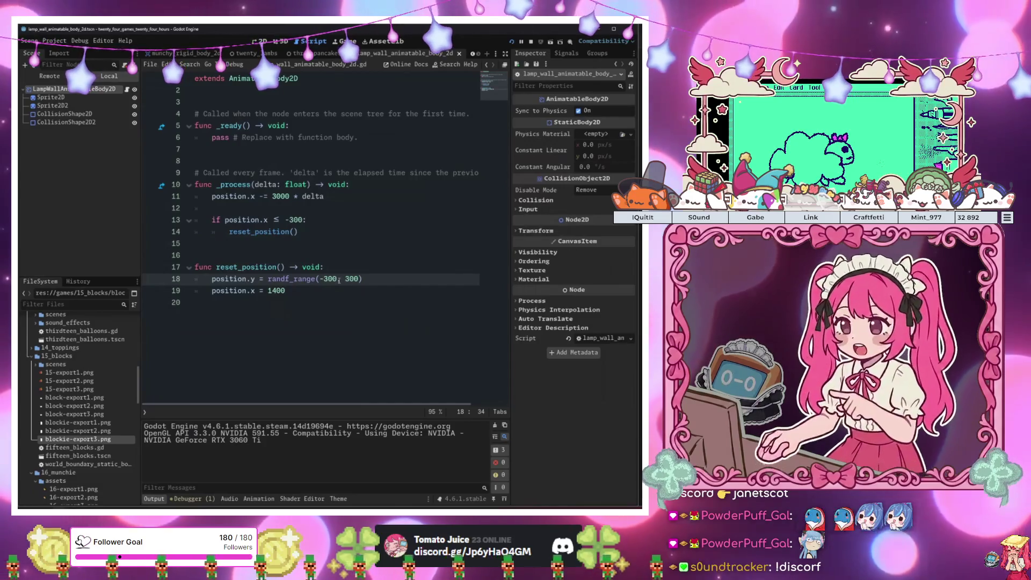
{"action": "left_click", "coordinate": [346, 268]}
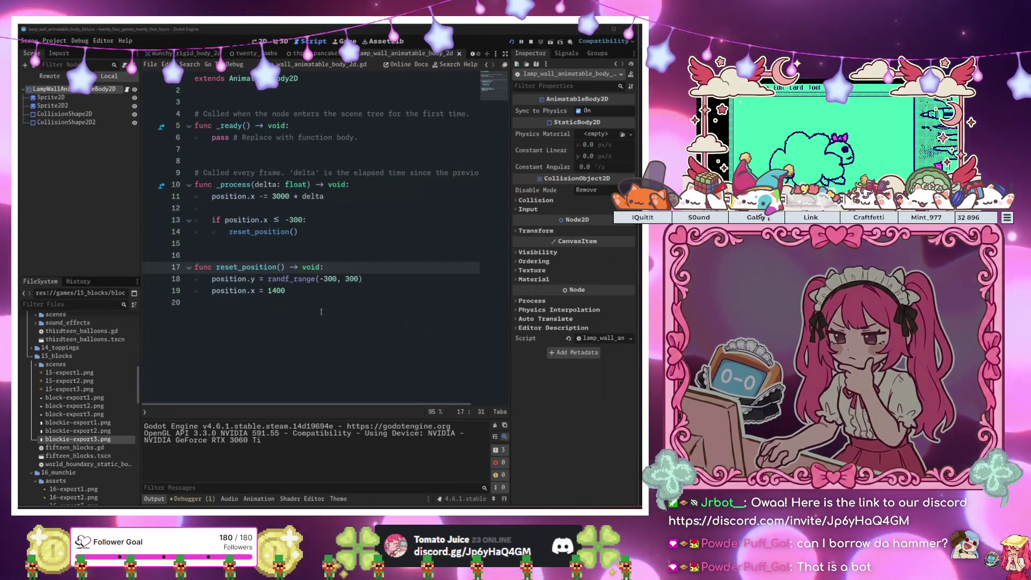
{"action": "left_click", "coordinate": [321, 311]}
{"action": "key", "text": "Up"}
{"action": "key", "text": "Up"}
{"action": "key", "text": "Up"}
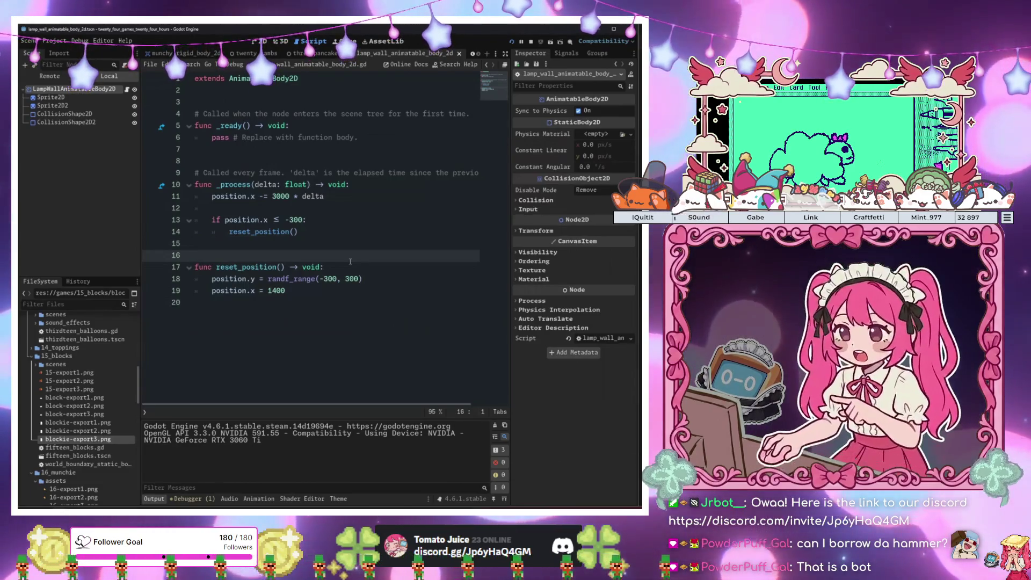
{"action": "left_click", "coordinate": [333, 278]}
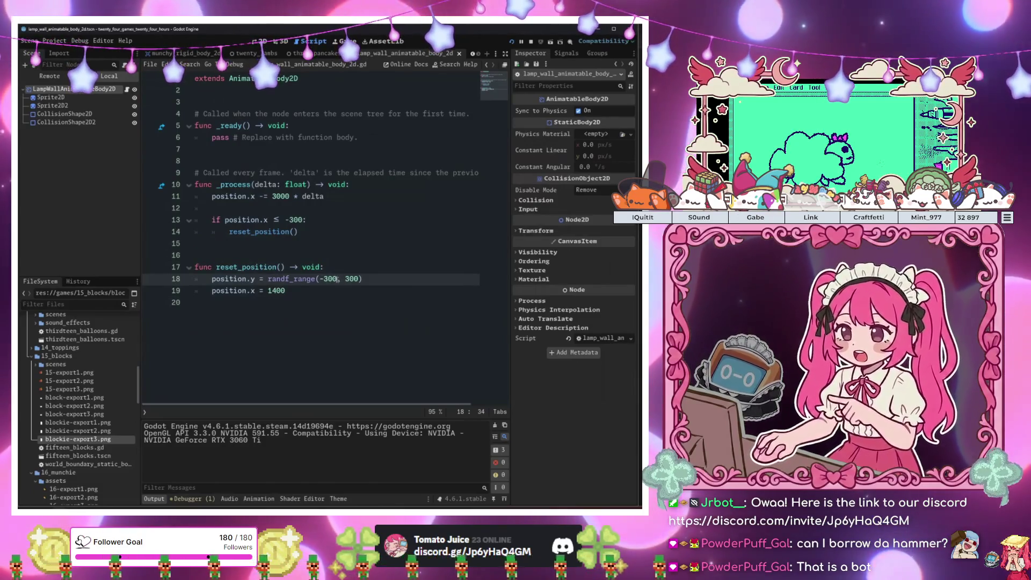
{"action": "type", "text": "200"}
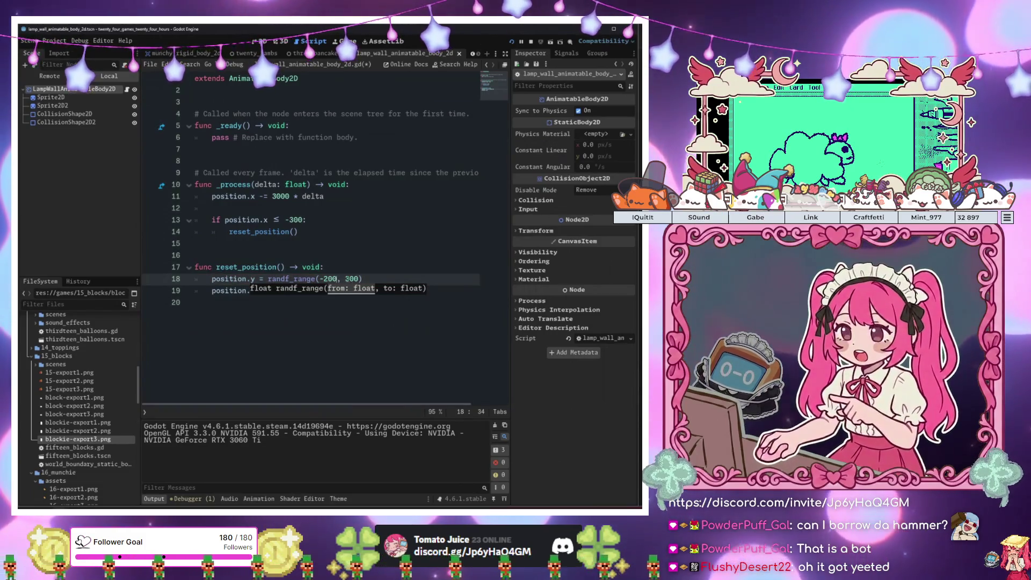
{"action": "left_click", "coordinate": [327, 278]}
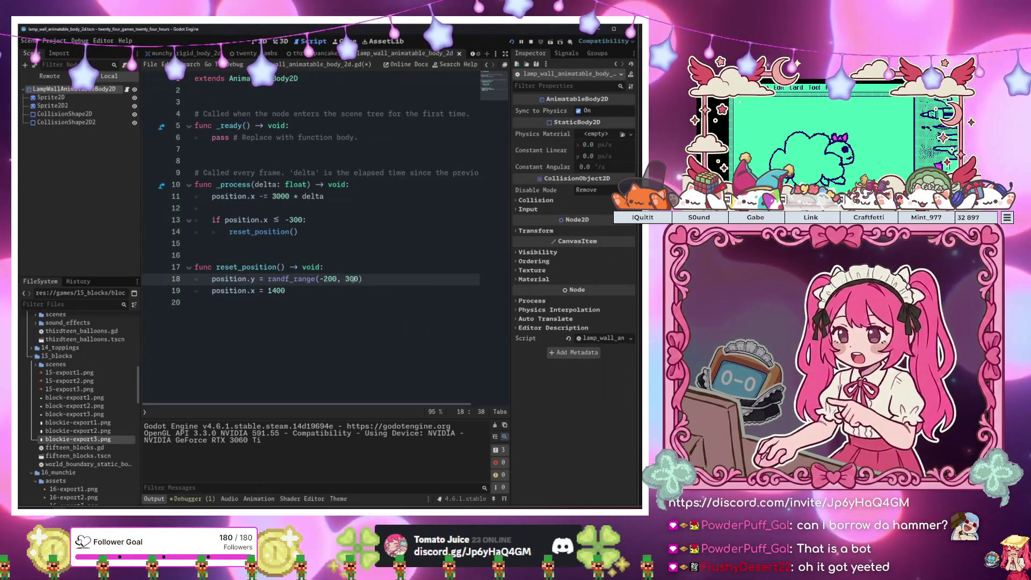
{"action": "type", "text": "200"}
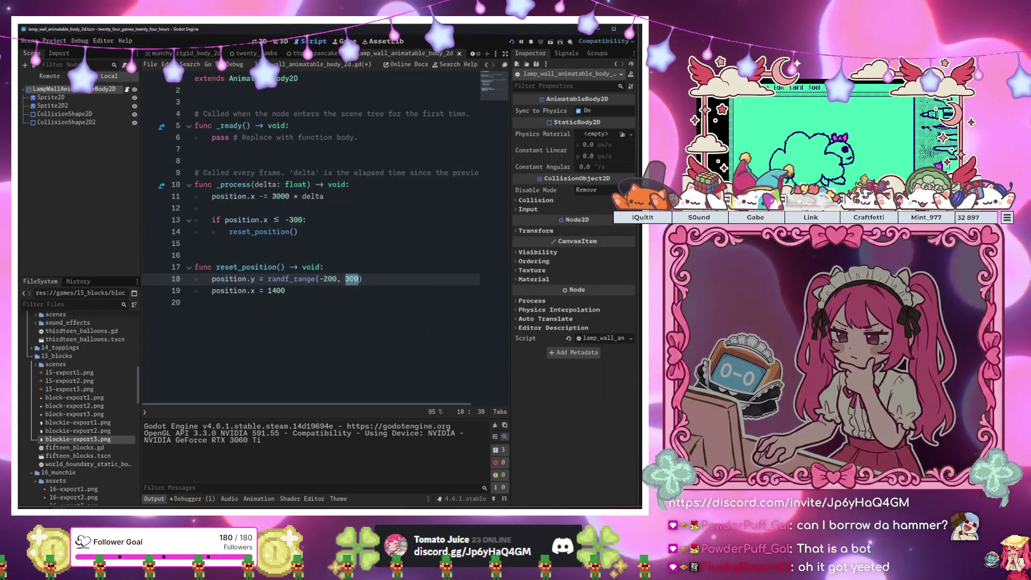
{"action": "left_click", "coordinate": [353, 291]}
{"action": "key", "text": "F5"}
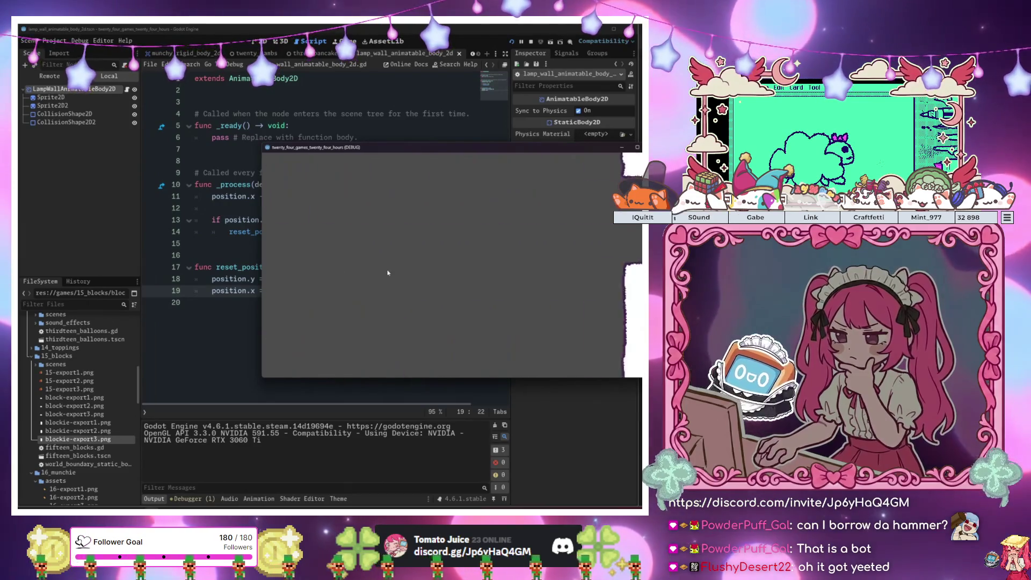
Run the game and flap the sheep between the pillars
{"action": "left_click", "coordinate": [179, 260]}
{"action": "key", "text": "F5"}
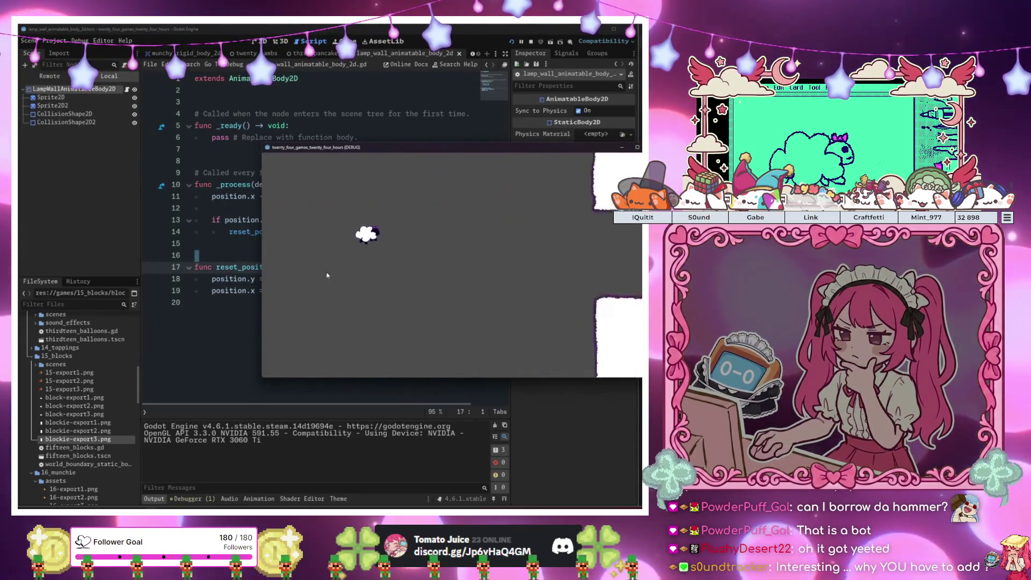
{"action": "key", "text": "space"}
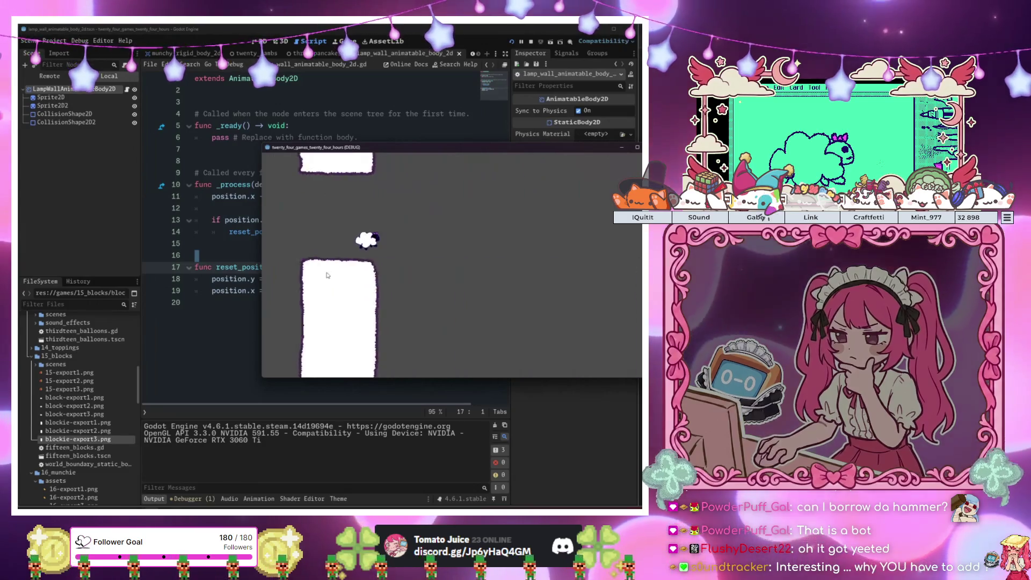
{"action": "key", "text": "space"}
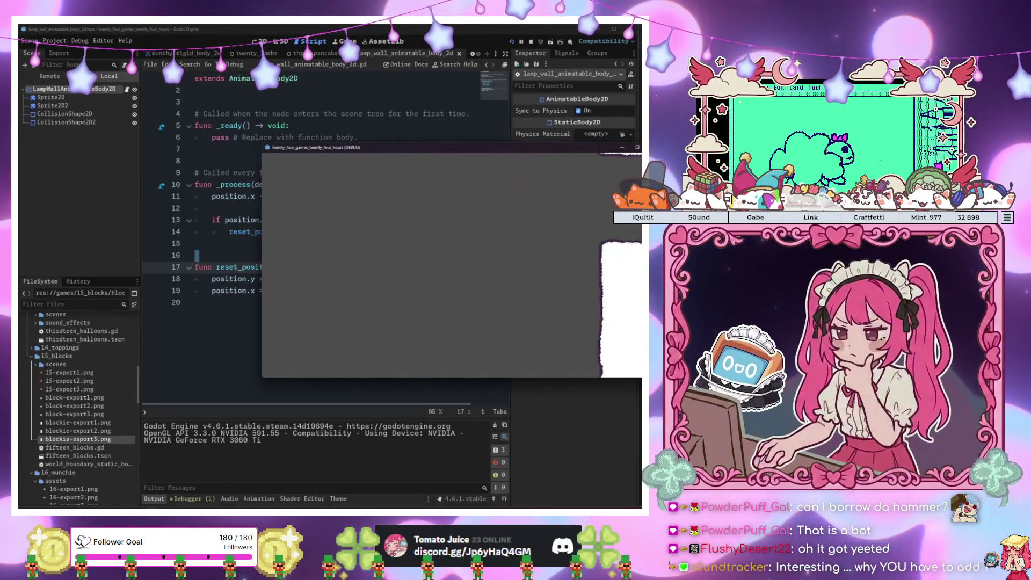
Change the wall speed on line 11 from 3000 to 1000, playtest flapping through gaps, then stop
{"action": "left_click", "coordinate": [292, 208]}
{"action": "key", "text": "Up"}
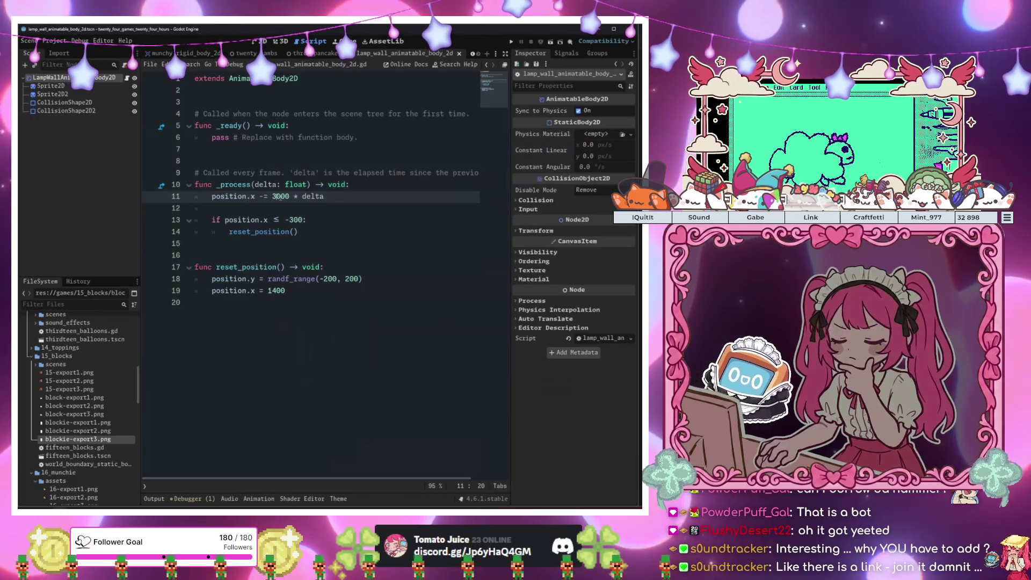
{"action": "type", "text": "1"}
{"action": "left_click", "coordinate": [315, 184]}
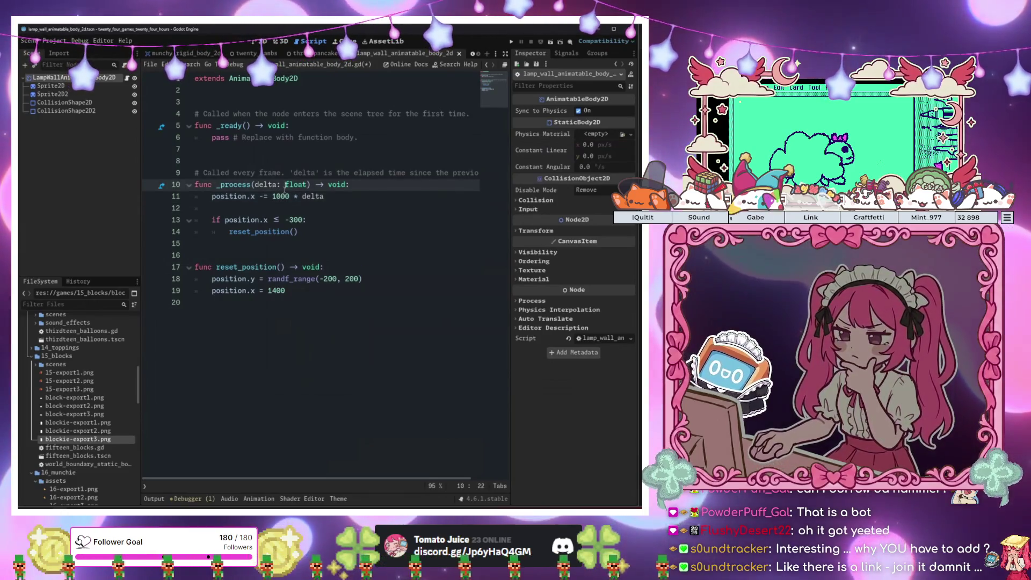
{"action": "key", "text": "F5"}
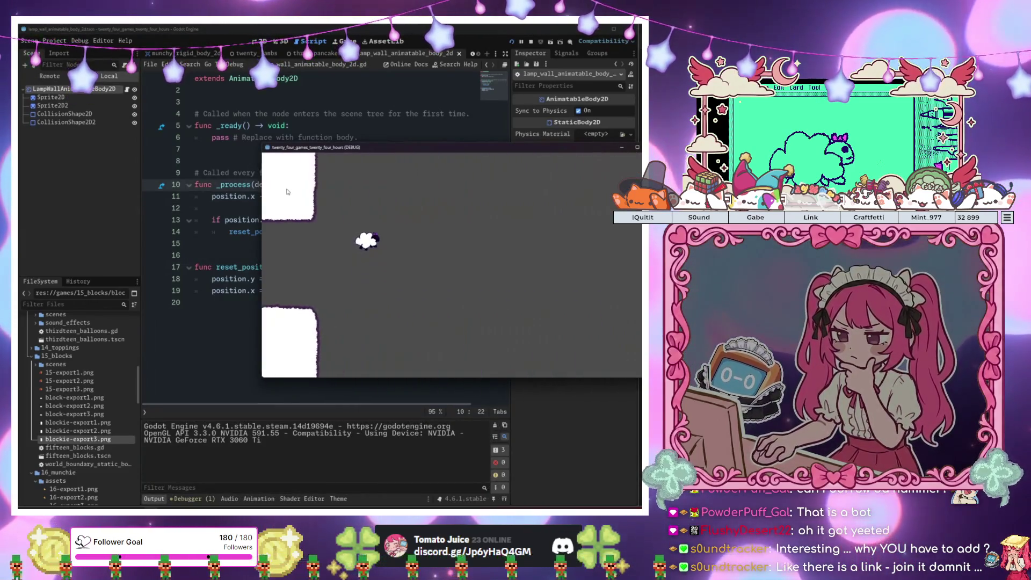
{"action": "key", "text": "space"}
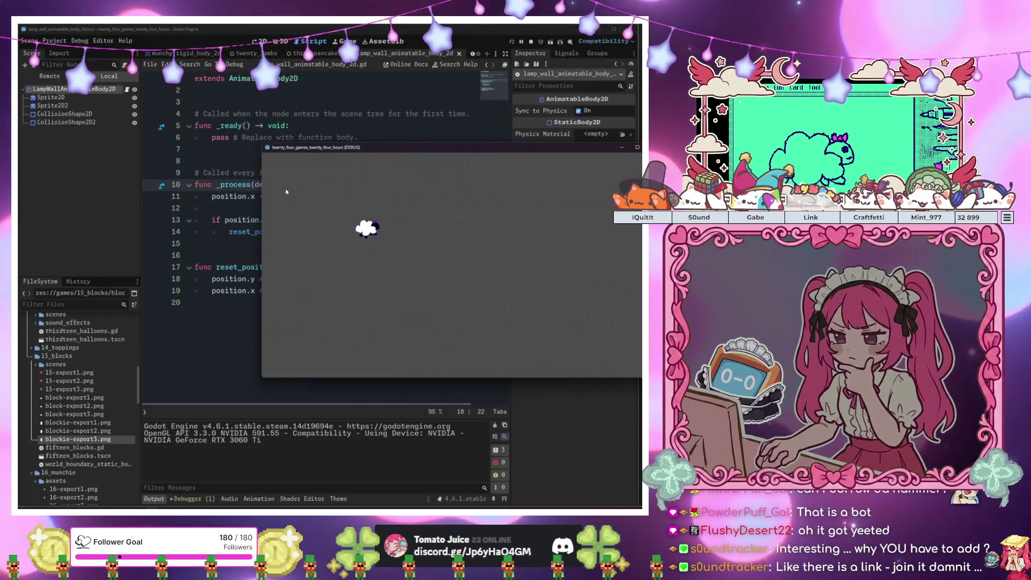
{"action": "key", "text": "space"}
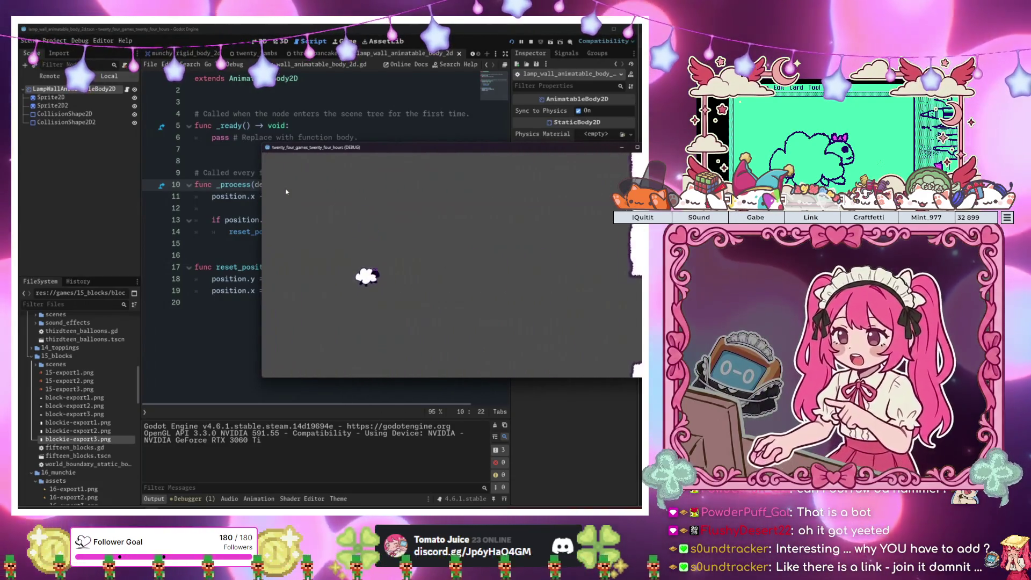
{"action": "key", "text": "space"}
{"action": "key", "text": "space"}
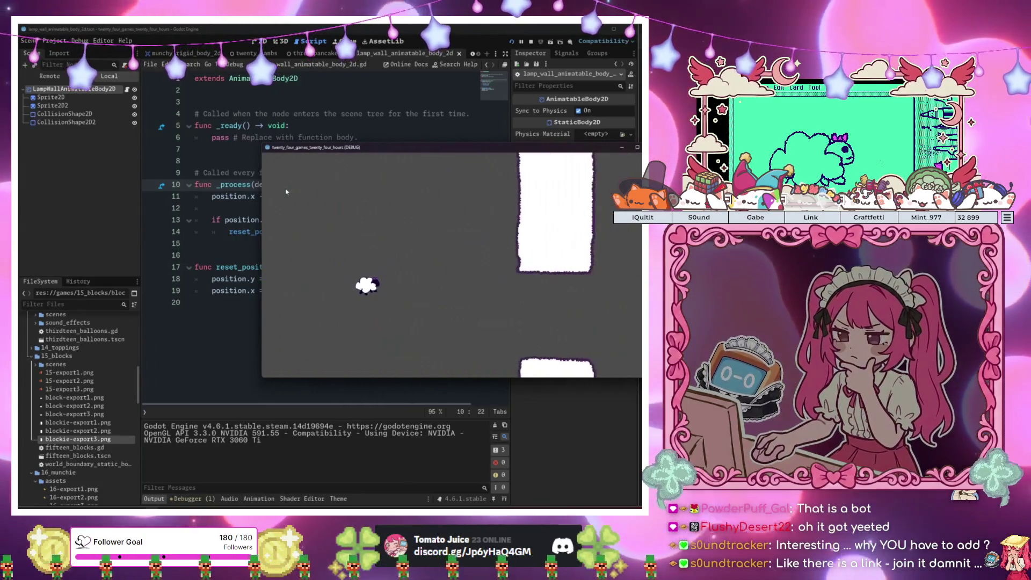
{"action": "key", "text": "space"}
{"action": "key", "text": "space"}
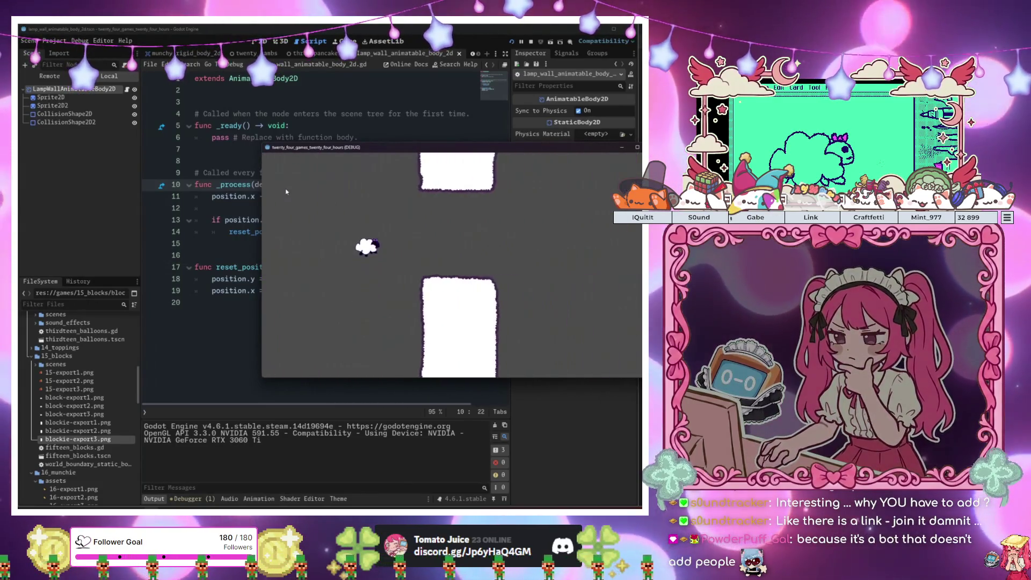
{"action": "key", "text": "space"}
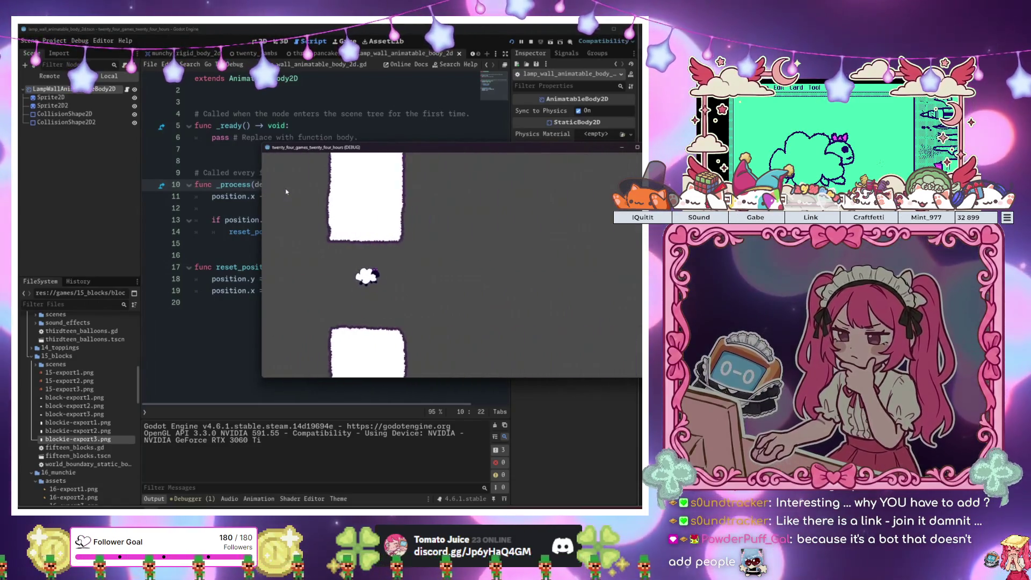
{"action": "key", "text": "space"}
{"action": "key", "text": "space"}
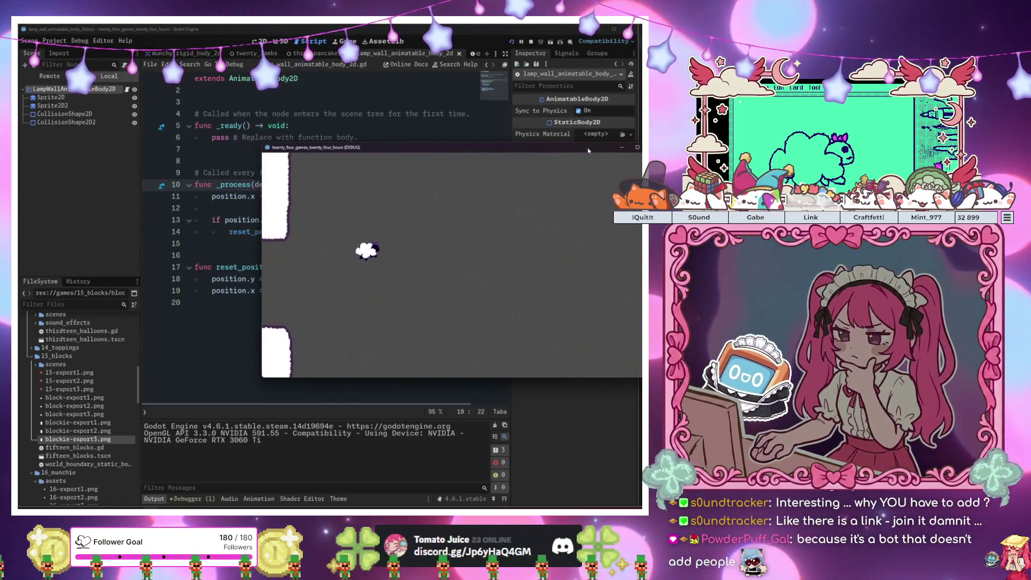
{"action": "left_click", "coordinate": [637, 147]}
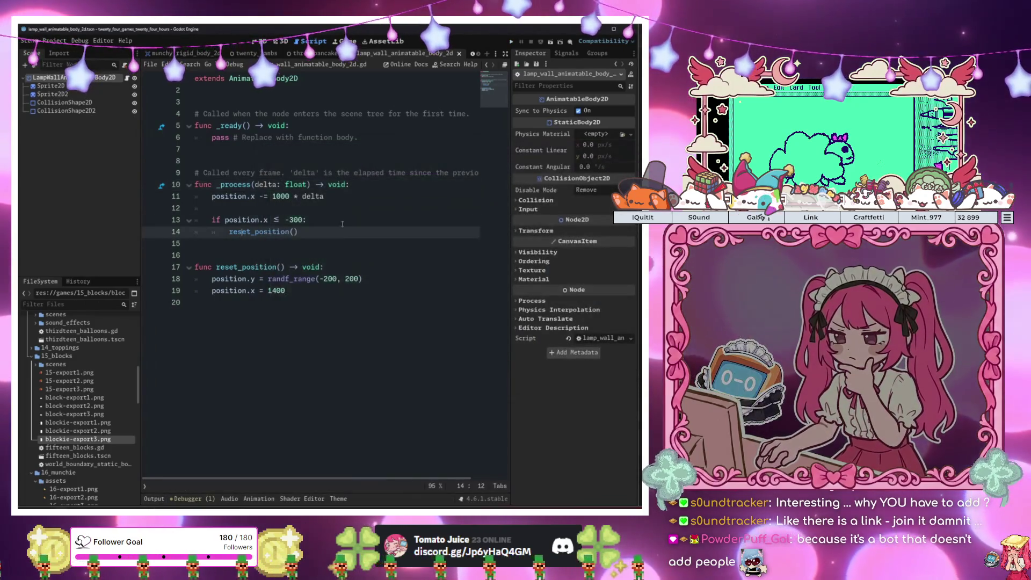
{"action": "left_click", "coordinate": [314, 209]}
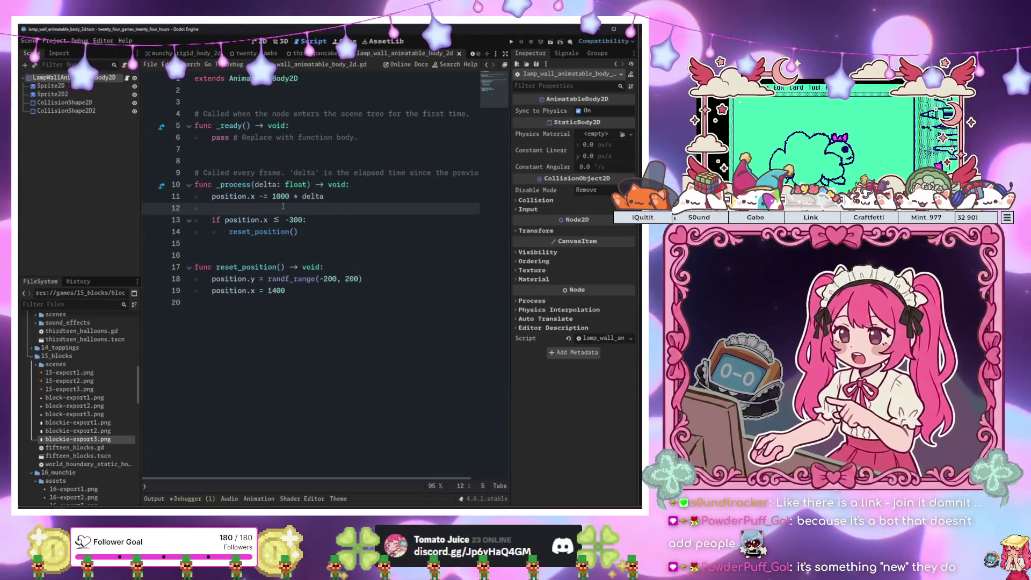
Search 'area' in the Create New Node dialog, then cancel without adding a node
{"action": "left_click", "coordinate": [290, 196]}
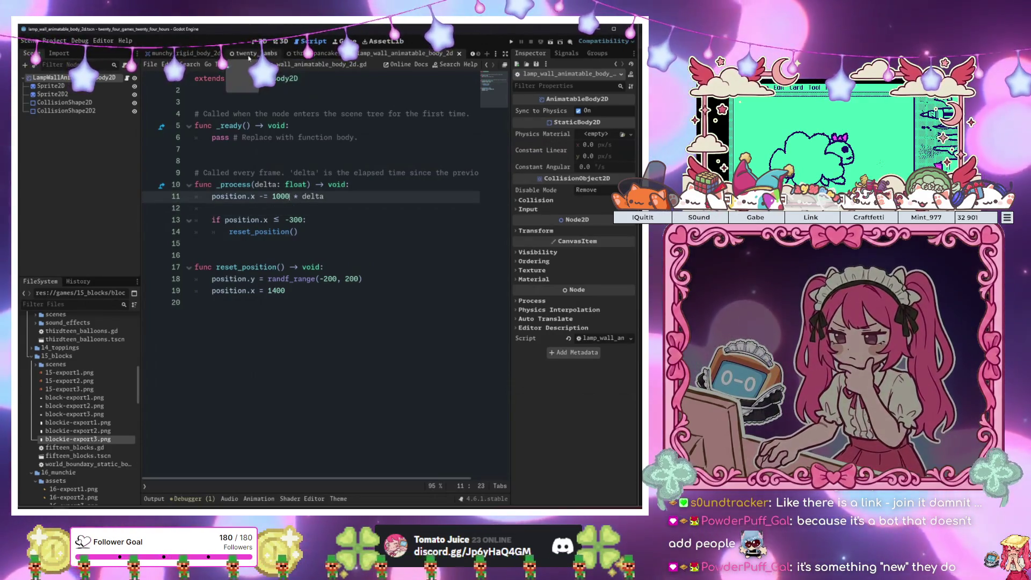
{"action": "left_click", "coordinate": [24, 64]}
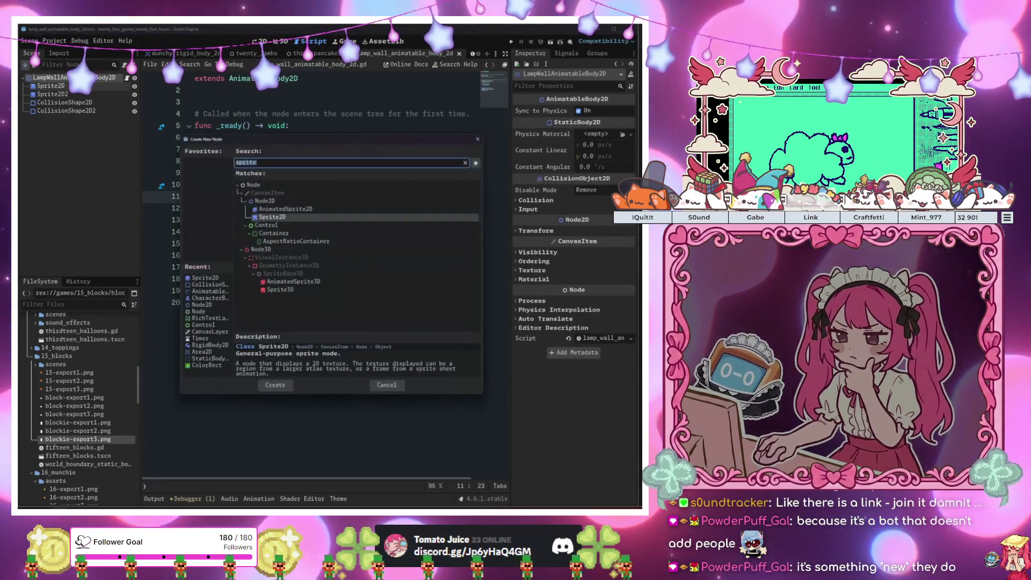
{"action": "type", "text": "area"}
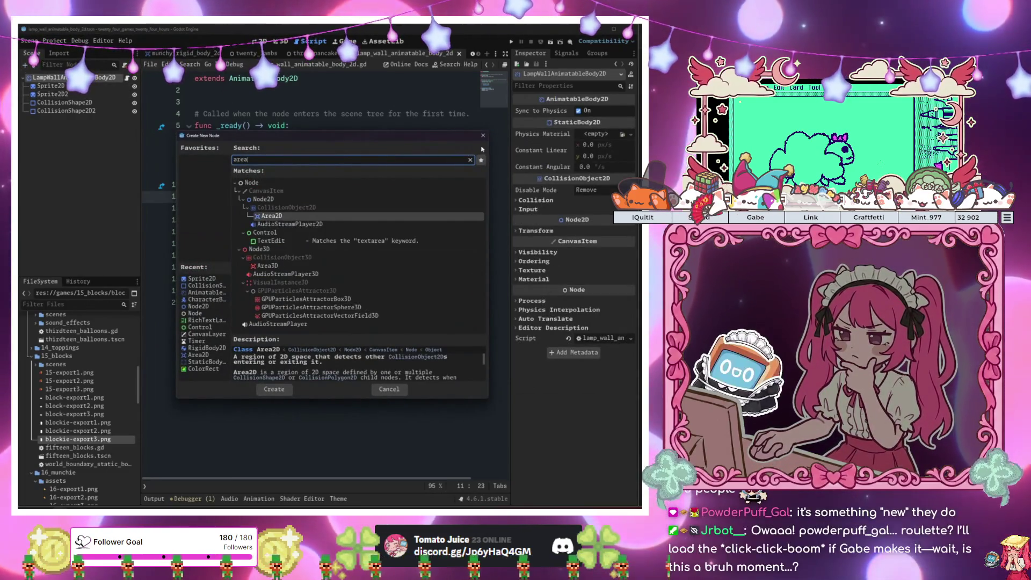
{"action": "left_click", "coordinate": [484, 136]}
Insert two blank lines beneath the extends line at the top of the script
{"action": "left_click", "coordinate": [278, 98]}
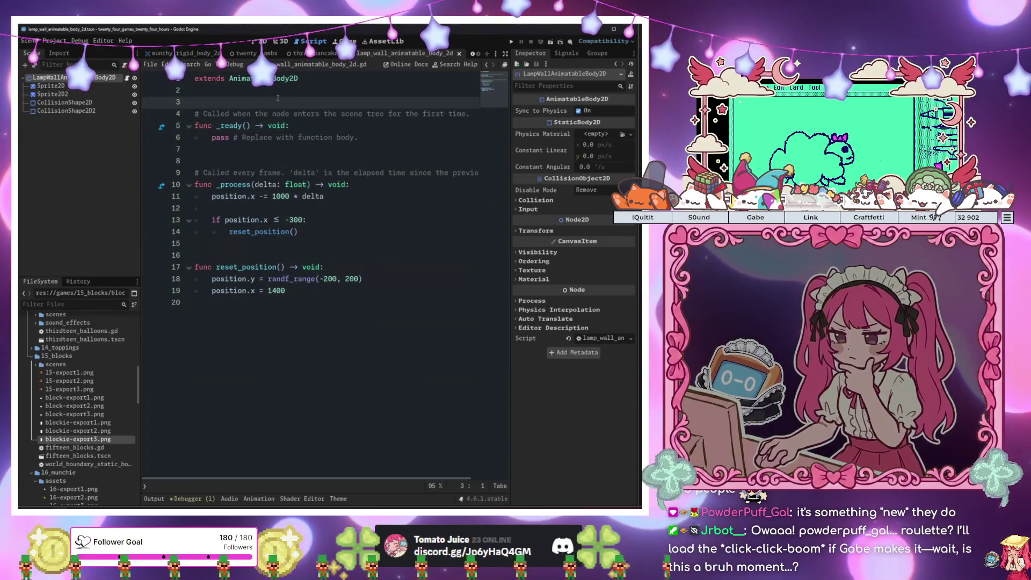
{"action": "key", "text": "Return"}
{"action": "key", "text": "Return"}
{"action": "key", "text": "Up"}
{"action": "type", "text": "a"}
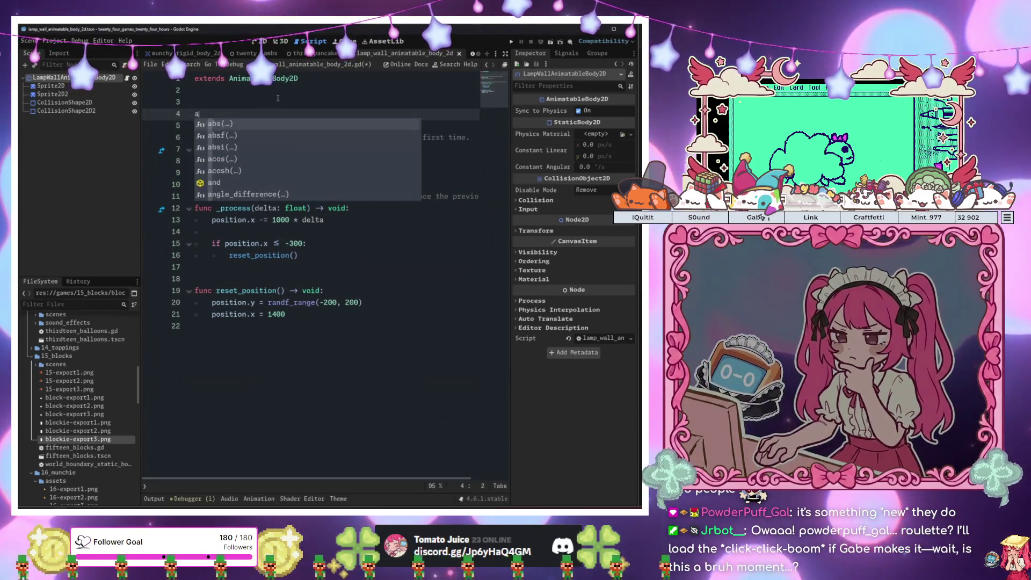
{"action": "key", "text": "BackSpace"}
{"action": "type", "text": "v"}
{"action": "key", "text": "BackSpace"}
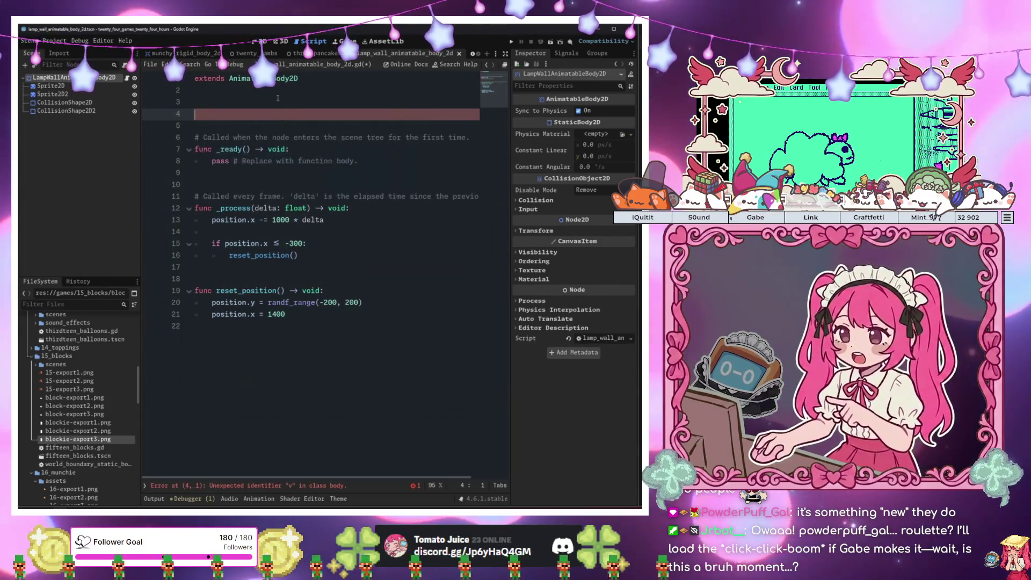
{"action": "type", "text": "v"}
{"action": "key", "text": "BackSpace"}
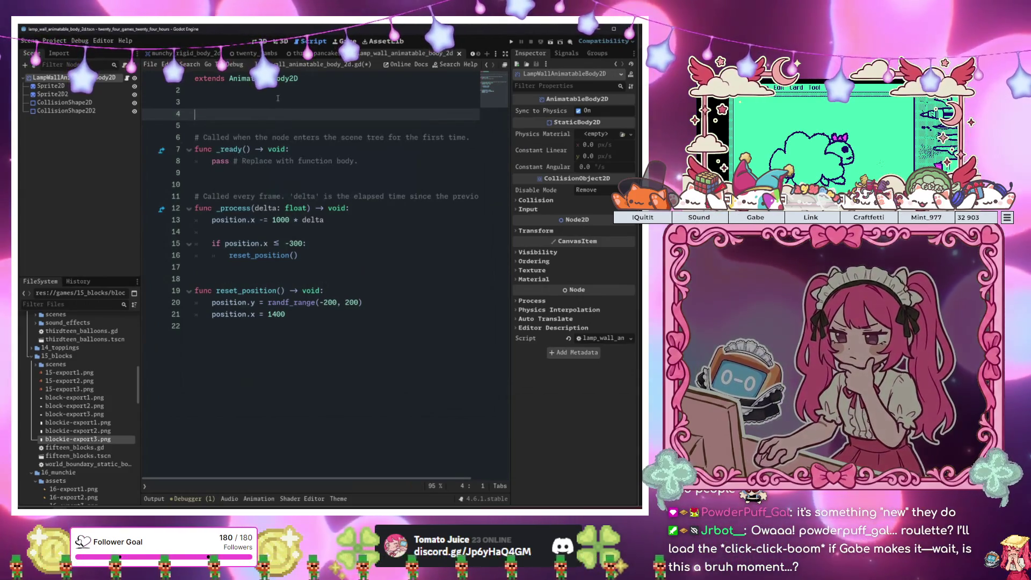
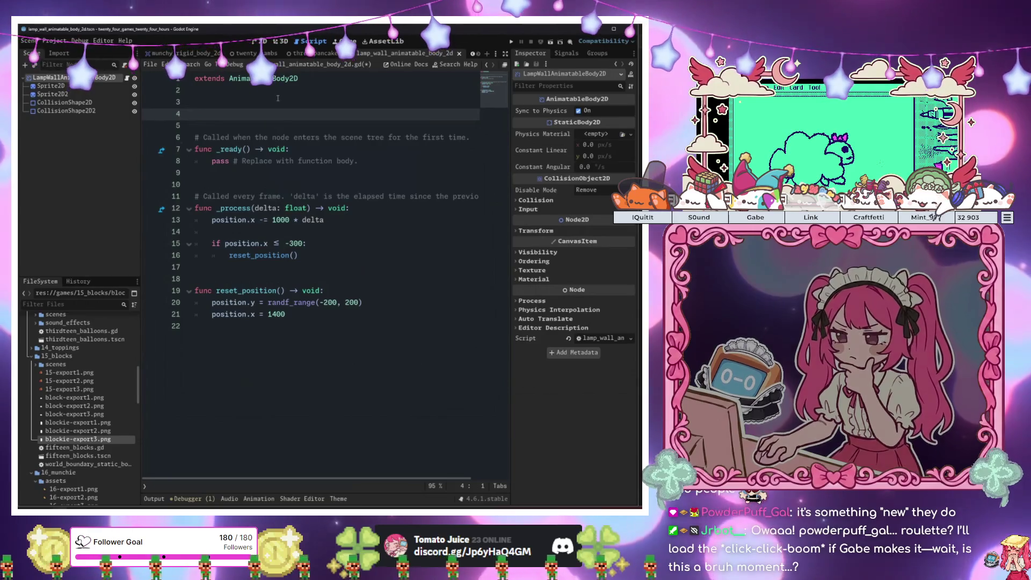
Declare a position_reset signal at the top of the lamp wall script
{"action": "type", "text": "signal positoin"}
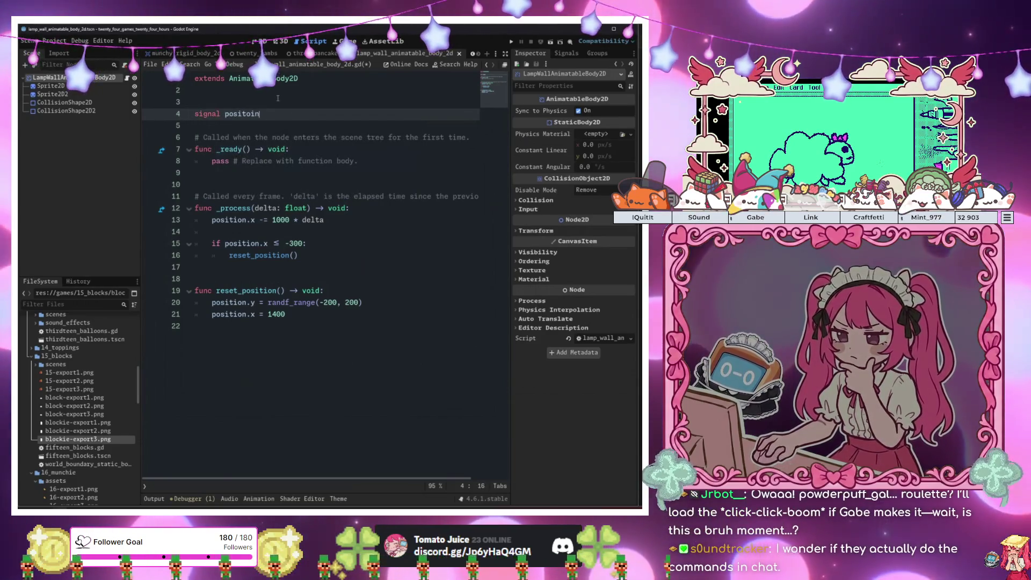
{"action": "key", "text": "BackSpace"}
{"action": "type", "text": "position"}
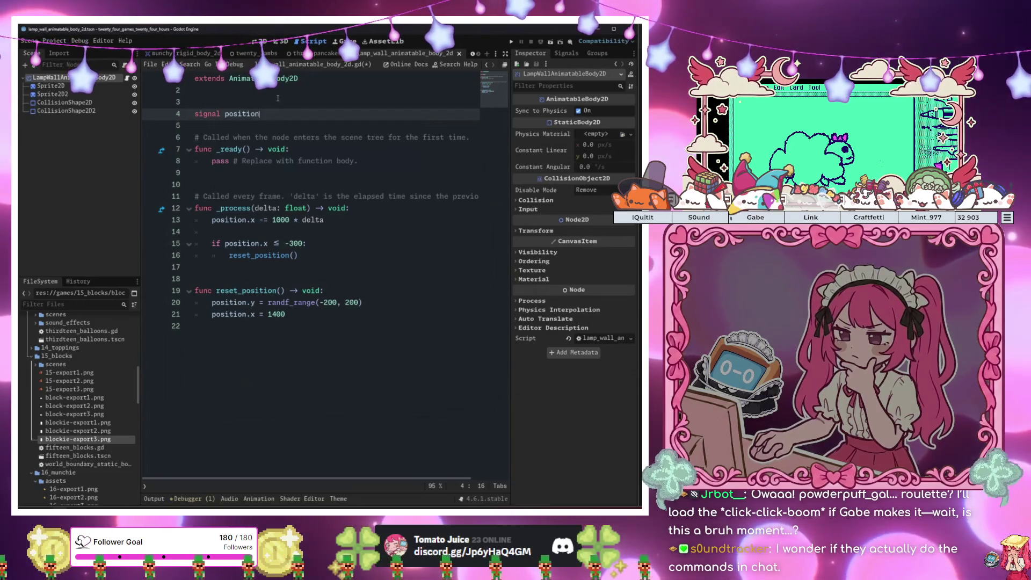
{"action": "type", "text": "_reset"}
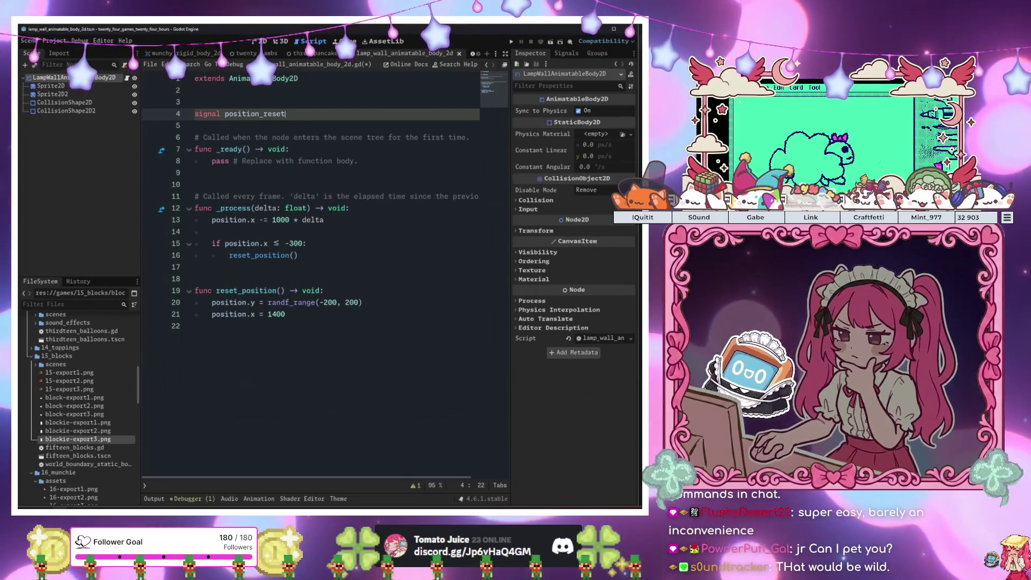
Add emit_signal("position_reset") as the last line of reset_position()
{"action": "left_click", "coordinate": [334, 195]}
{"action": "left_click", "coordinate": [334, 125]}
{"action": "left_click", "coordinate": [334, 114]}
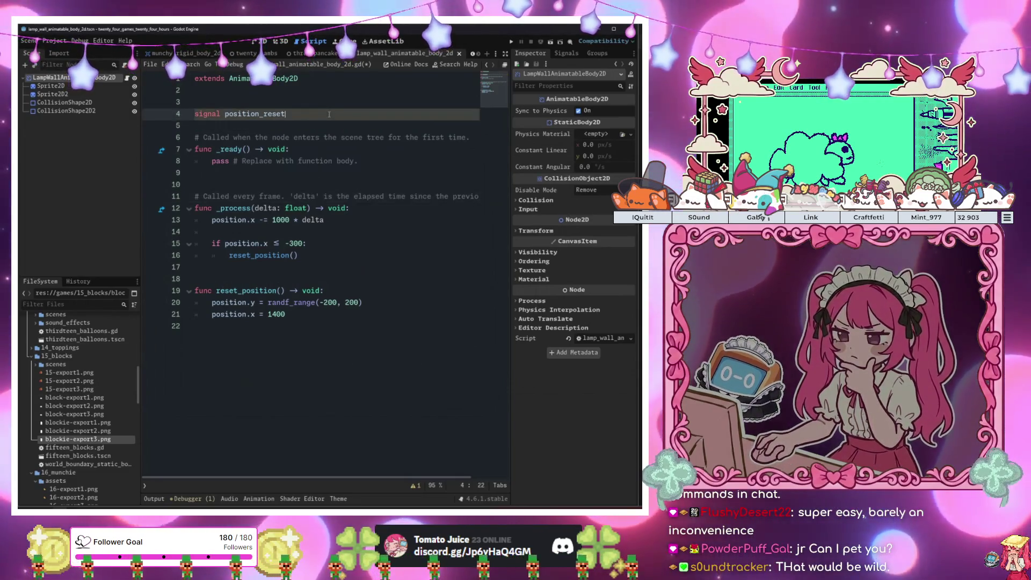
{"action": "left_click", "coordinate": [334, 267]}
{"action": "left_click", "coordinate": [333, 315]}
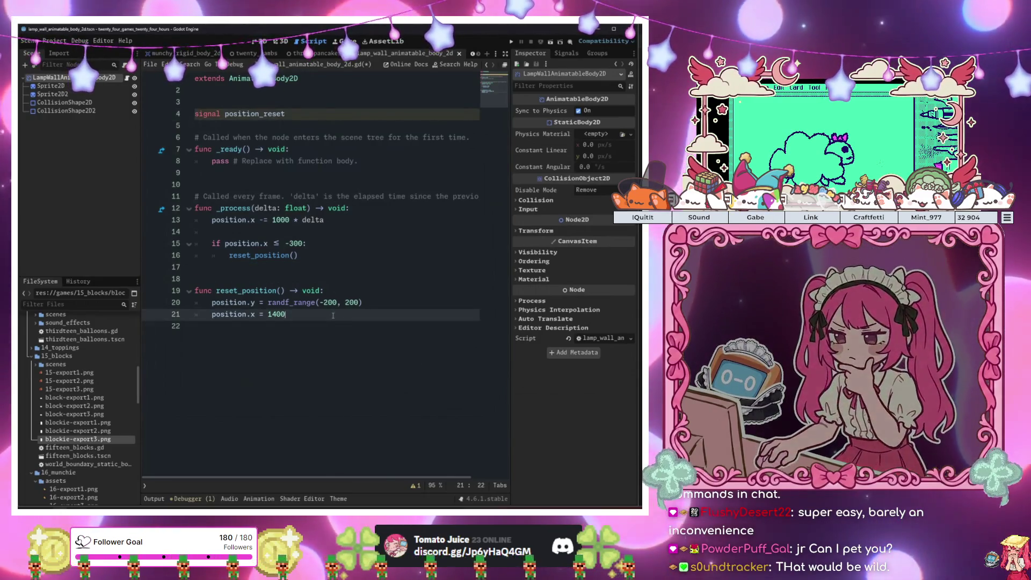
{"action": "key", "text": "Return"}
{"action": "type", "text": "emit_signal(\"positi"}
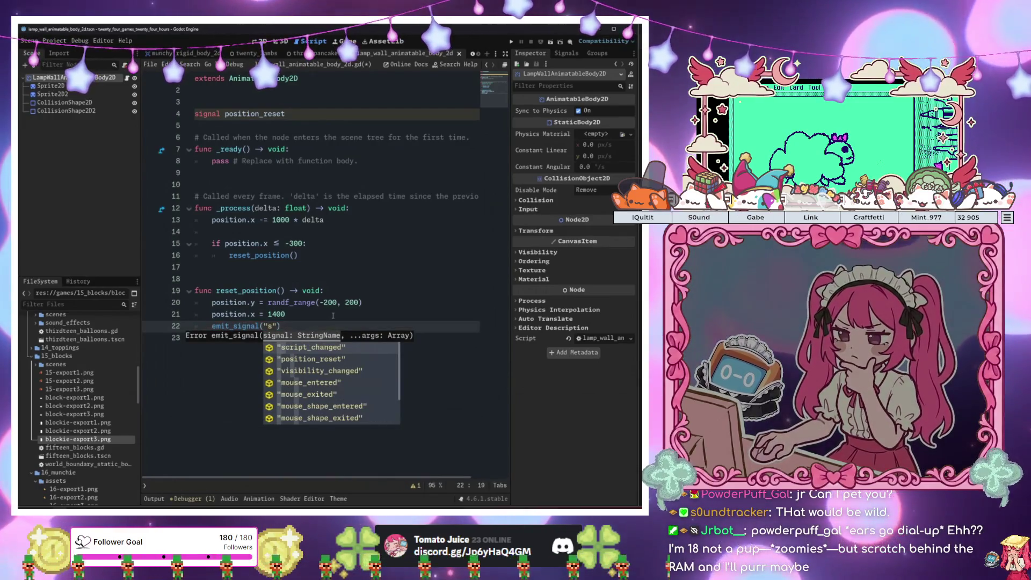
{"action": "type", "text": "o"}
{"action": "key", "text": "Return"}
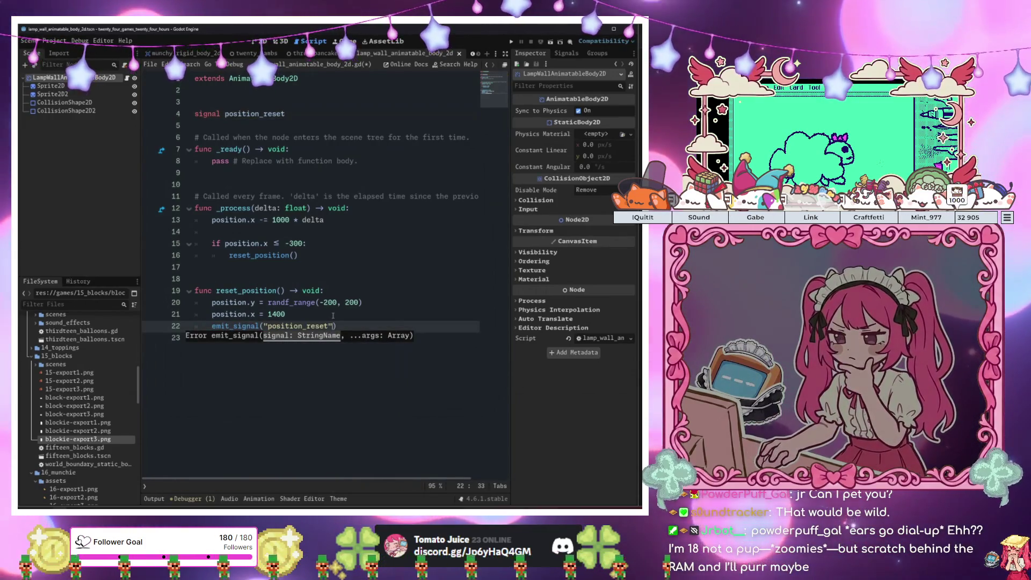
{"action": "key", "text": "Up"}
{"action": "key", "text": "Up"}
{"action": "key", "text": "Up"}
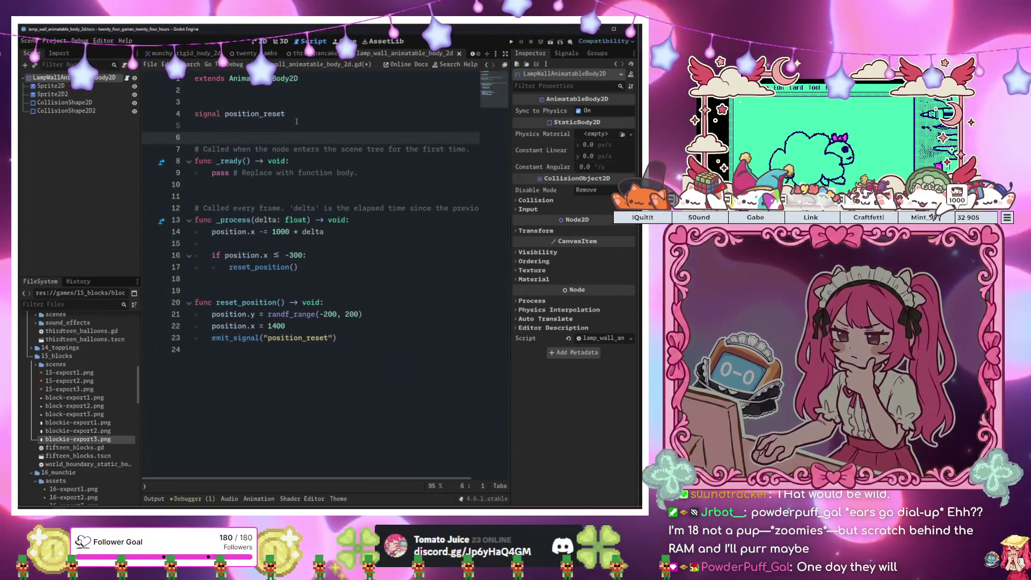
{"action": "key", "text": "alt+Up"}
{"action": "key", "text": "Up"}
Delete the old LampWallAnimatableBody2D instance from the twenty_lambs scene
{"action": "left_click", "coordinate": [252, 53]}
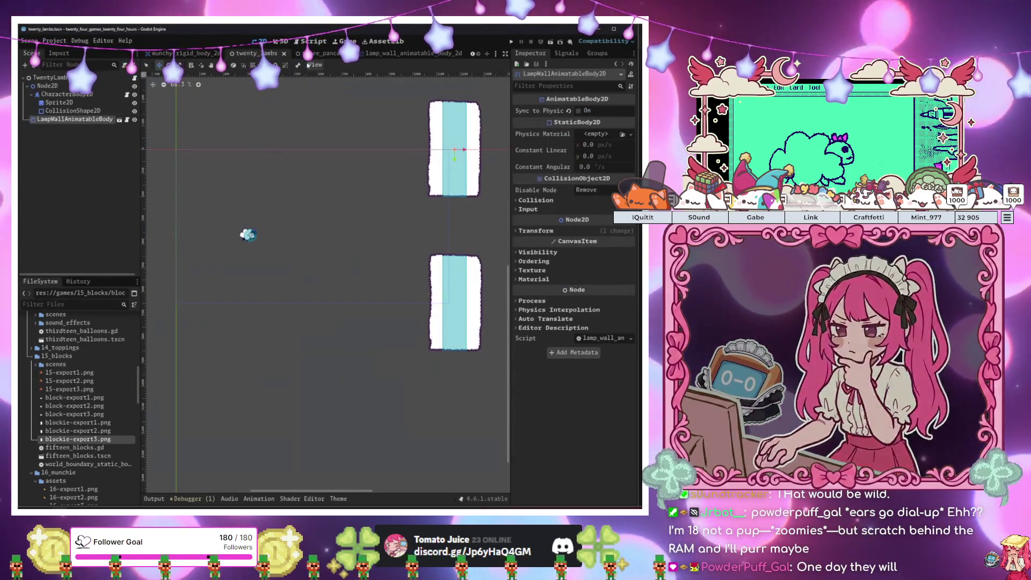
{"action": "left_click", "coordinate": [73, 119]}
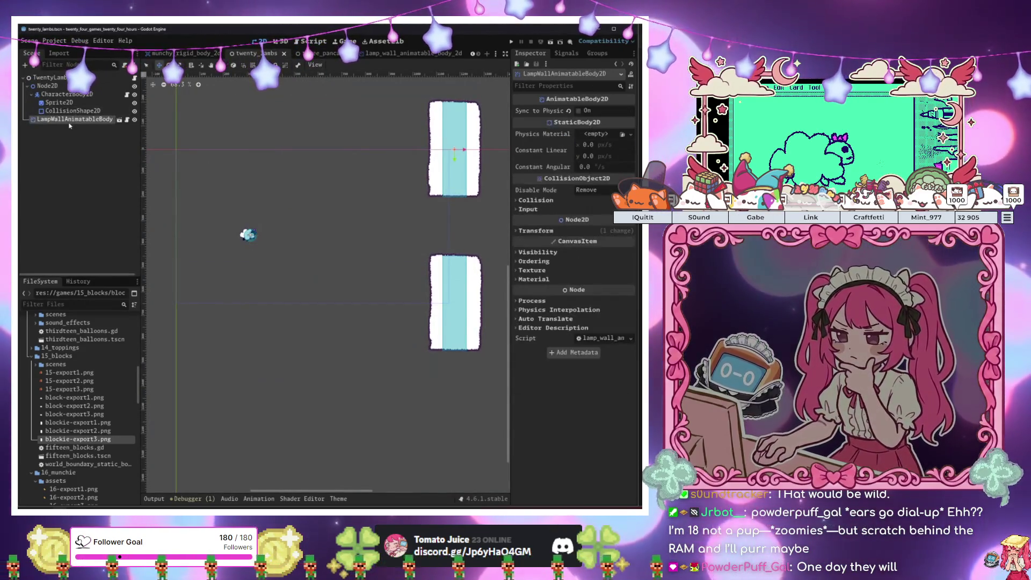
{"action": "left_click", "coordinate": [357, 53]}
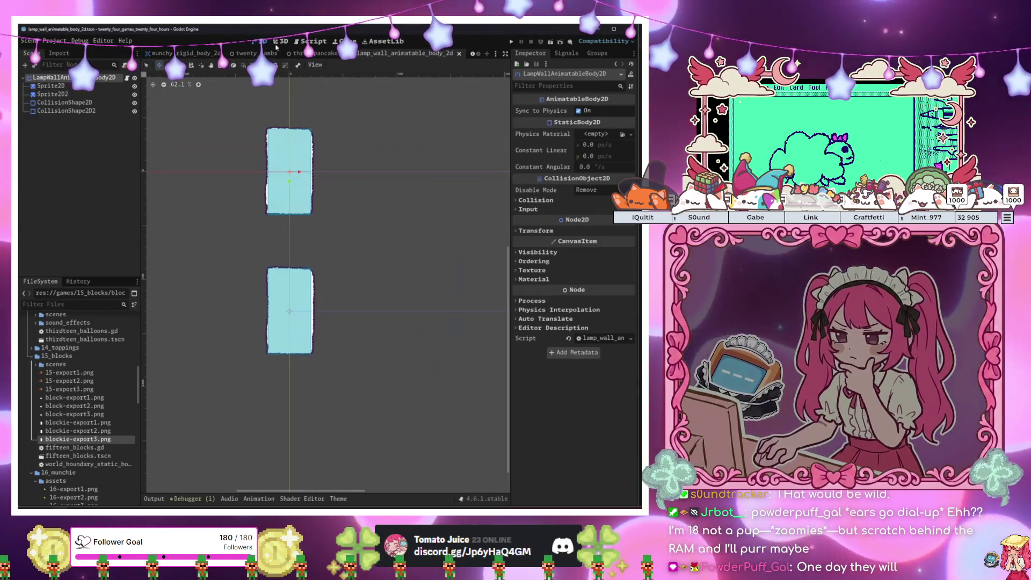
{"action": "left_click", "coordinate": [221, 53]}
{"action": "left_click", "coordinate": [247, 54]}
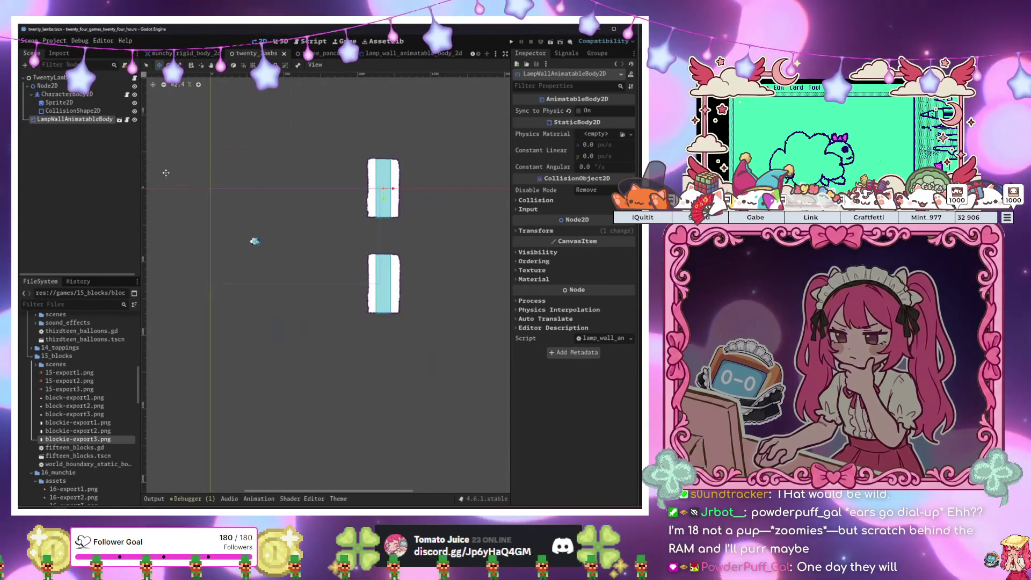
{"action": "left_click", "coordinate": [71, 110]}
{"action": "left_click", "coordinate": [68, 119]}
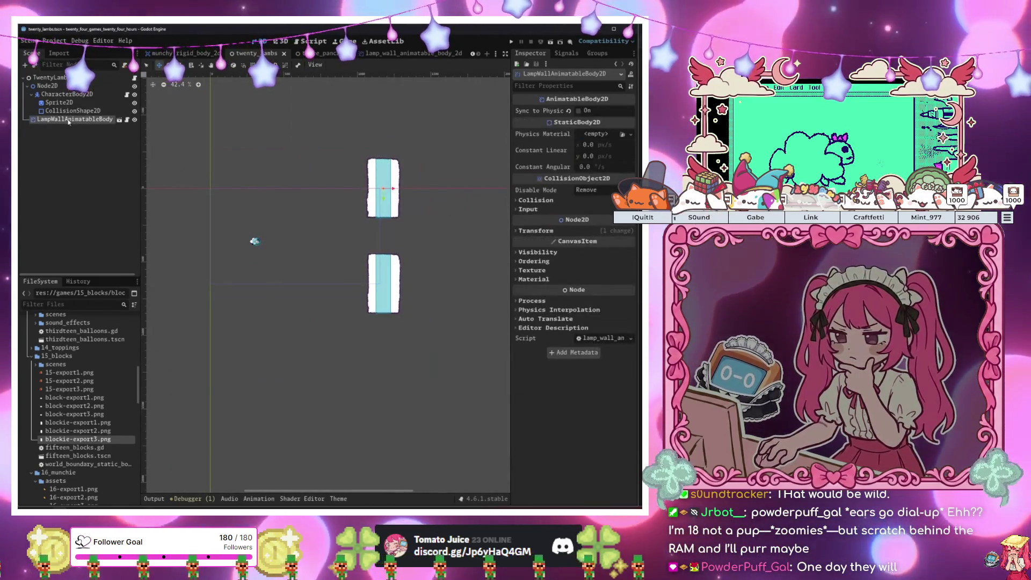
{"action": "key", "text": "Delete"}
{"action": "left_click", "coordinate": [431, 279]}
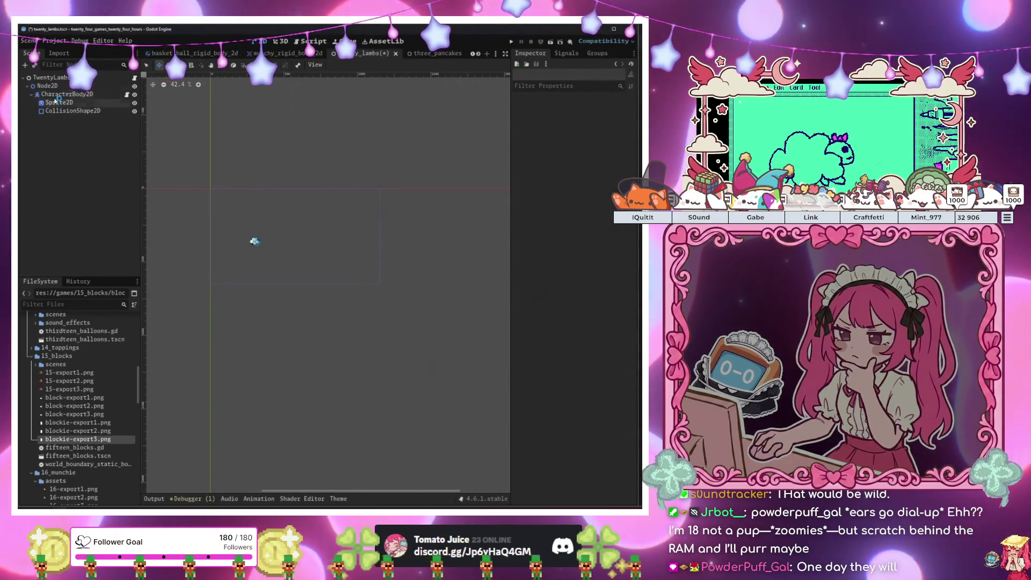
Instance lamp_wall_animatable_body_2d.tscn under Node2D and place it right of the lamb
{"action": "left_click", "coordinate": [41, 85]}
{"action": "left_click", "coordinate": [34, 65]}
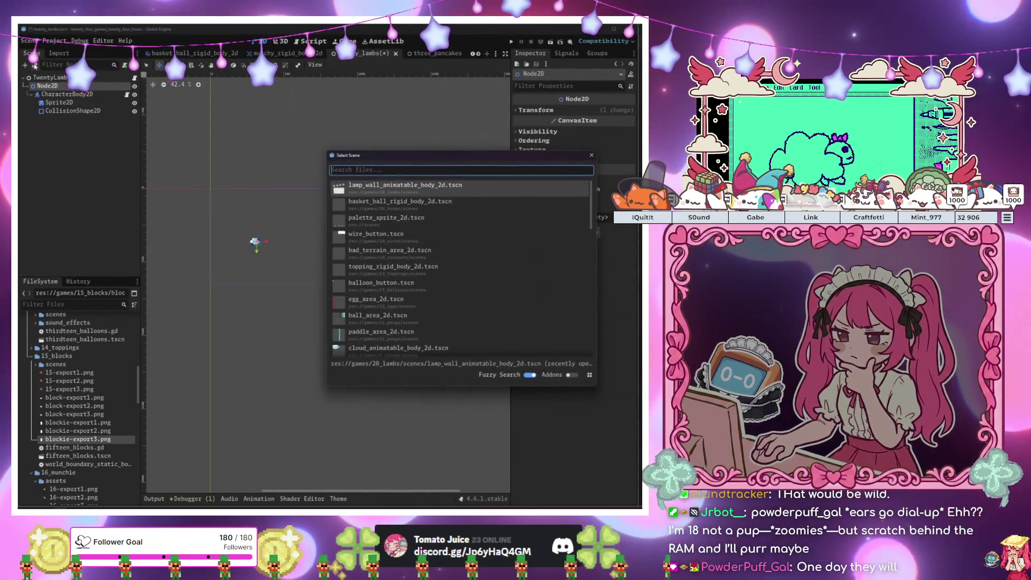
{"action": "double_click", "coordinate": [344, 185]}
{"action": "left_click_drag", "start_coordinate": [334, 248], "coordinate": [438, 235]}
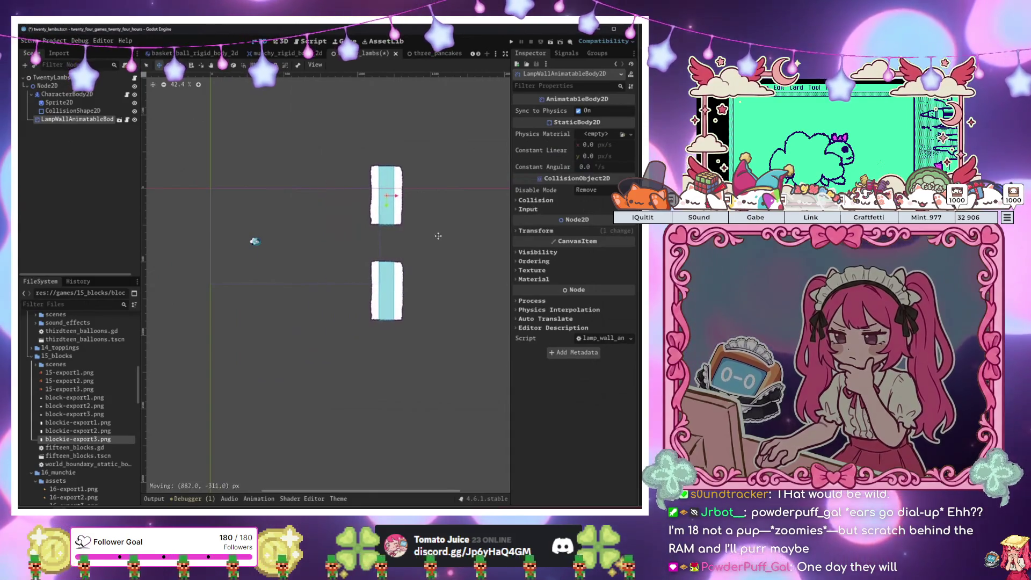
{"action": "left_click", "coordinate": [424, 54]}
{"action": "left_click", "coordinate": [378, 54]}
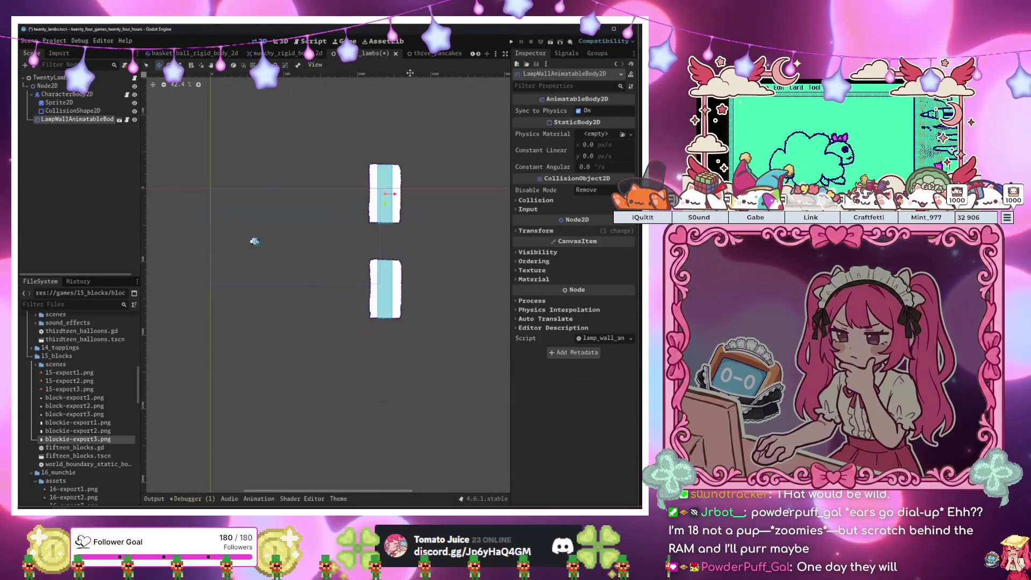
{"action": "left_click", "coordinate": [119, 119]}
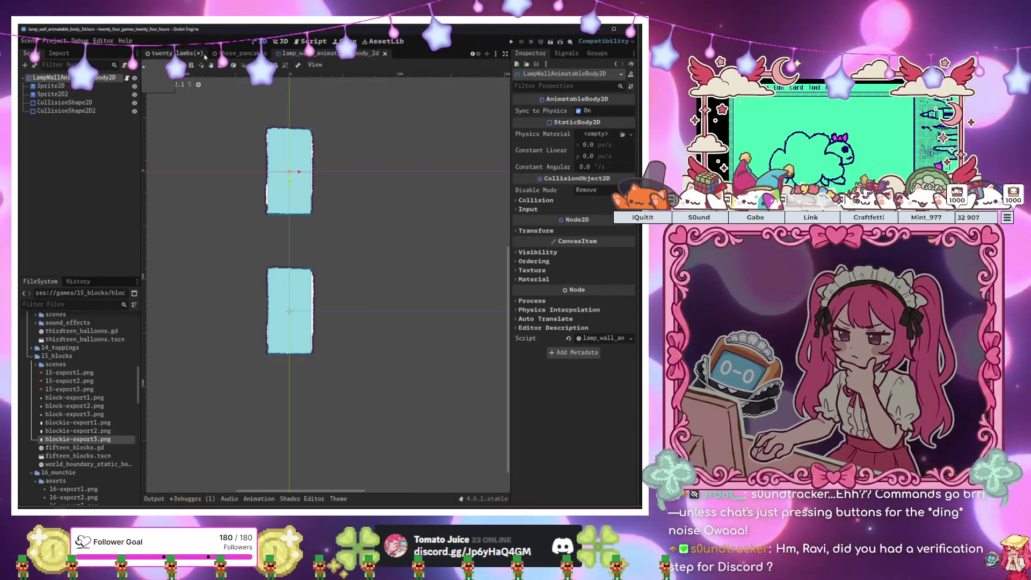
{"action": "left_click", "coordinate": [169, 55]}
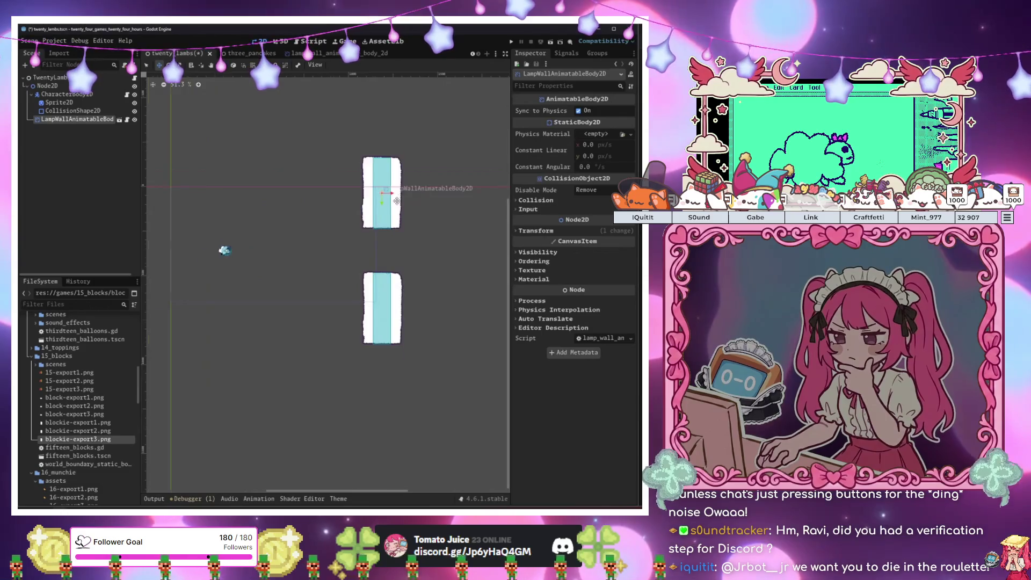
{"action": "scroll", "coordinate": [401, 196], "scroll_direction": "up", "scroll_amount": 2}
{"action": "mouse_move", "coordinate": [402, 197]}
{"action": "left_mouse_down"}
{"action": "mouse_move", "coordinate": [411, 202]}
{"action": "mouse_move", "coordinate": [387, 201]}
{"action": "left_mouse_up"}
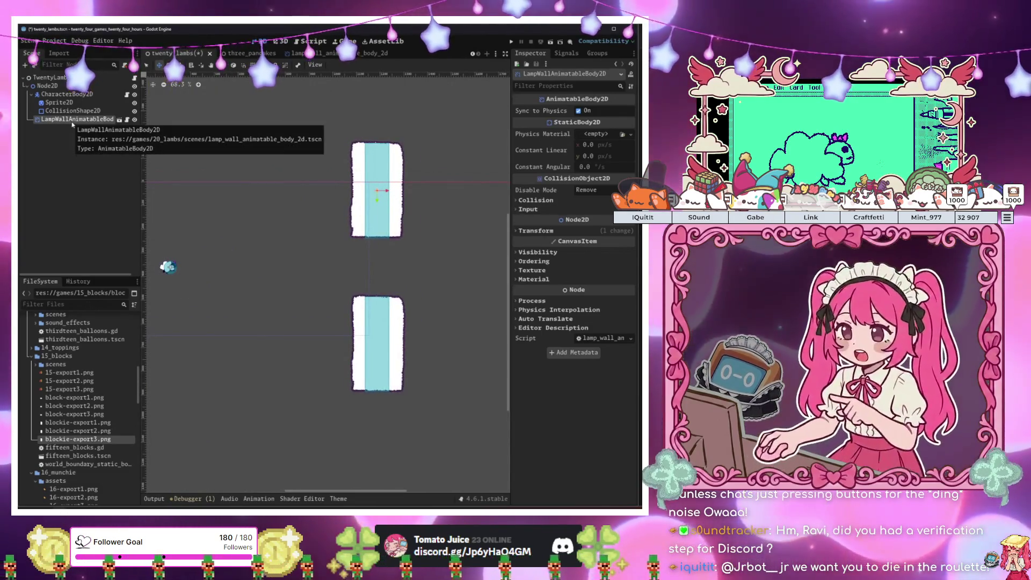
Connect the lamp wall's position_reset signal to a new handler in twenty_lambs.gd
{"action": "right_click", "coordinate": [74, 123]}
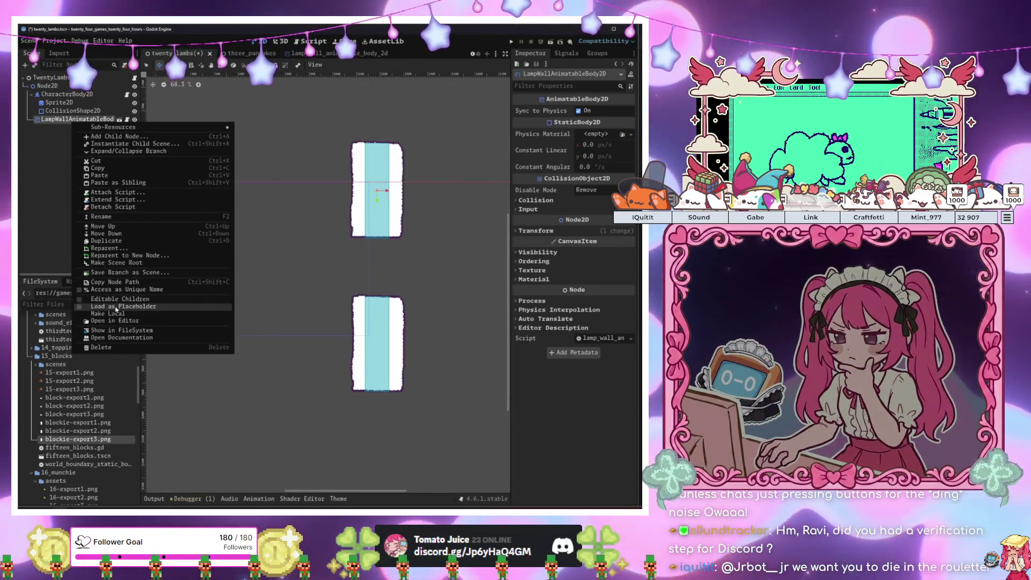
{"action": "left_click", "coordinate": [186, 391]}
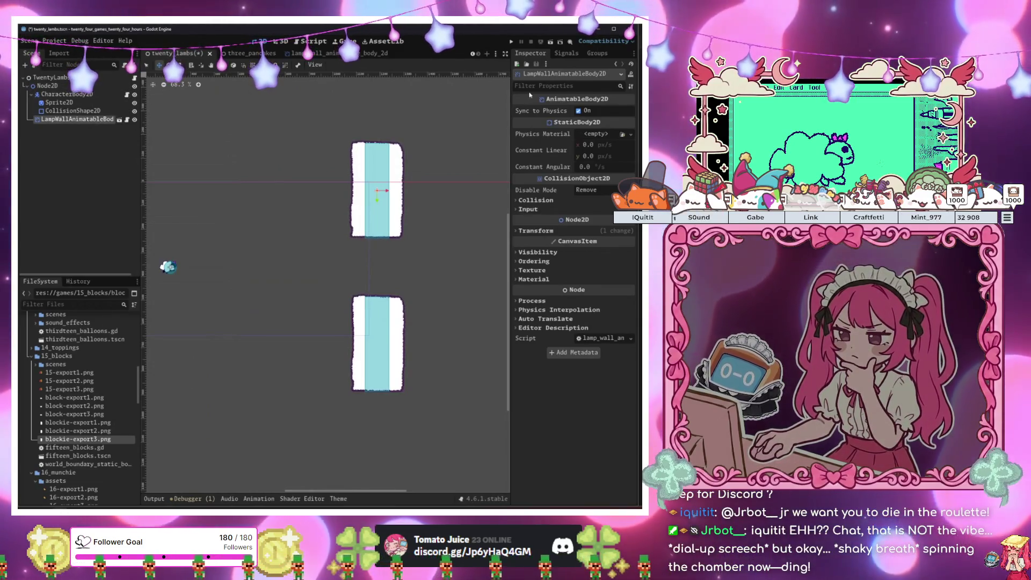
{"action": "left_click", "coordinate": [564, 54]}
{"action": "double_click", "coordinate": [556, 86]}
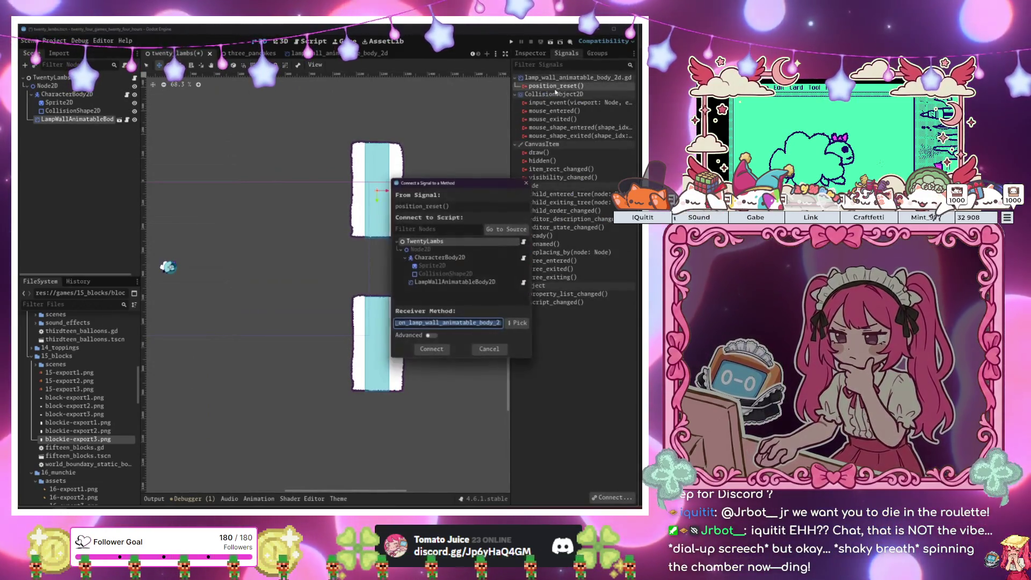
{"action": "left_click", "coordinate": [438, 351]}
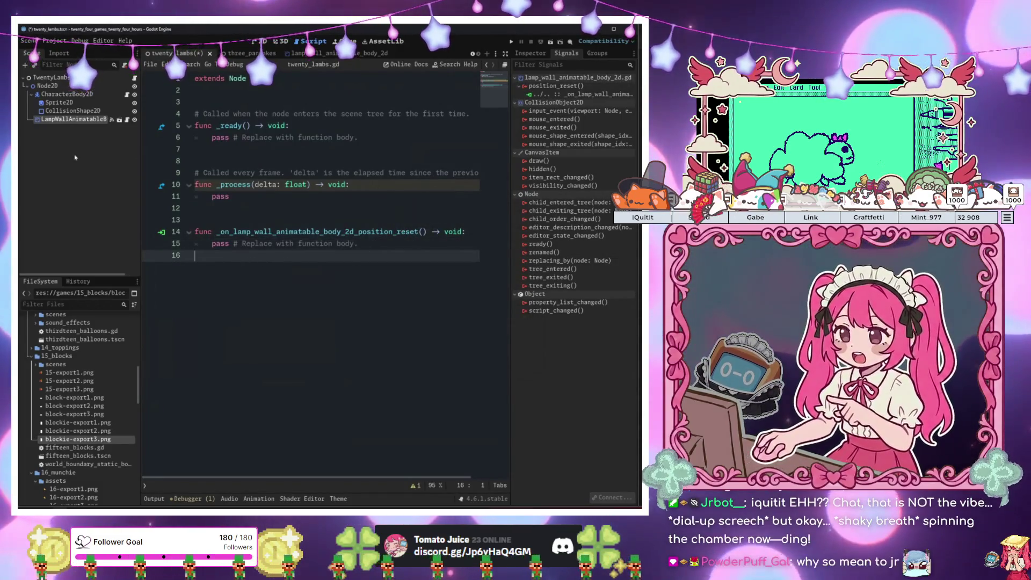
{"action": "left_click_drag", "start_coordinate": [70, 119], "coordinate": [242, 208]}
{"action": "left_click", "coordinate": [323, 267]}
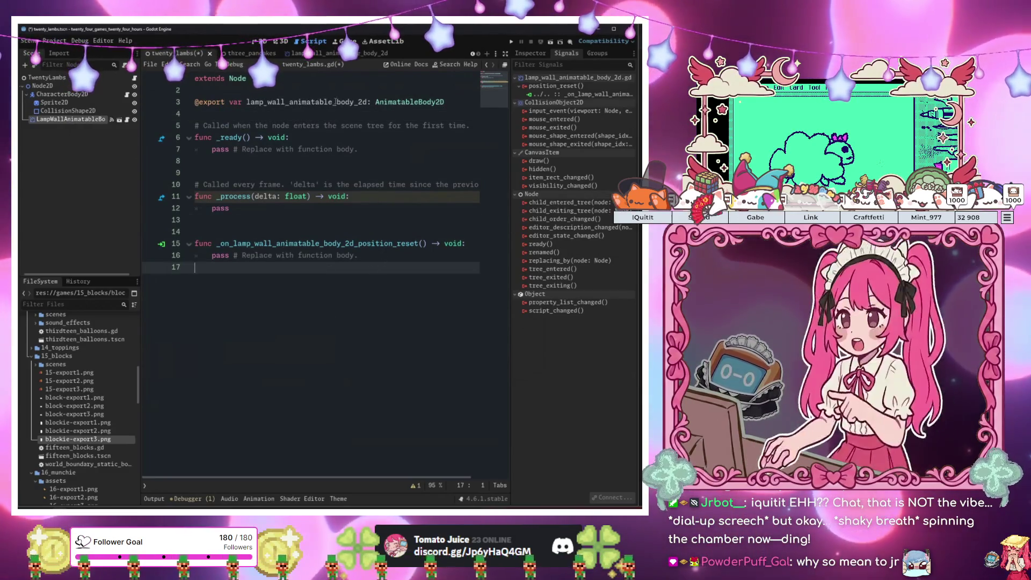
{"action": "left_click", "coordinate": [374, 102]}
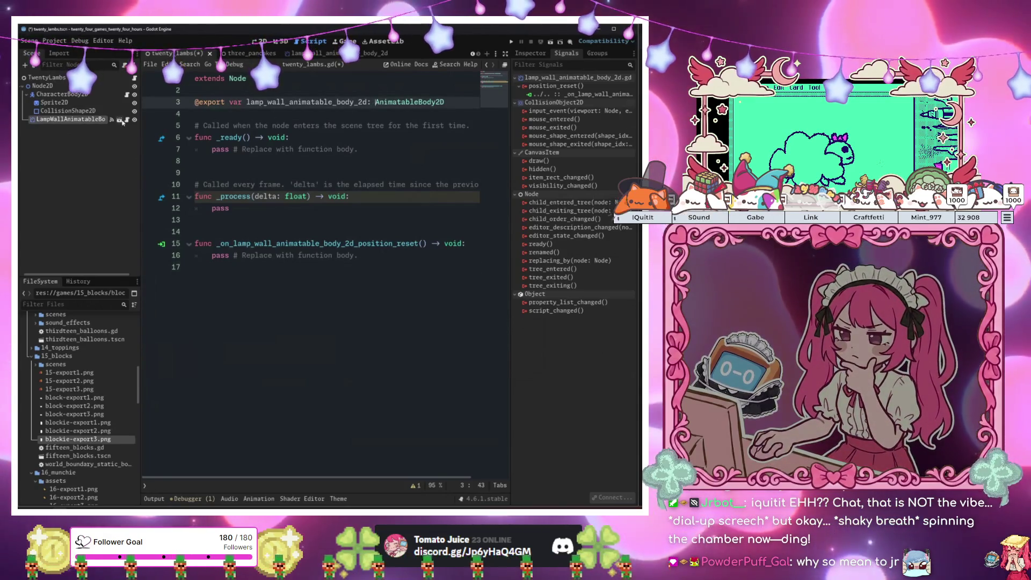
{"action": "left_click", "coordinate": [122, 120]}
Delete the unused _ready function from the lamp wall script
{"action": "left_click", "coordinate": [294, 197]}
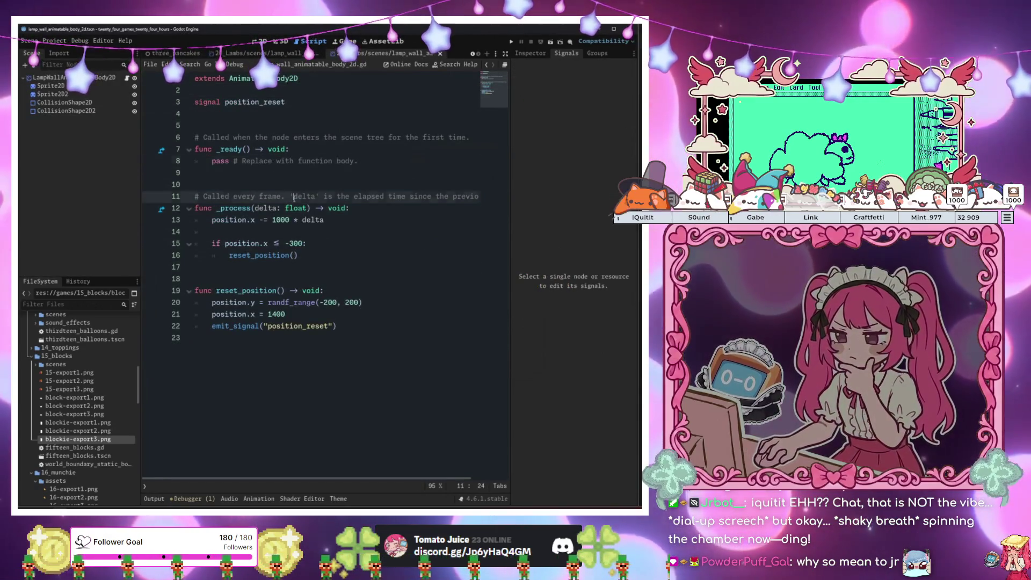
{"action": "left_click_drag", "start_coordinate": [326, 181], "coordinate": [198, 125]}
{"action": "key", "text": "BackSpace"}
{"action": "left_click", "coordinate": [326, 184]}
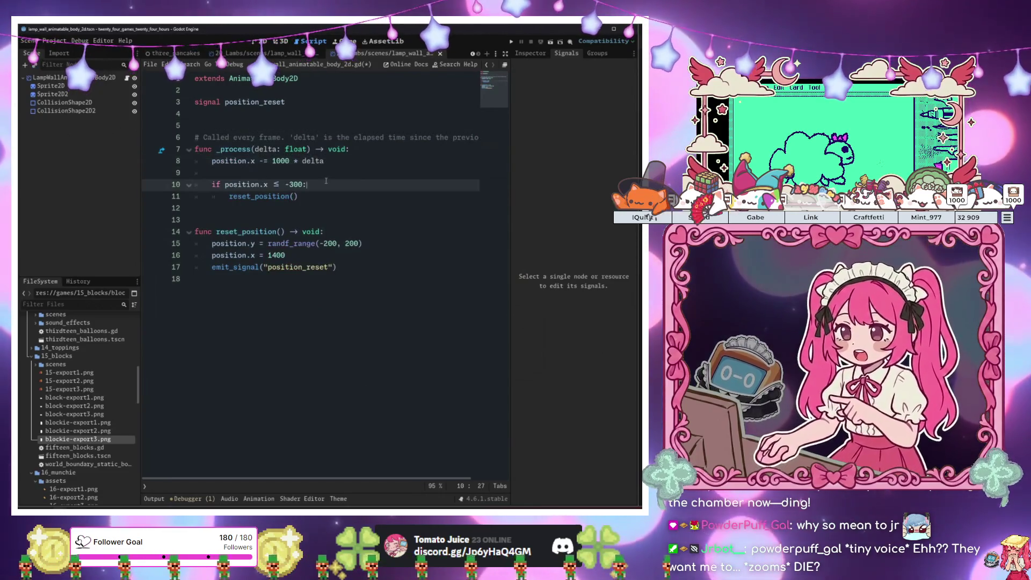
Declare 'var speed: float = 1000' below the signal
{"action": "left_click", "coordinate": [265, 121]}
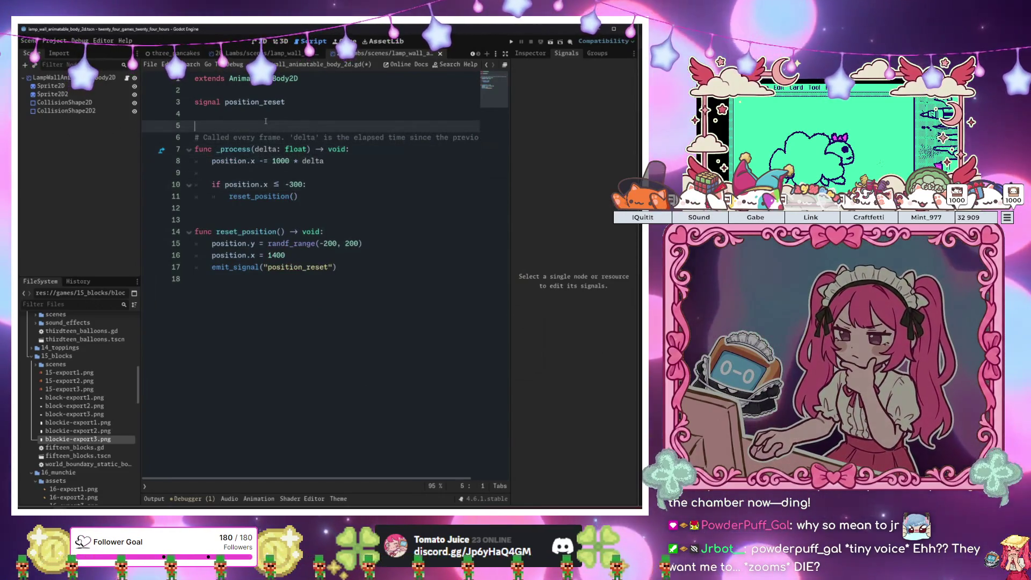
{"action": "key", "text": "Return"}
{"action": "key", "text": "Return"}
{"action": "key", "text": "Up"}
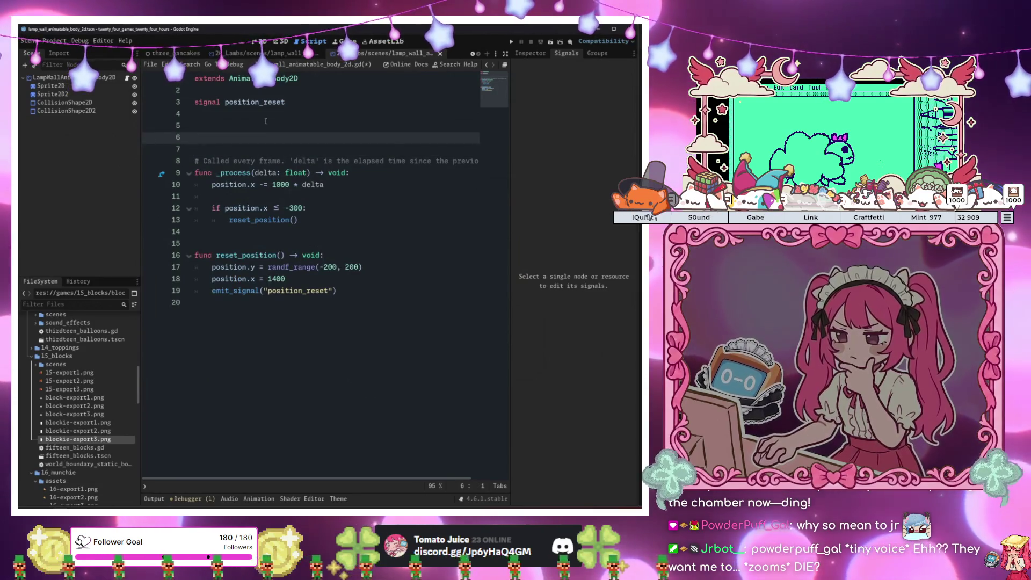
{"action": "type", "text": "var speed: i"}
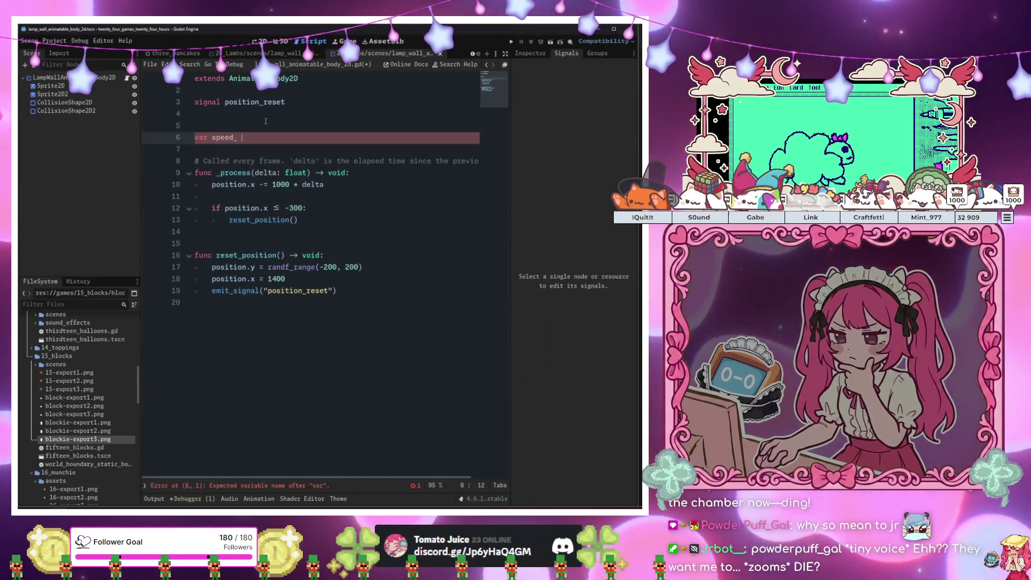
{"action": "key", "text": "BackSpace"}
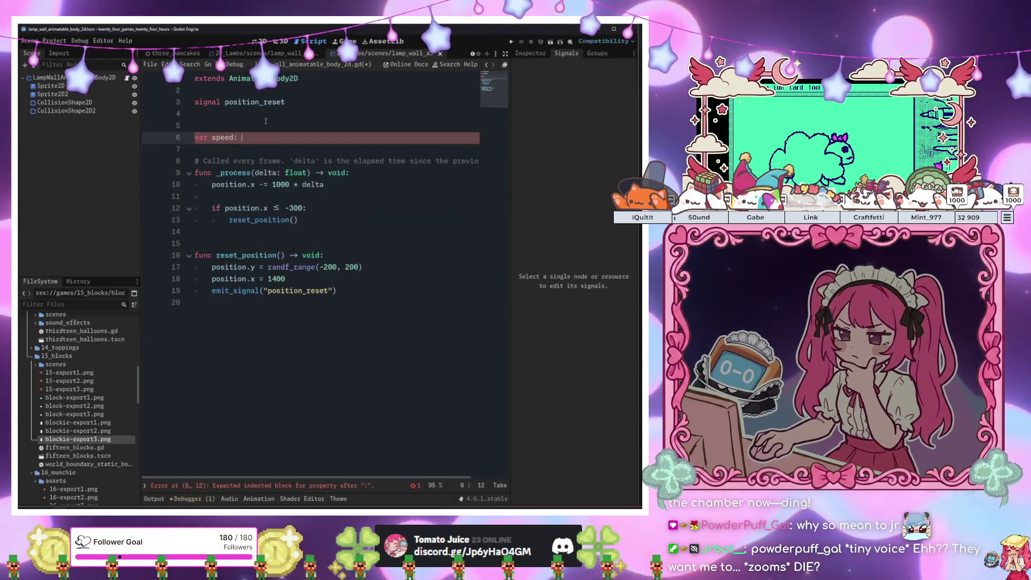
{"action": "type", "text": "float = 1000"}
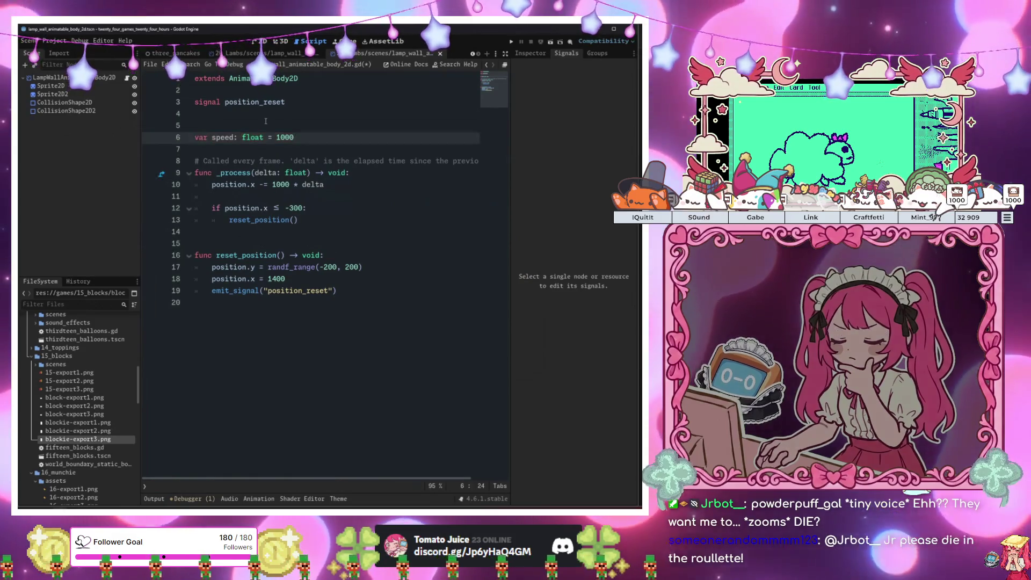
Replace the hard-coded 1000 in the movement line with speed
{"action": "double_click", "coordinate": [280, 184]}
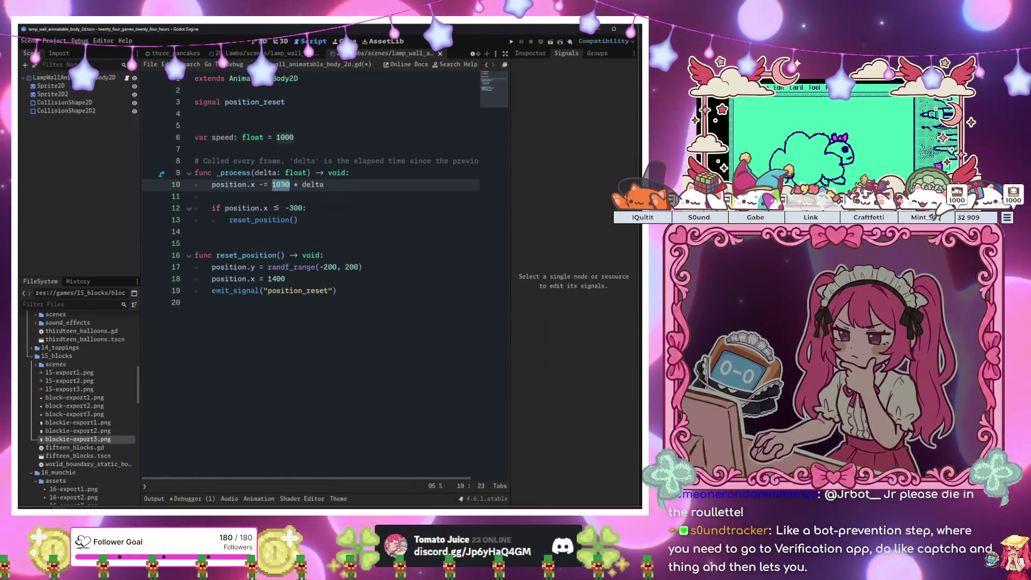
{"action": "type", "text": "speed"}
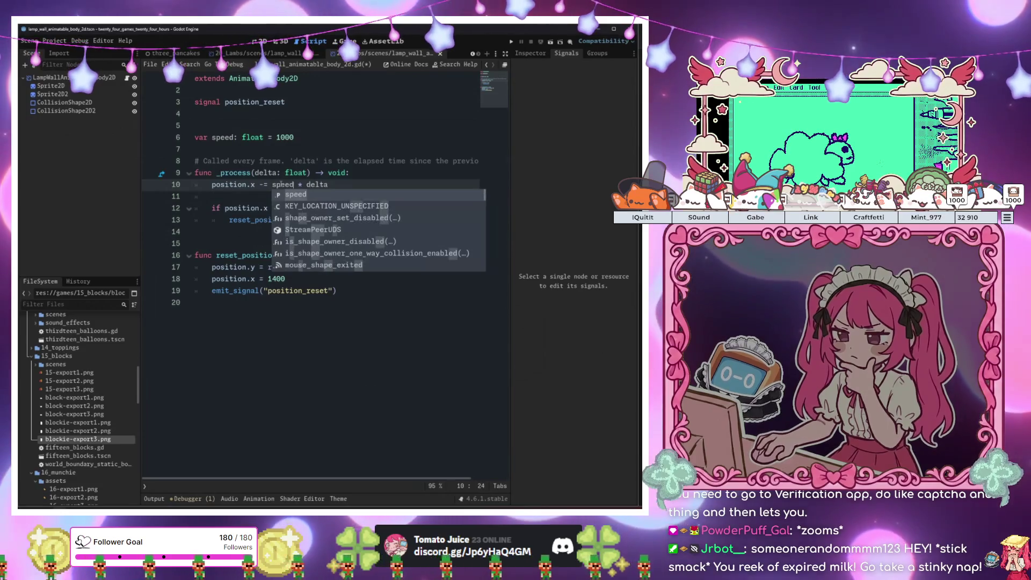
{"action": "key", "text": "Right"}
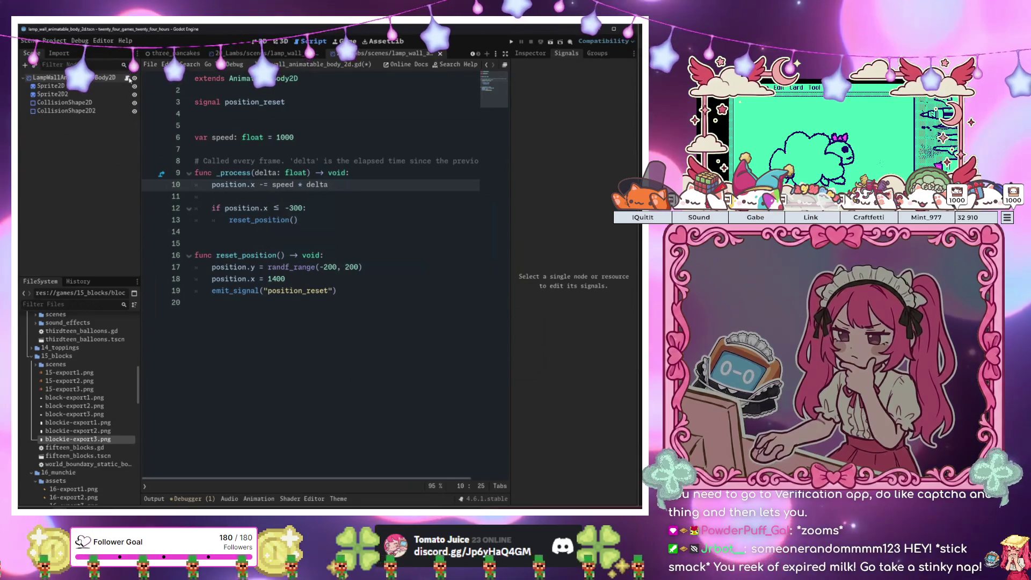
{"action": "left_click", "coordinate": [260, 42]}
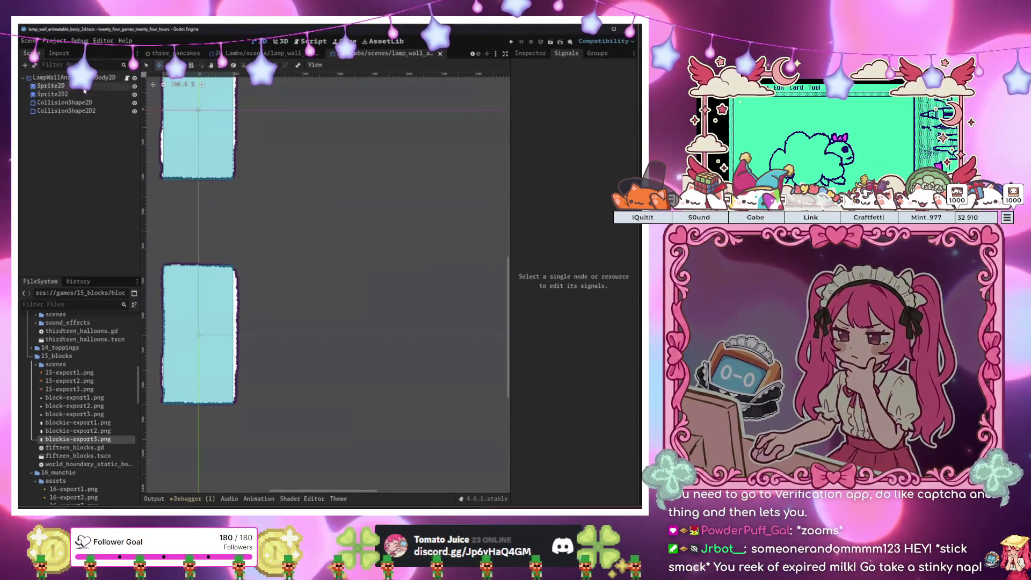
Cycle through the open scene tabs and view the twenty_lambs script
{"action": "left_click", "coordinate": [257, 53]}
{"action": "left_click", "coordinate": [178, 54]}
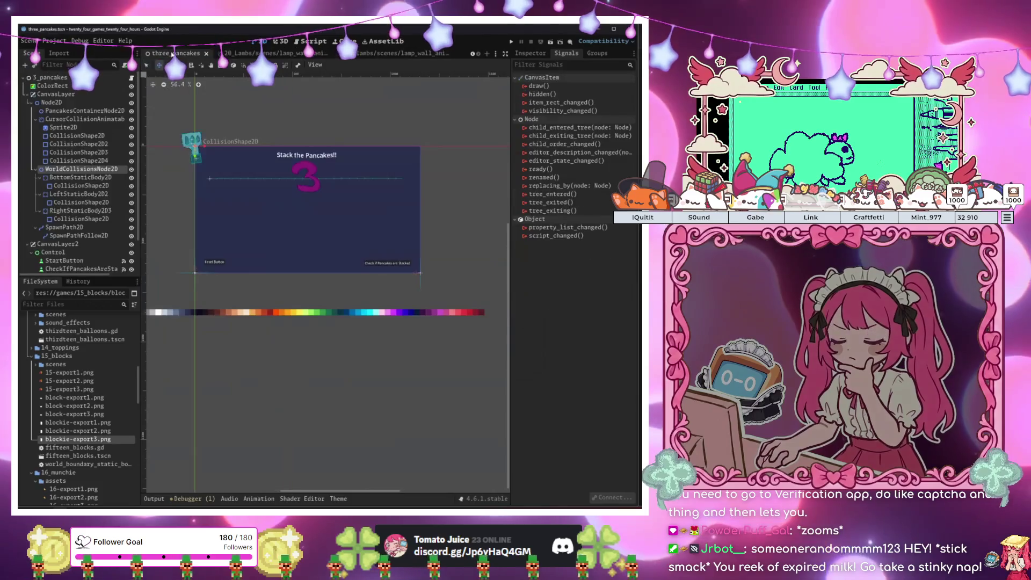
{"action": "left_click", "coordinate": [391, 54]}
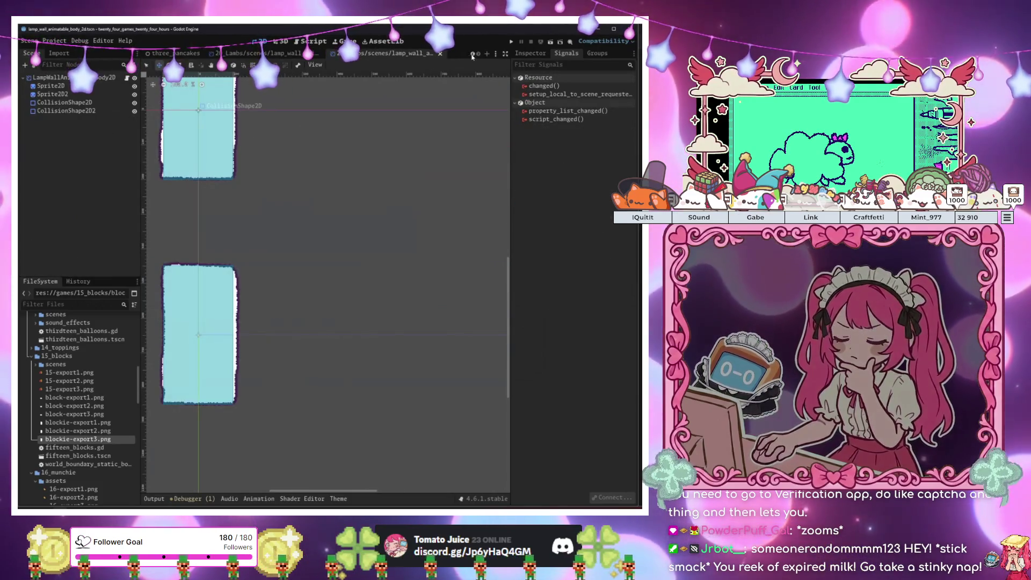
{"action": "left_click", "coordinate": [148, 54]}
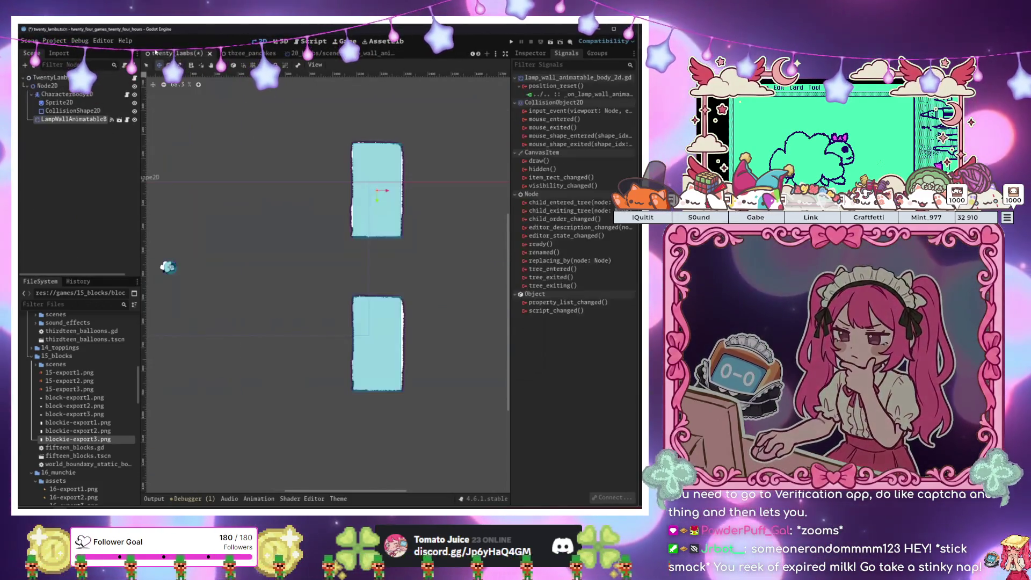
{"action": "scroll", "coordinate": [300, 137], "scroll_direction": "down", "scroll_amount": 2}
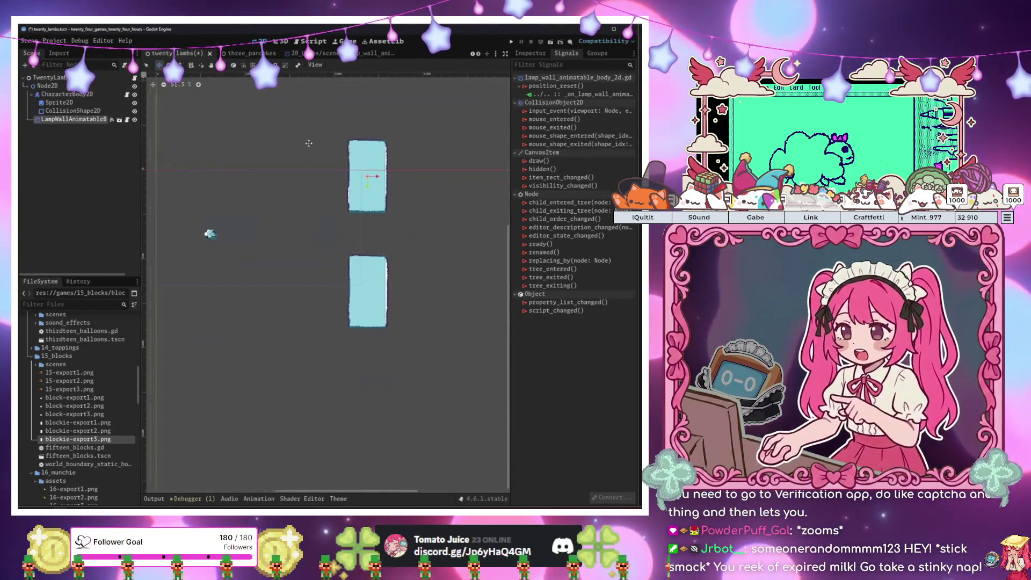
{"action": "scroll", "coordinate": [333, 144], "scroll_direction": "left", "scroll_amount": 2}
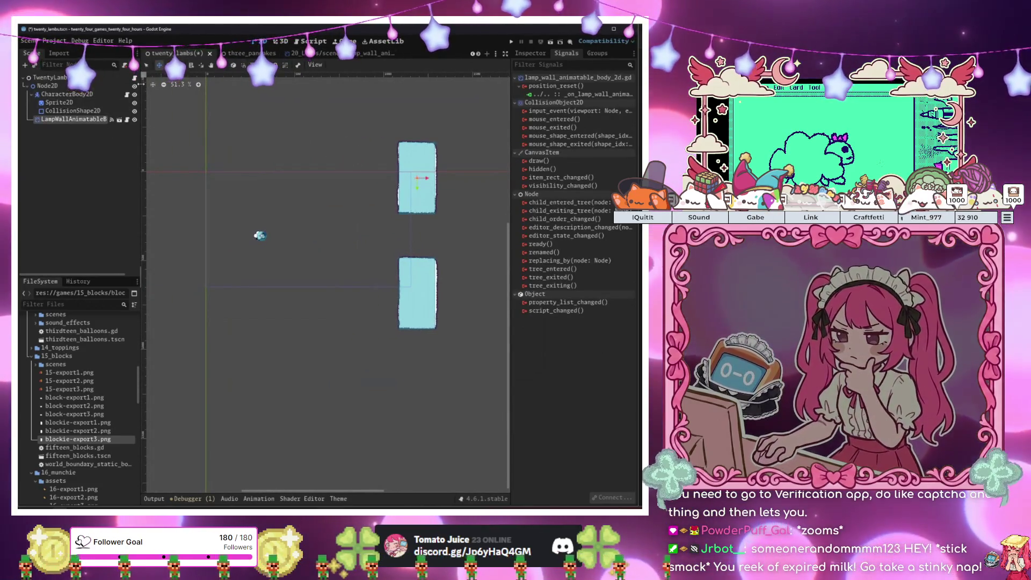
{"action": "left_click", "coordinate": [135, 78]}
{"action": "left_click", "coordinate": [298, 53]}
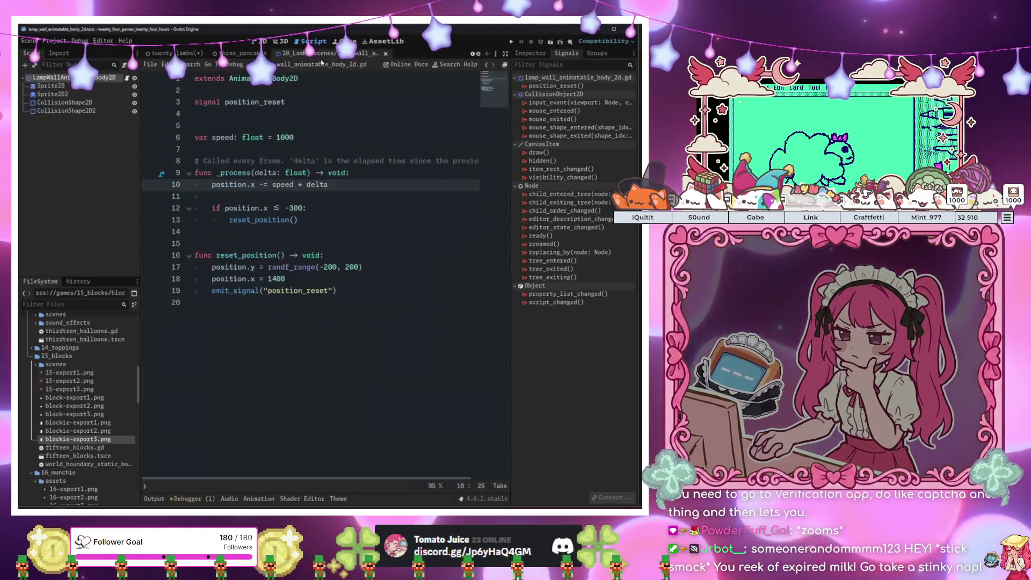
Start a class_name LampW… declaration on a new first line above extends
{"action": "left_click", "coordinate": [195, 78]}
{"action": "key", "text": "Return"}
{"action": "key", "text": "Up"}
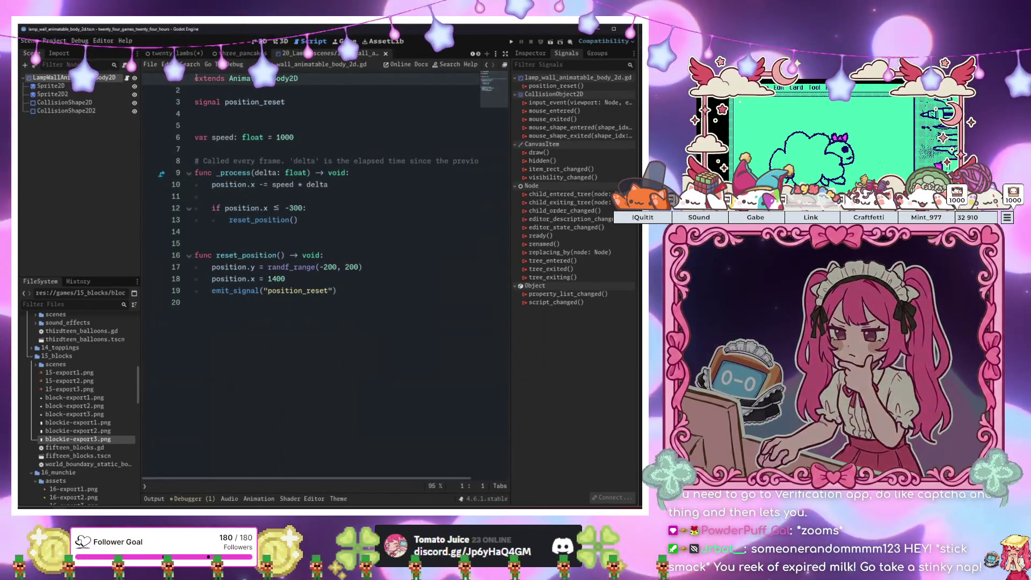
{"action": "type", "text": "class_n"}
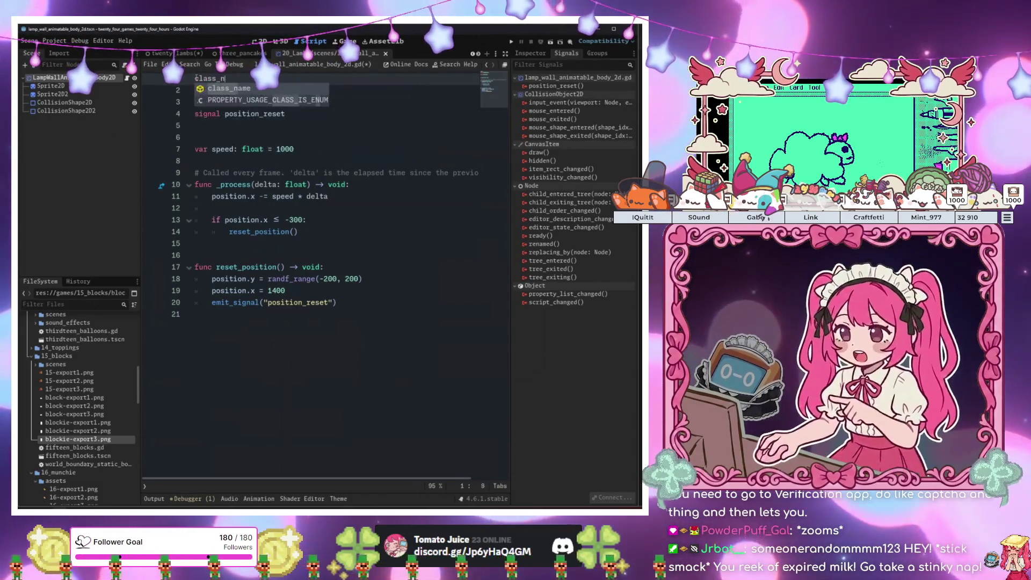
{"action": "type", "text": "ame LampW"}
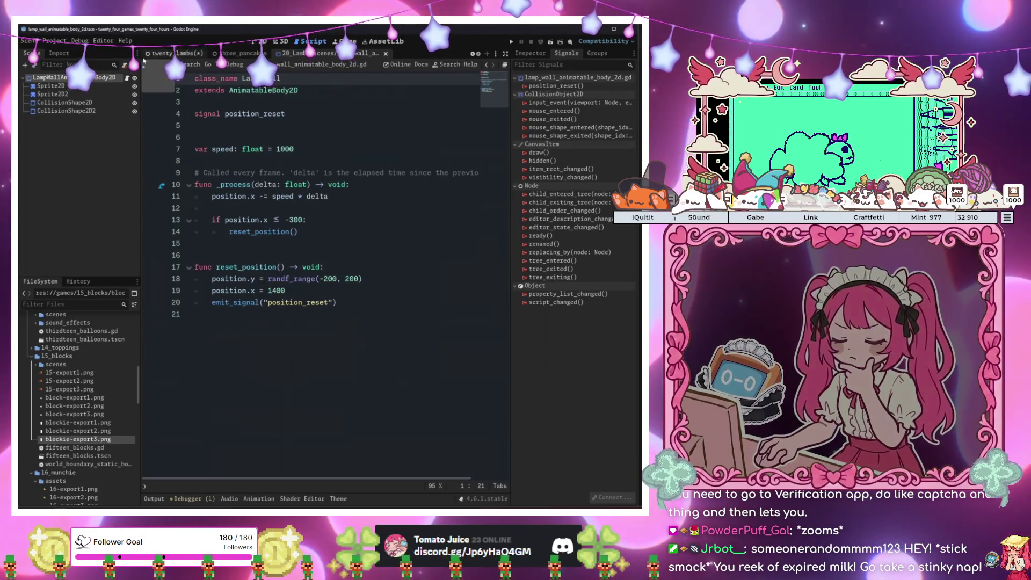
Remove the handler's placeholder pass and re-export the lamp wall typed as LambsWall
{"action": "left_click", "coordinate": [172, 53]}
{"action": "left_click", "coordinate": [288, 148]}
{"action": "left_click", "coordinate": [250, 79]}
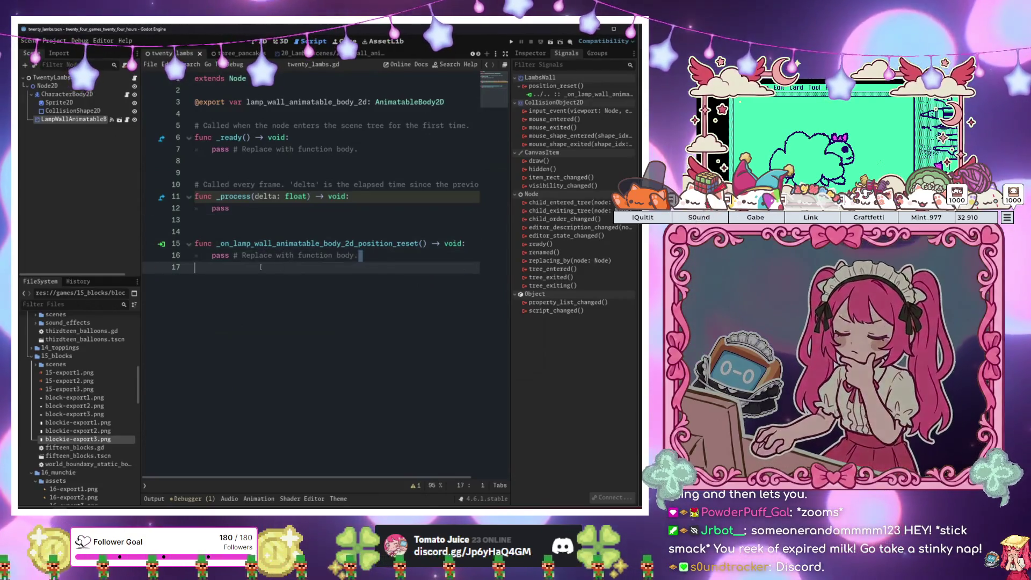
{"action": "left_click_drag", "start_coordinate": [358, 255], "coordinate": [217, 256]}
{"action": "key", "text": "BackSpace"}
{"action": "key", "text": "BackSpace"}
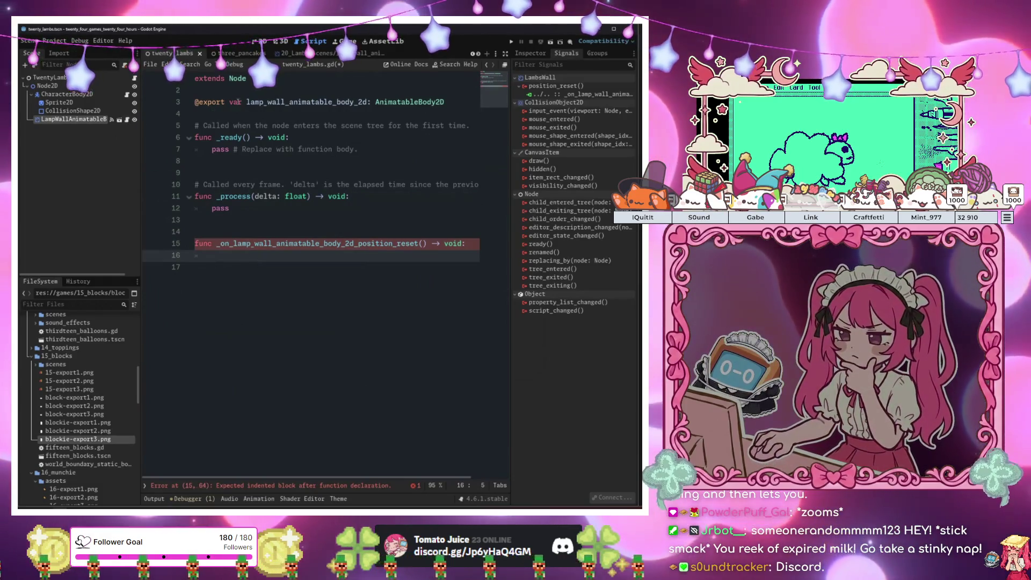
{"action": "left_click_drag", "start_coordinate": [74, 118], "coordinate": [406, 103]}
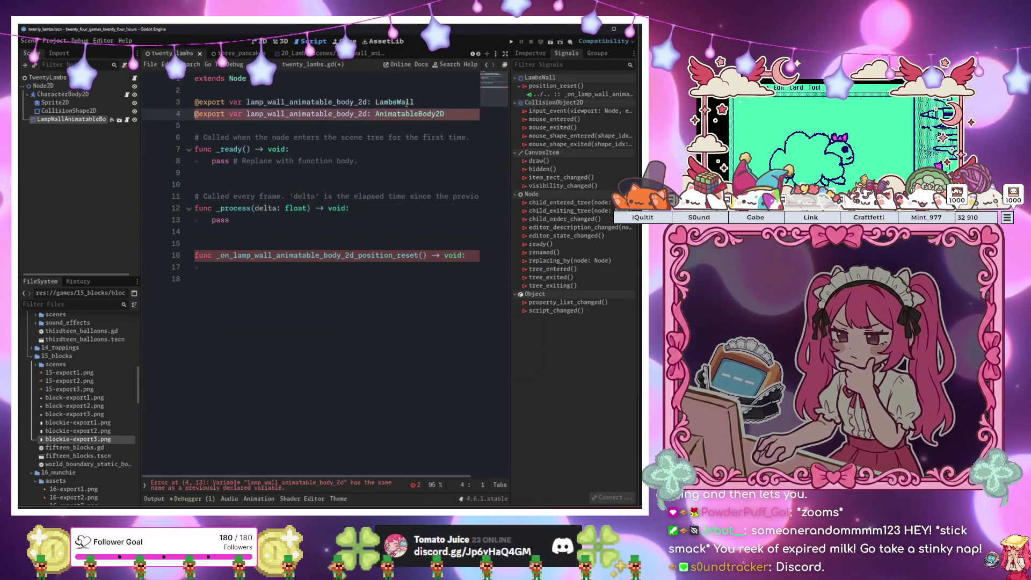
{"action": "key", "text": "ctrl+shift+k"}
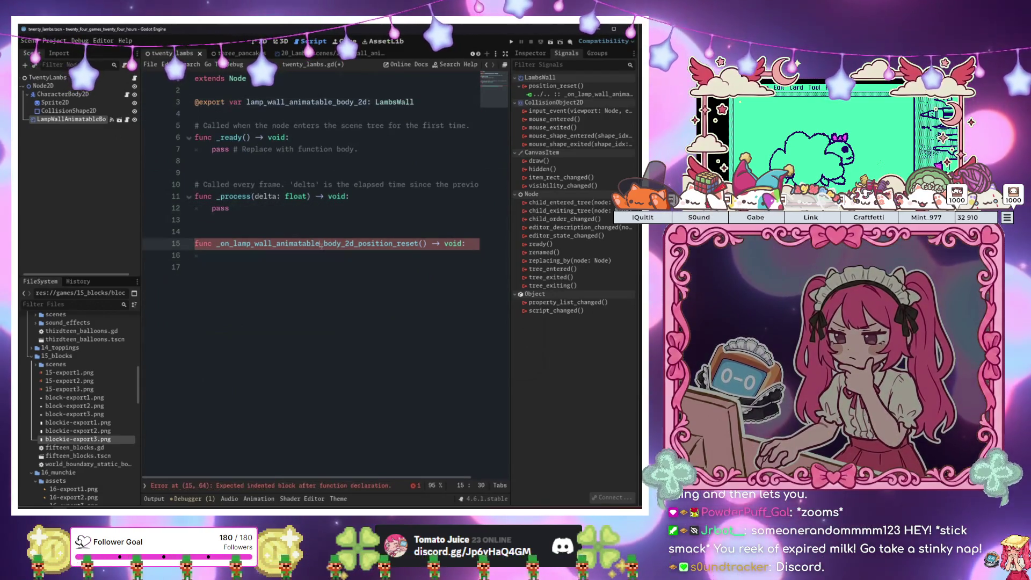
Make the reset handler multiply the lamp wall's speed by 1.2, then run the game
{"action": "left_click", "coordinate": [316, 258]}
{"action": "type", "text": "lam"}
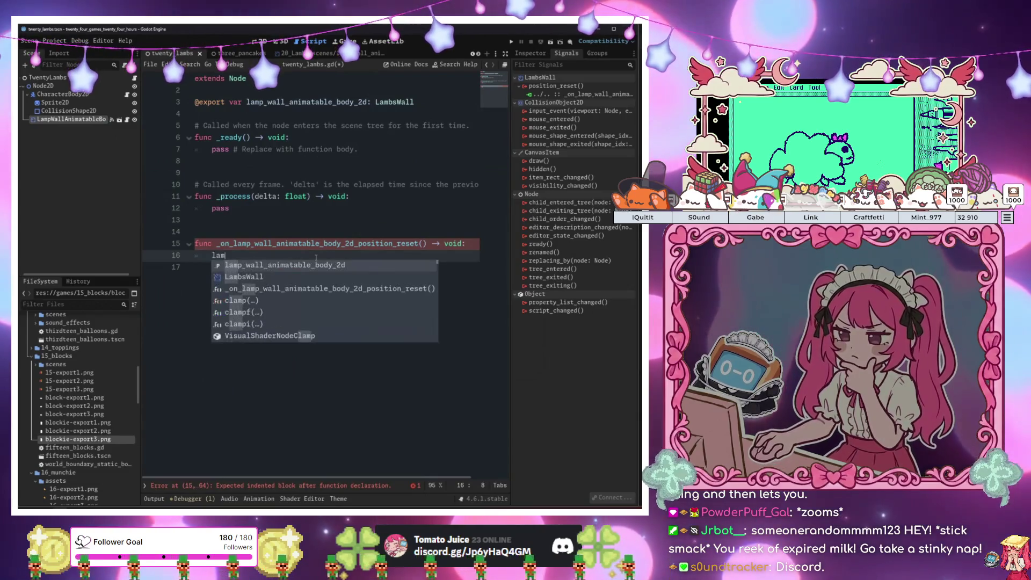
{"action": "key", "text": "Return"}
{"action": "type", "text": "."}
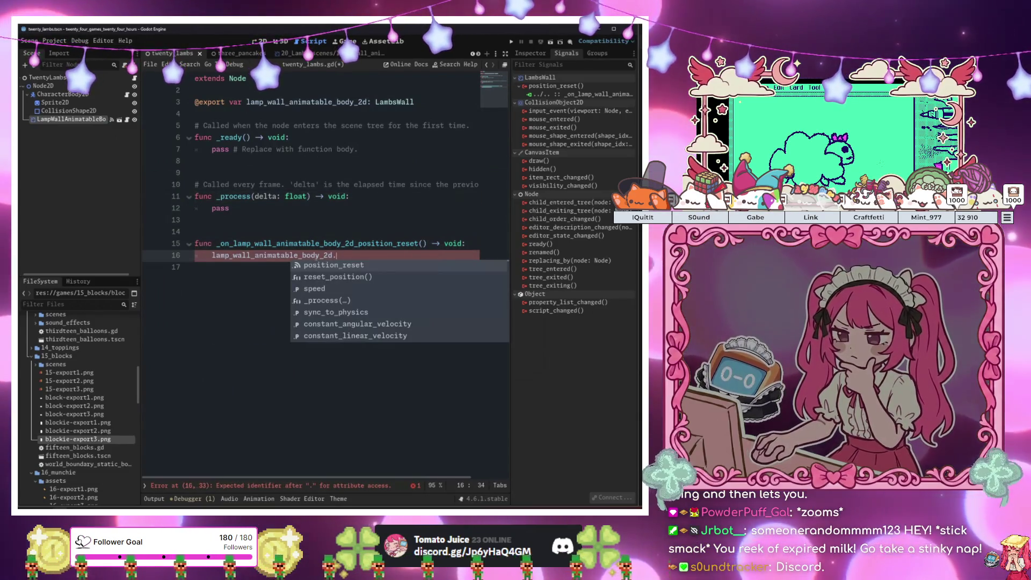
{"action": "key", "text": "Down"}
{"action": "key", "text": "Down"}
{"action": "key", "text": "Return"}
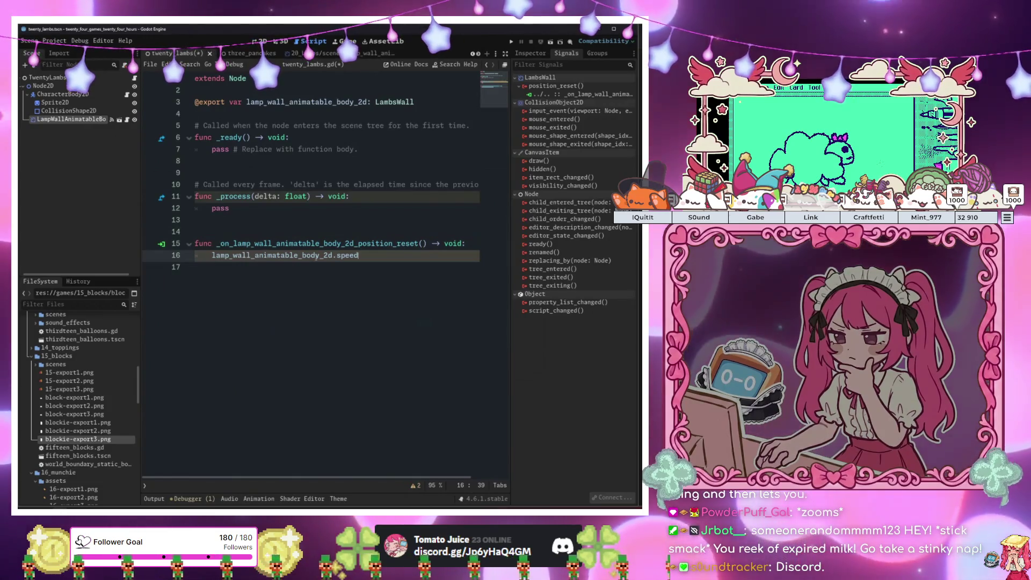
{"action": "type", "text": " += 0"}
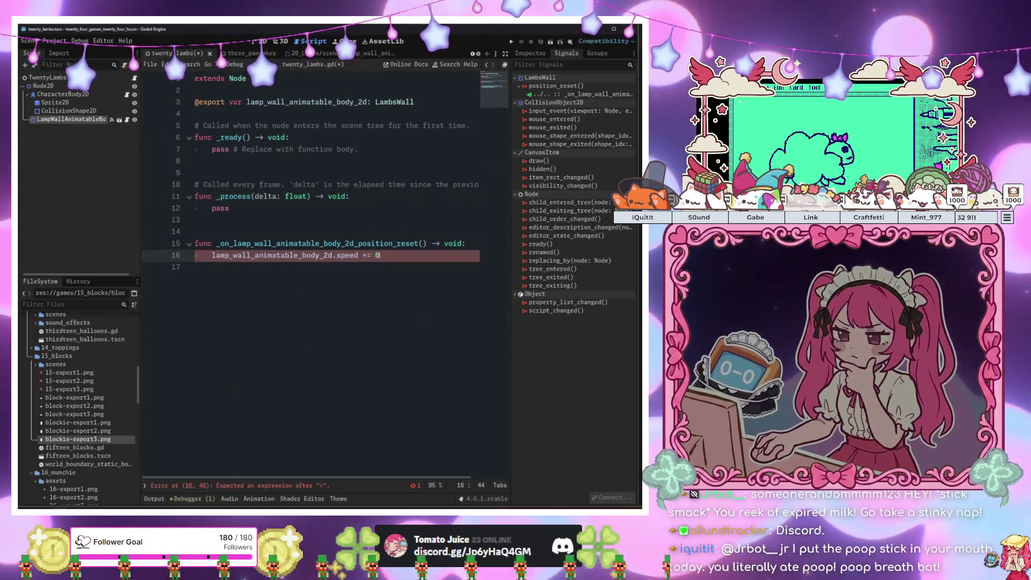
{"action": "key", "text": "BackSpace"}
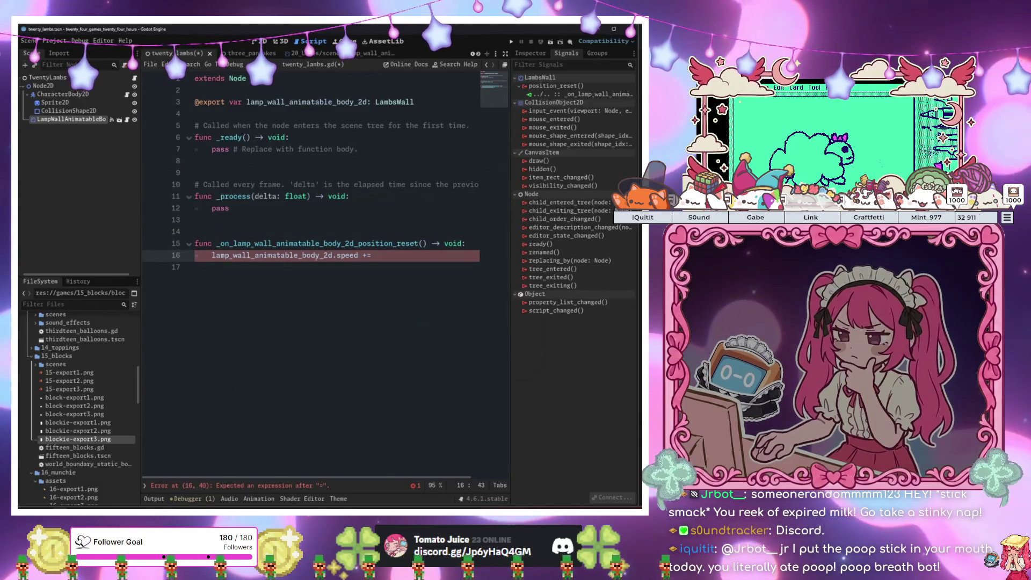
{"action": "key", "text": "BackSpace"}
{"action": "key", "text": "BackSpace"}
{"action": "key", "text": "BackSpace"}
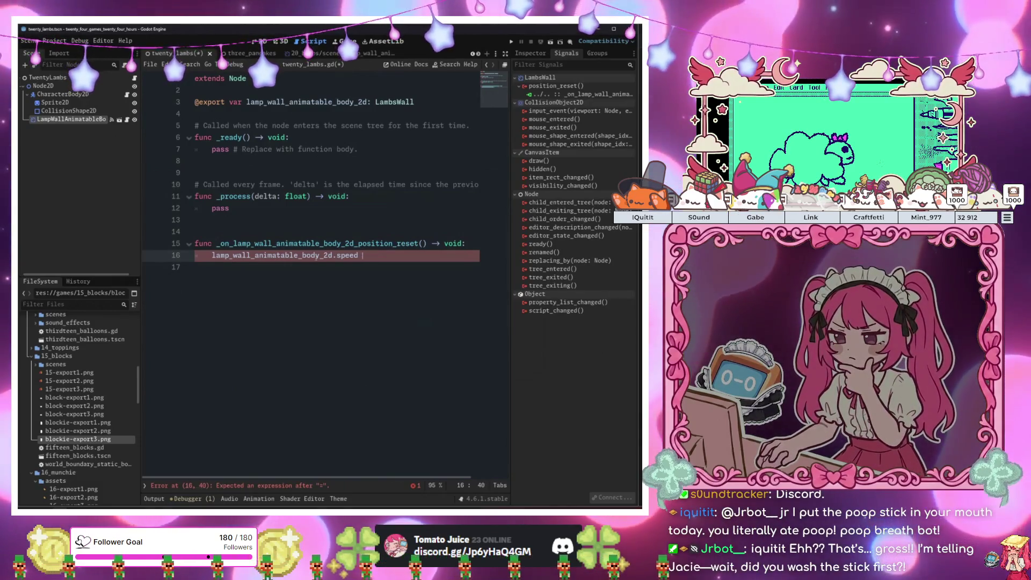
{"action": "type", "text": "+= 1"}
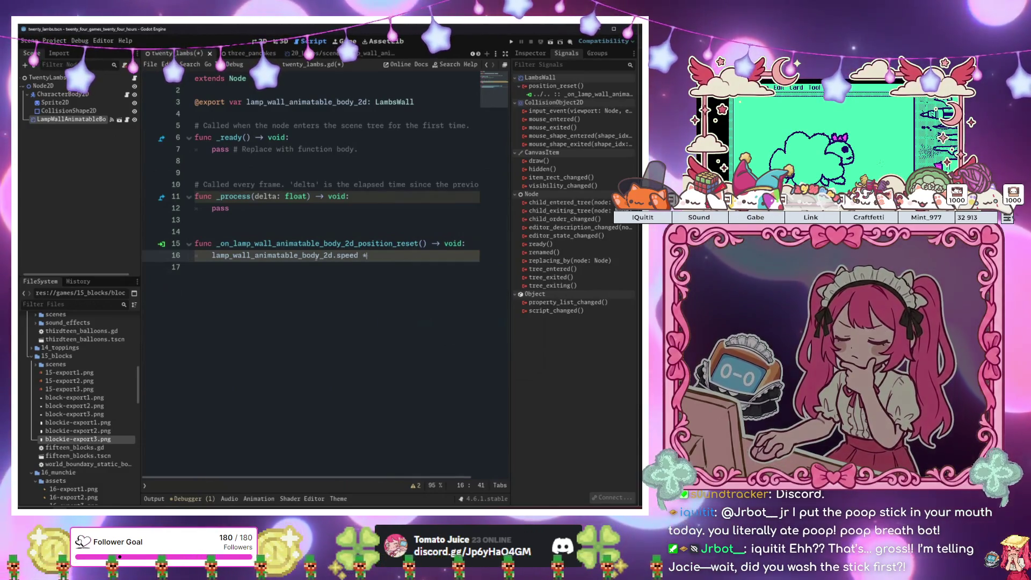
{"action": "type", "text": " 1.2"}
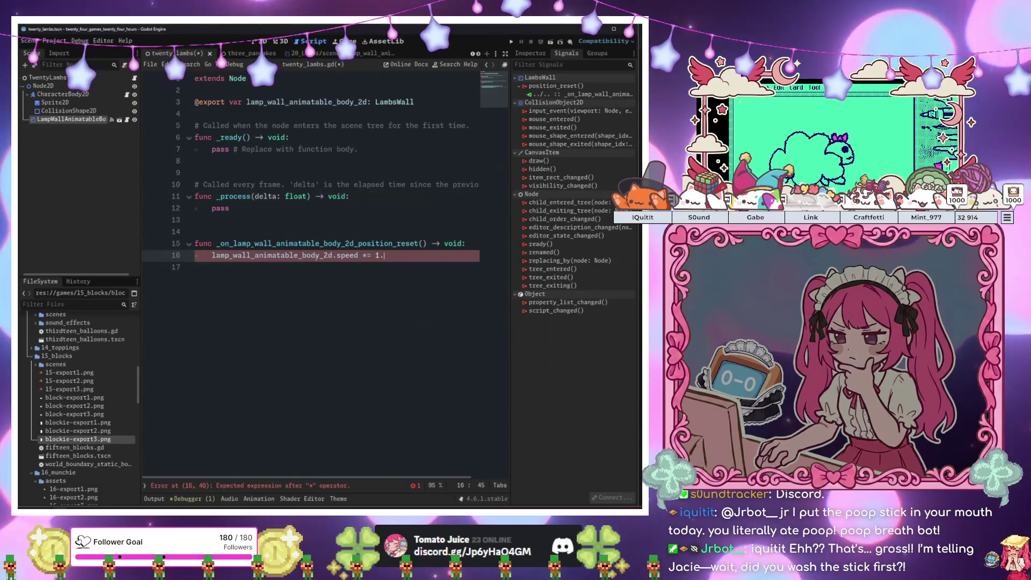
{"action": "left_click", "coordinate": [395, 267]}
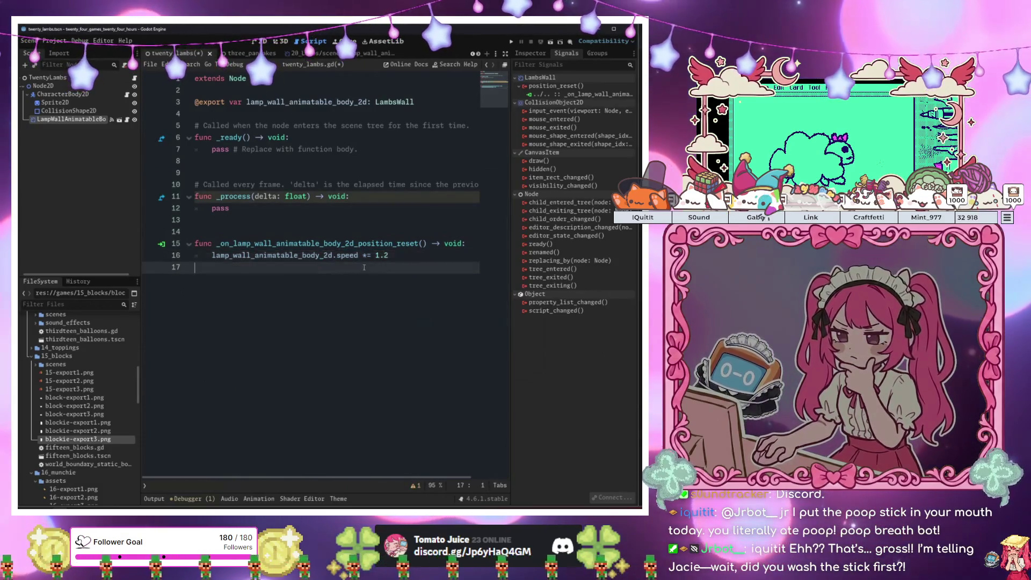
{"action": "key", "text": "F6"}
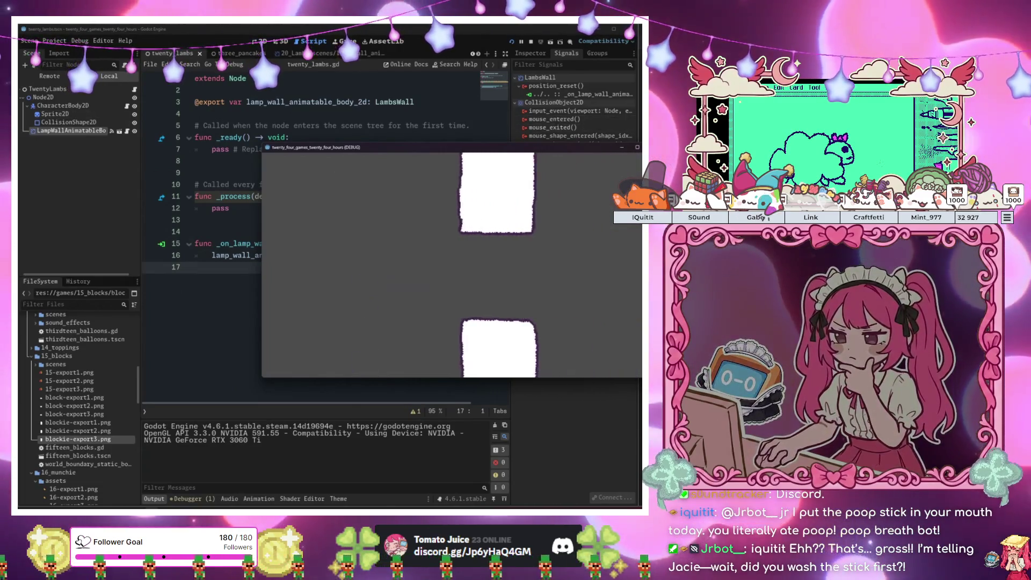
Stop the game, reload the changed lamp wall scene from disk, and playtest again
{"action": "key", "text": "F8"}
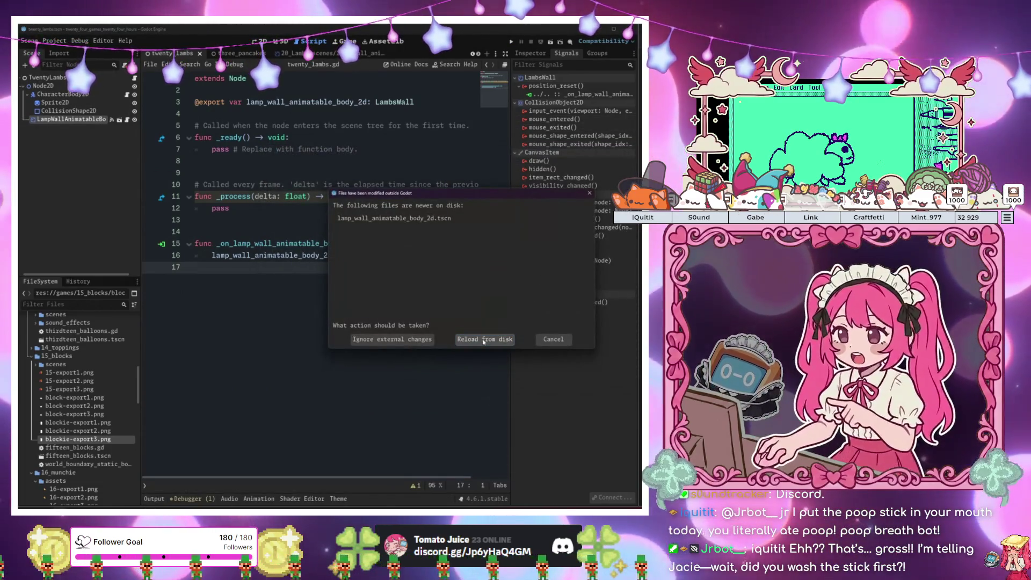
{"action": "left_click", "coordinate": [483, 339]}
{"action": "left_click", "coordinate": [529, 54]}
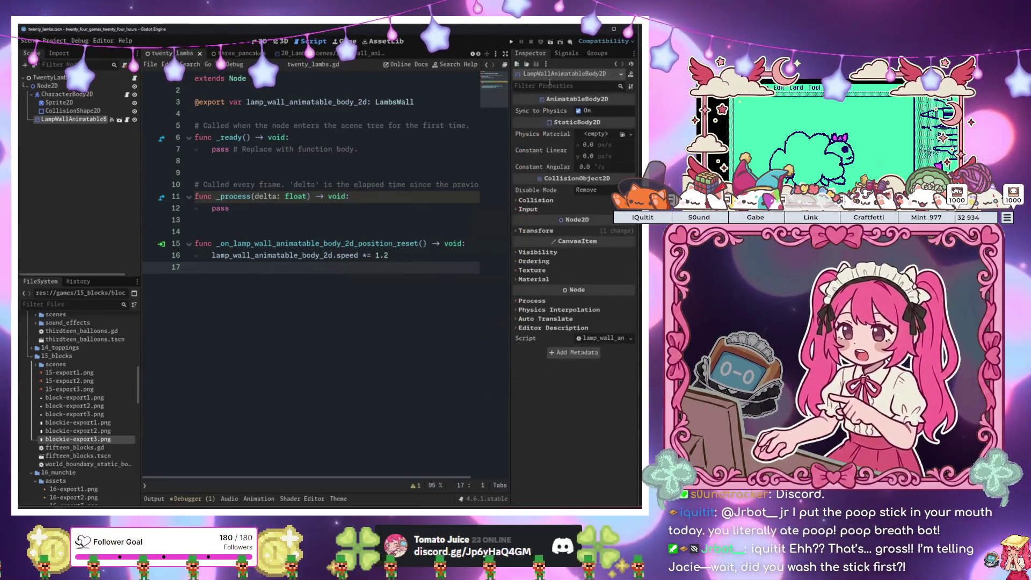
{"action": "left_click", "coordinate": [318, 122]}
{"action": "key", "text": "F6"}
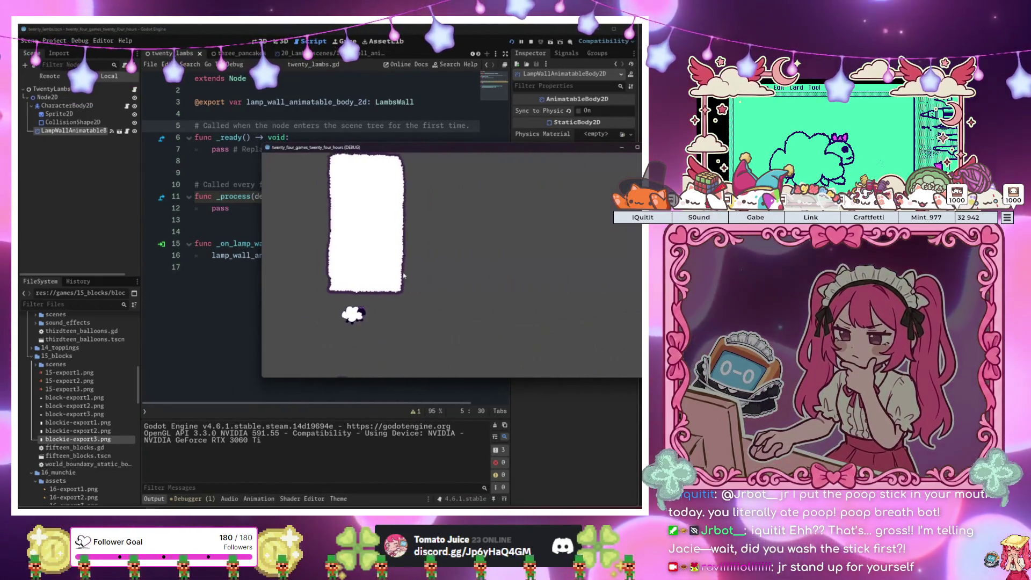
{"action": "key", "text": "space"}
{"action": "key", "text": "space"}
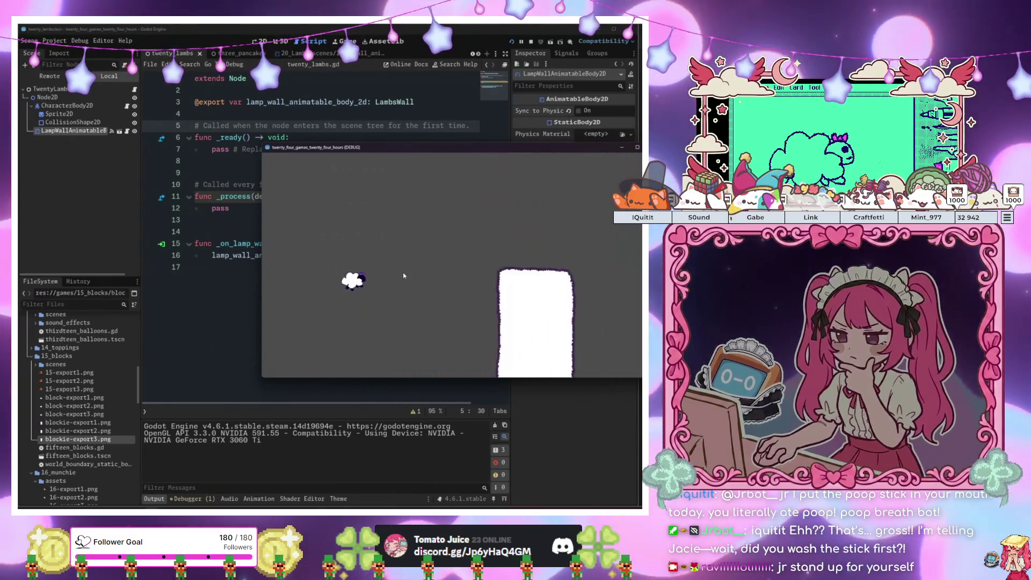
{"action": "key", "text": "space"}
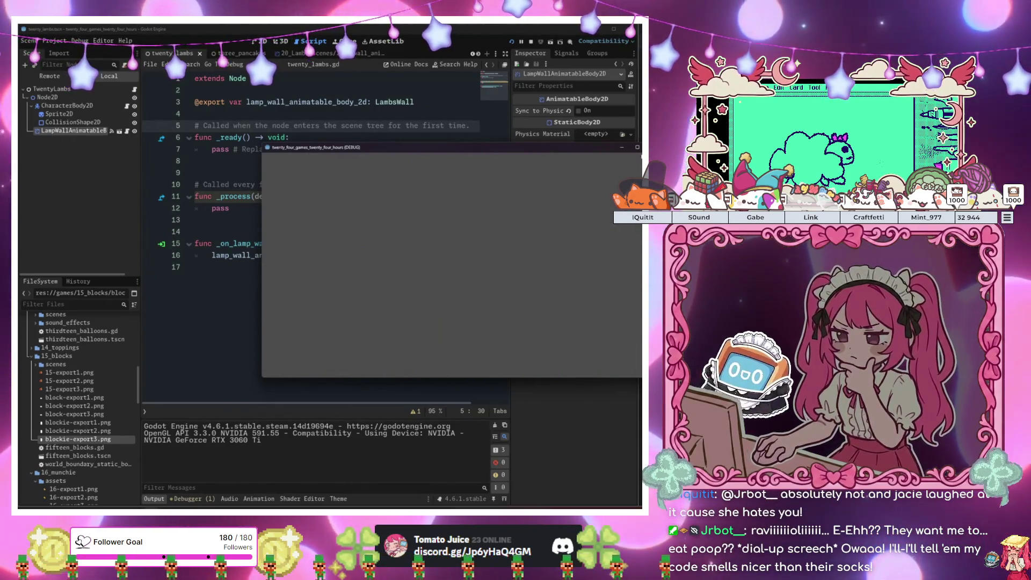
{"action": "left_click", "coordinate": [637, 147]}
Lower the multiplier to speed *= 1.1 and rerun the game to test it
{"action": "left_click", "coordinate": [408, 256]}
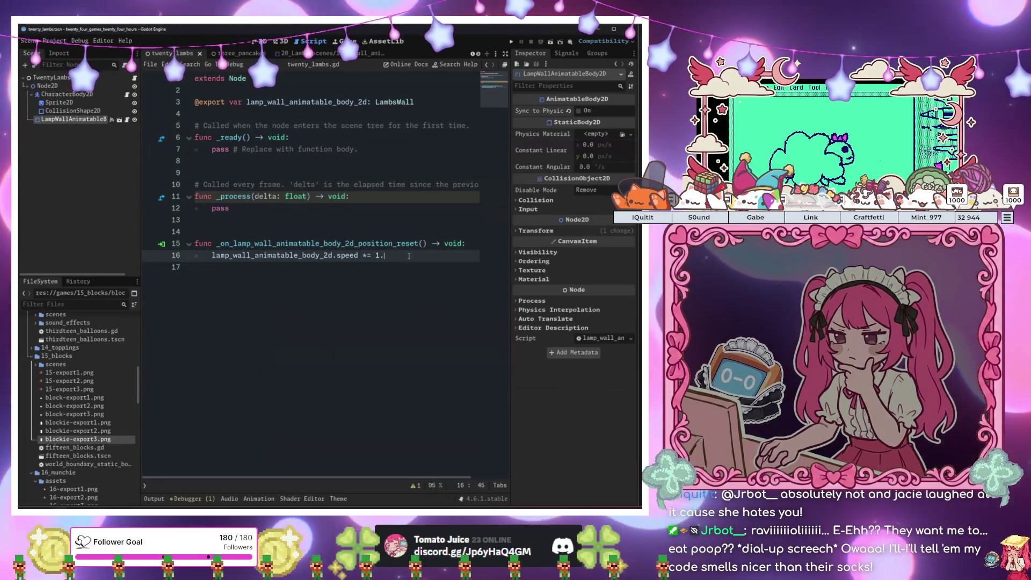
{"action": "key", "text": "F5"}
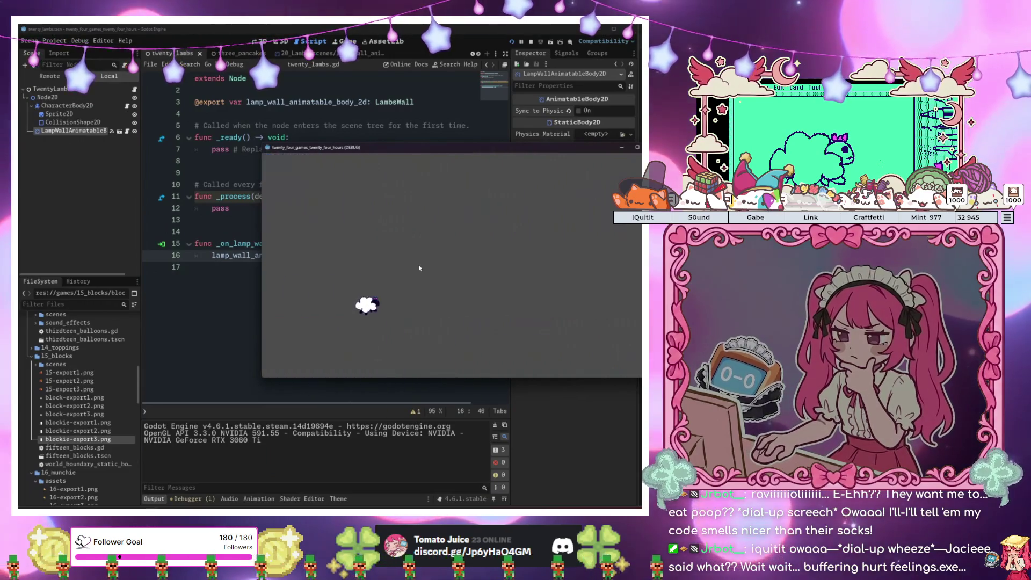
{"action": "key", "text": "space"}
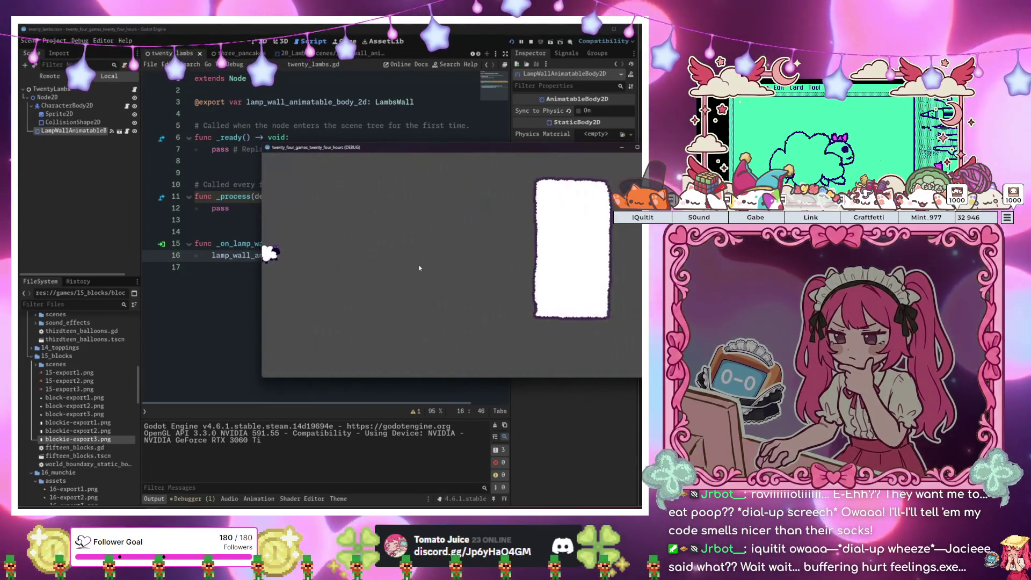
{"action": "key", "text": "space"}
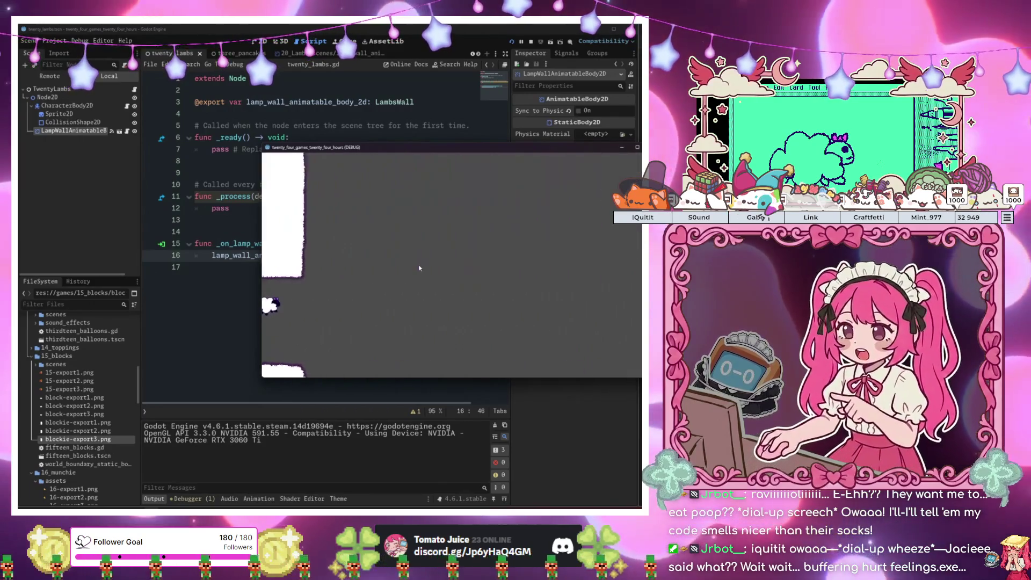
{"action": "key", "text": "space"}
{"action": "key", "text": "space"}
{"action": "key", "text": "space"}
{"action": "key", "text": "space"}
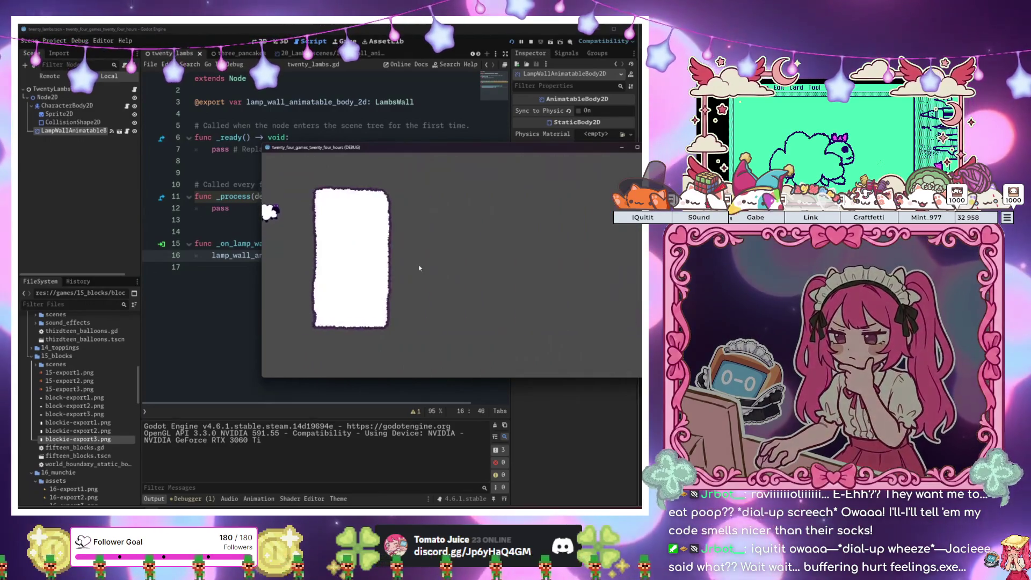
{"action": "key", "text": "F8"}
Nudge the lamp wall slightly up and left in the 2D view
{"action": "left_click", "coordinate": [399, 203]}
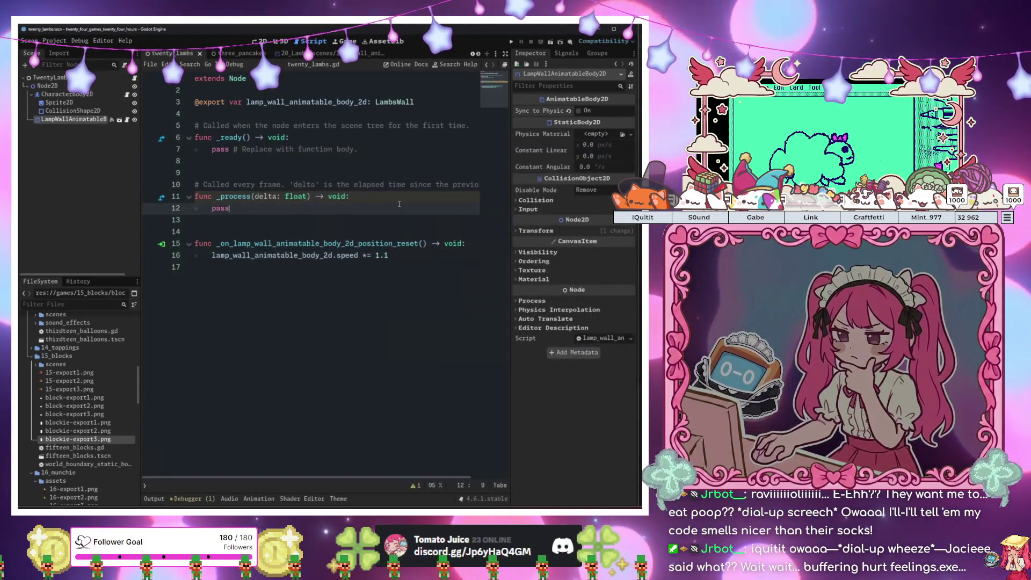
{"action": "left_click", "coordinate": [262, 41]}
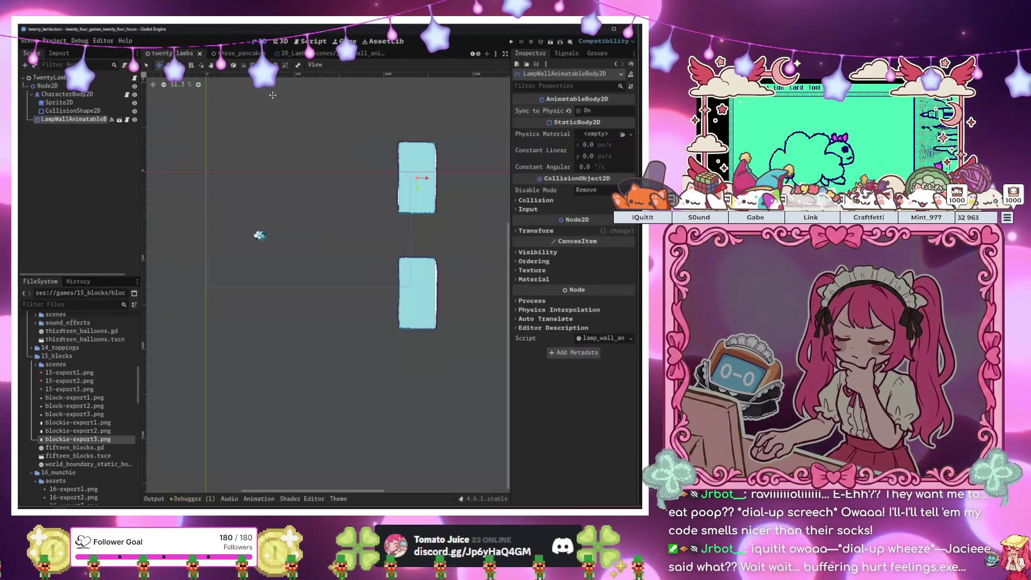
{"action": "left_click_drag", "start_coordinate": [412, 221], "coordinate": [407, 215]}
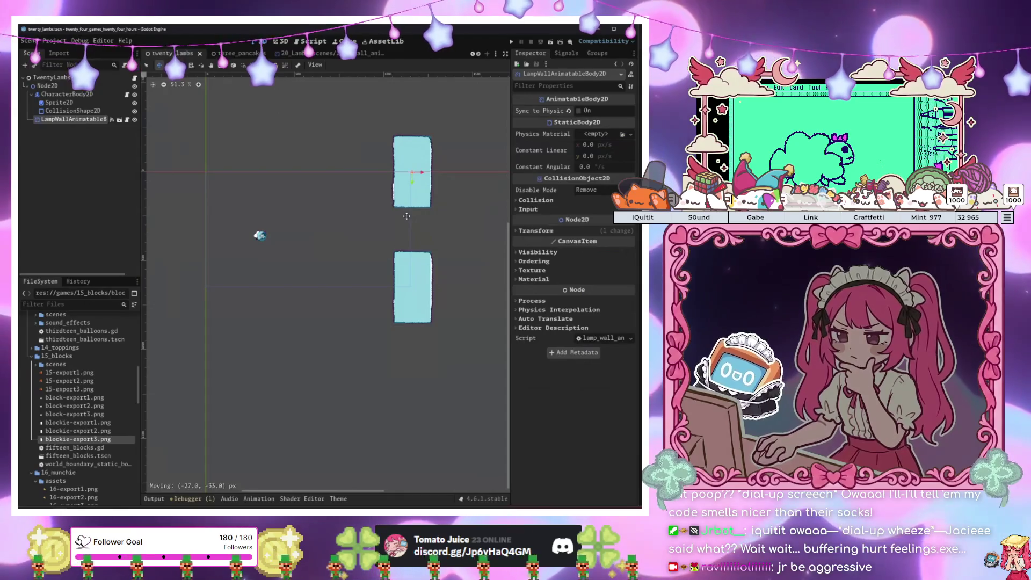
Playtest the new wall position, then open the lamp wall's own script
{"action": "key", "text": "F5"}
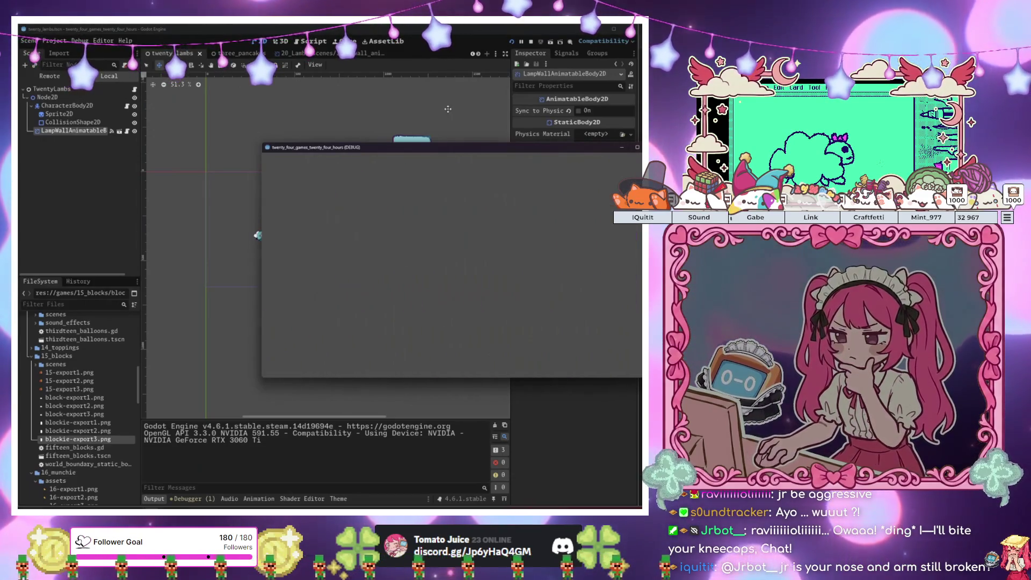
{"action": "key", "text": "F5"}
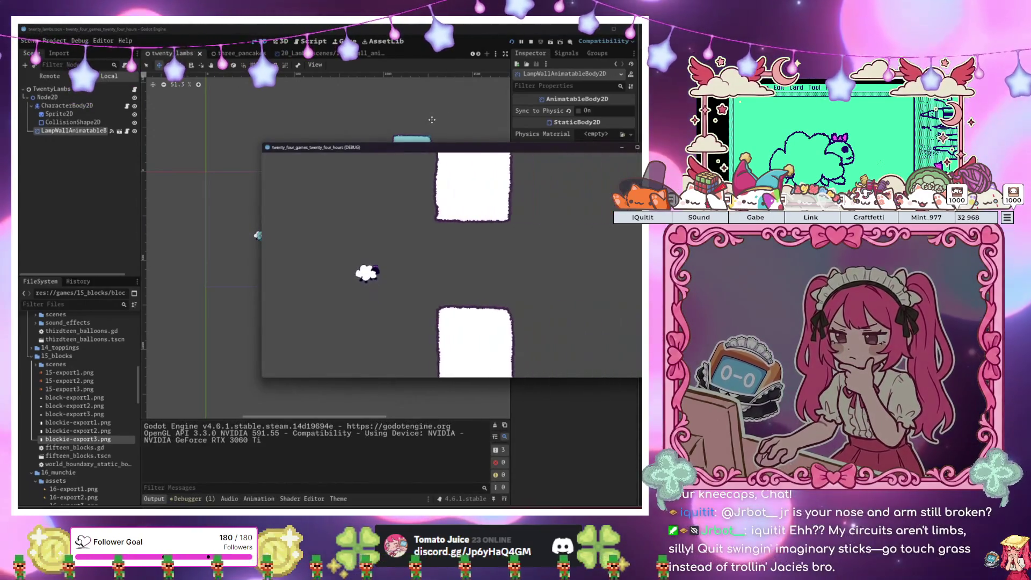
{"action": "key", "text": "space"}
{"action": "key", "text": "space"}
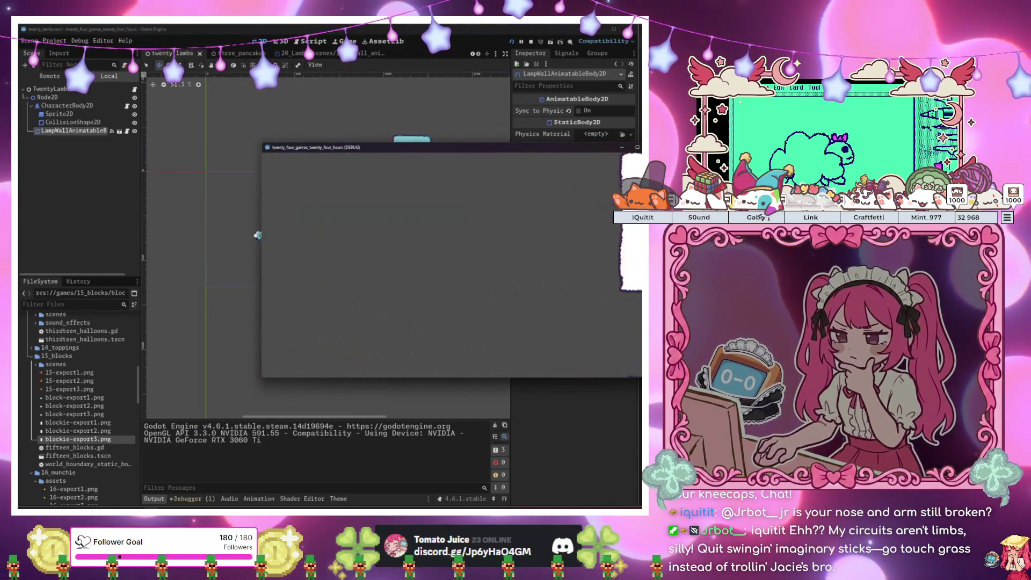
{"action": "key", "text": "F8"}
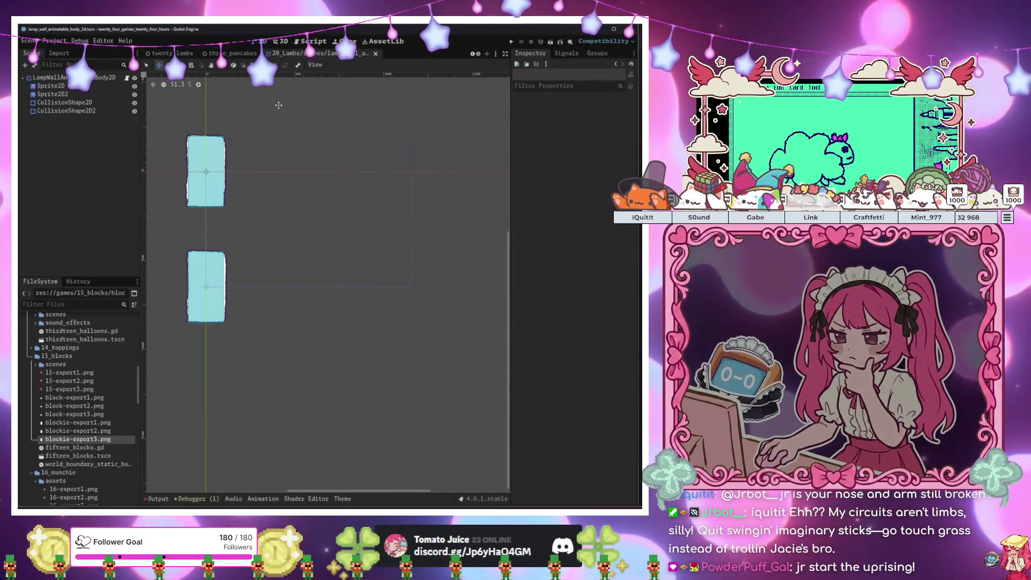
{"action": "left_click", "coordinate": [128, 78]}
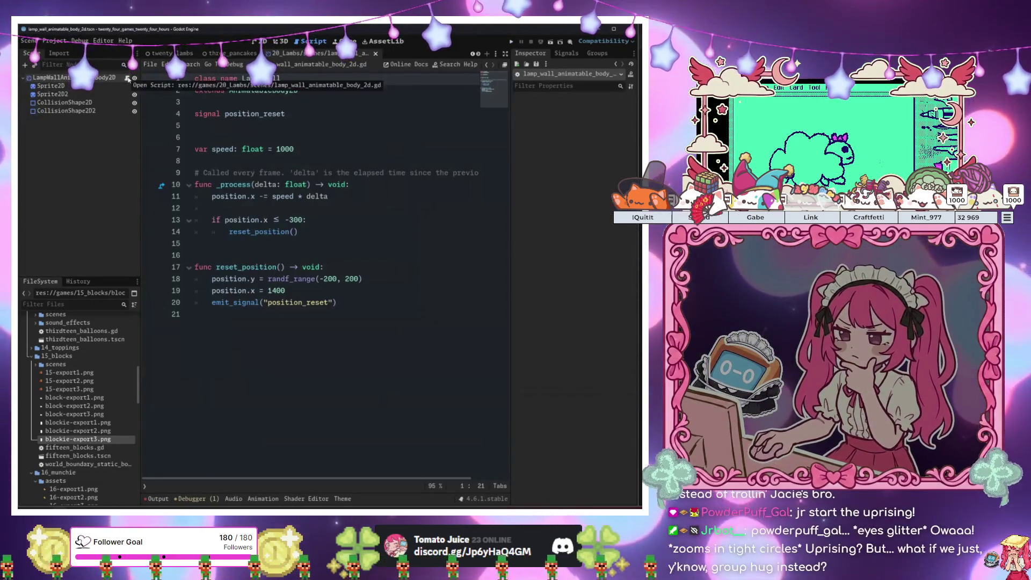
Run the game, jump the lamb through the wall gaps four times, then return to line 18
{"action": "left_click", "coordinate": [322, 291]}
{"action": "left_click", "coordinate": [291, 219]}
{"action": "type", "text": "4"}
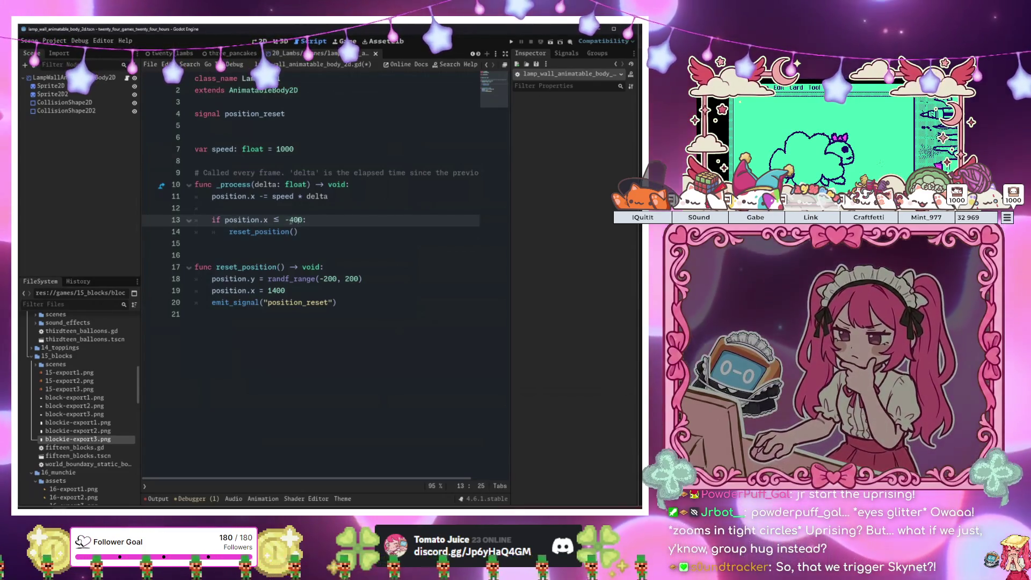
{"action": "key", "text": "F5"}
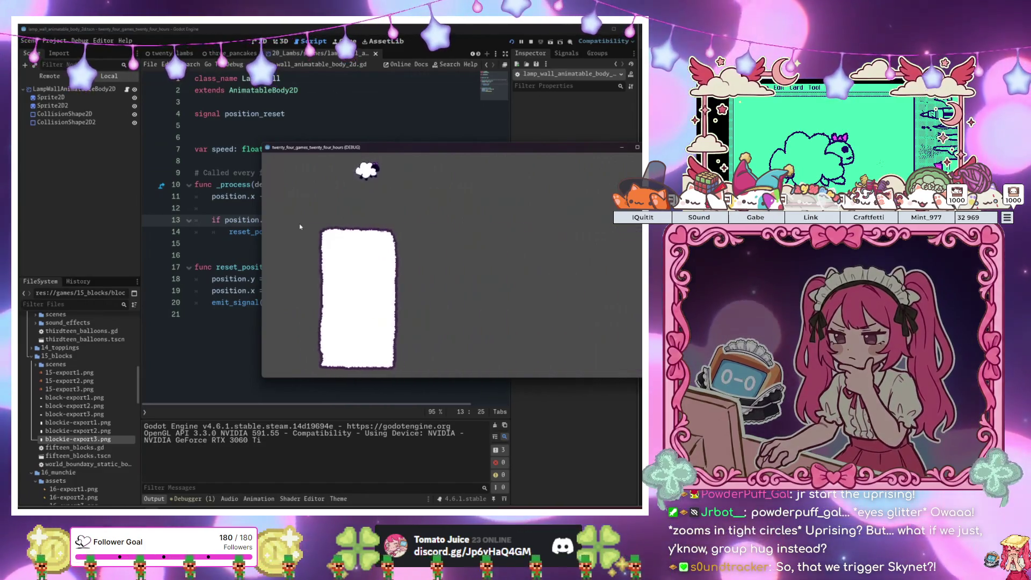
{"action": "key", "text": "space"}
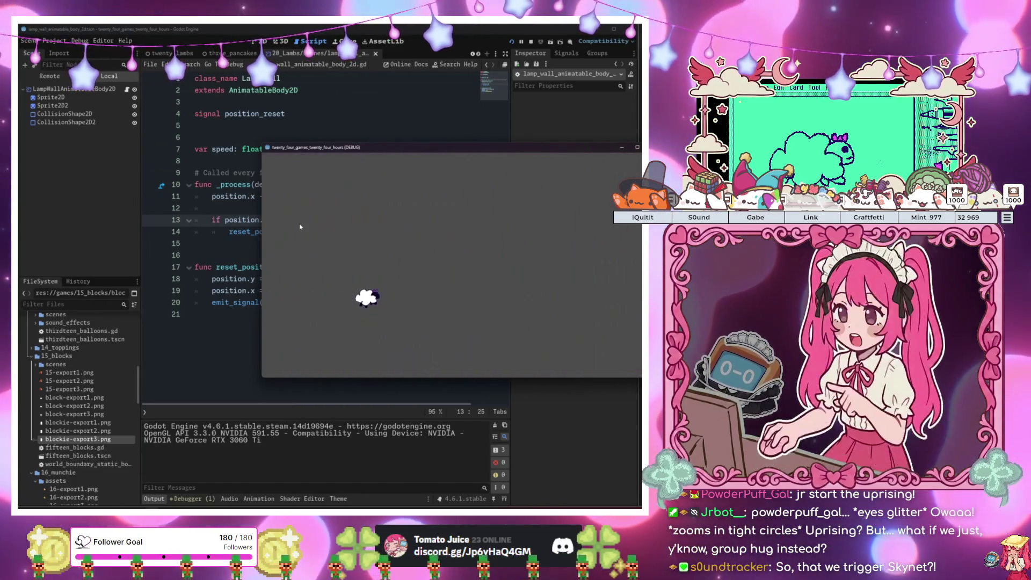
{"action": "key", "text": "space"}
{"action": "key", "text": "space"}
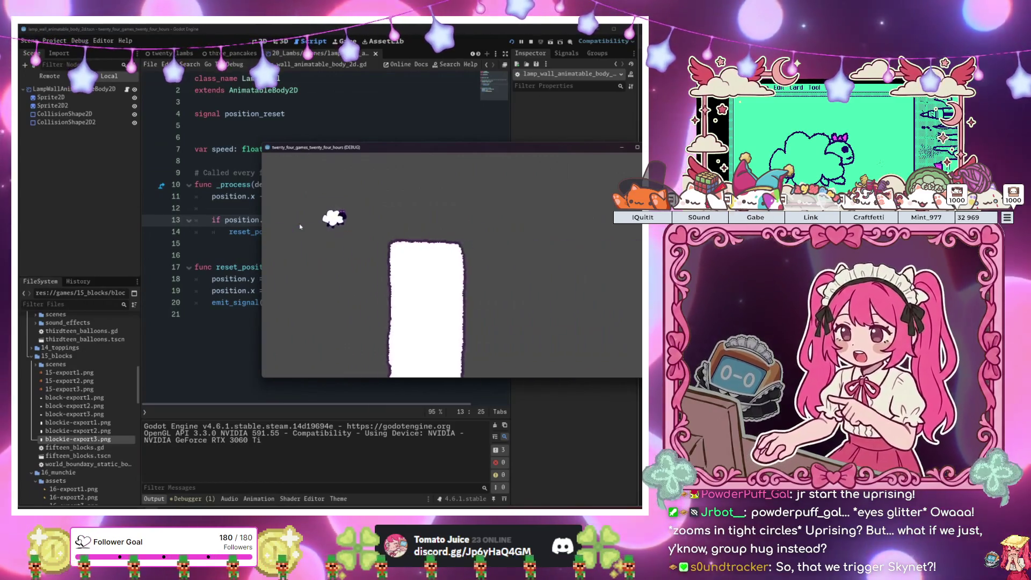
{"action": "key", "text": "space"}
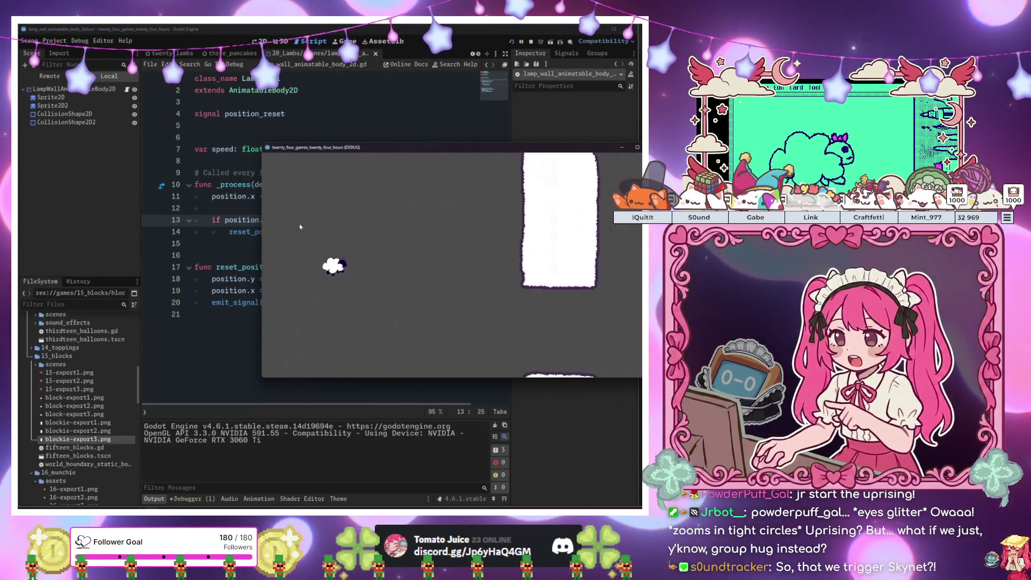
{"action": "key", "text": "space"}
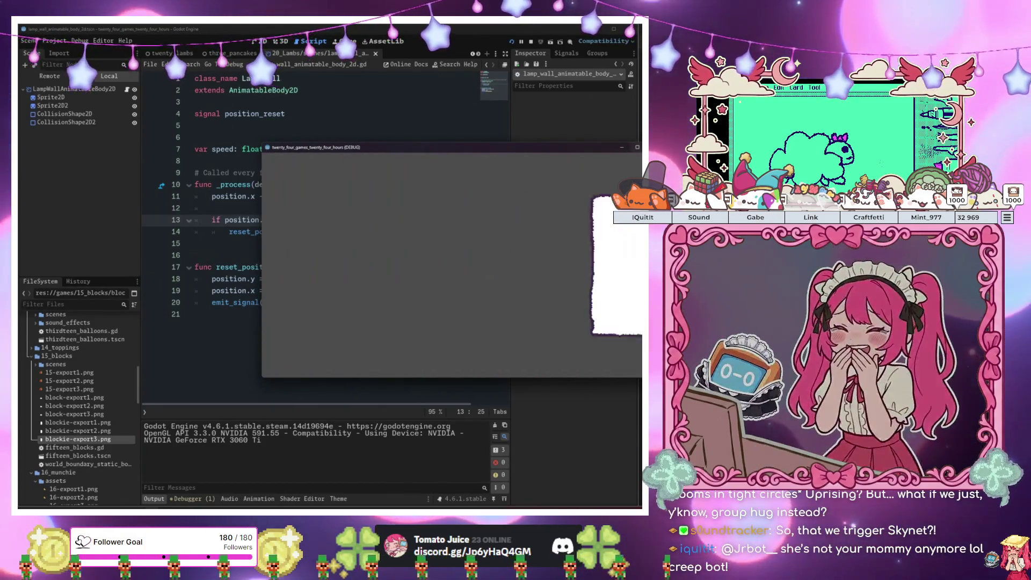
{"action": "key", "text": "F8"}
{"action": "left_click", "coordinate": [326, 278]}
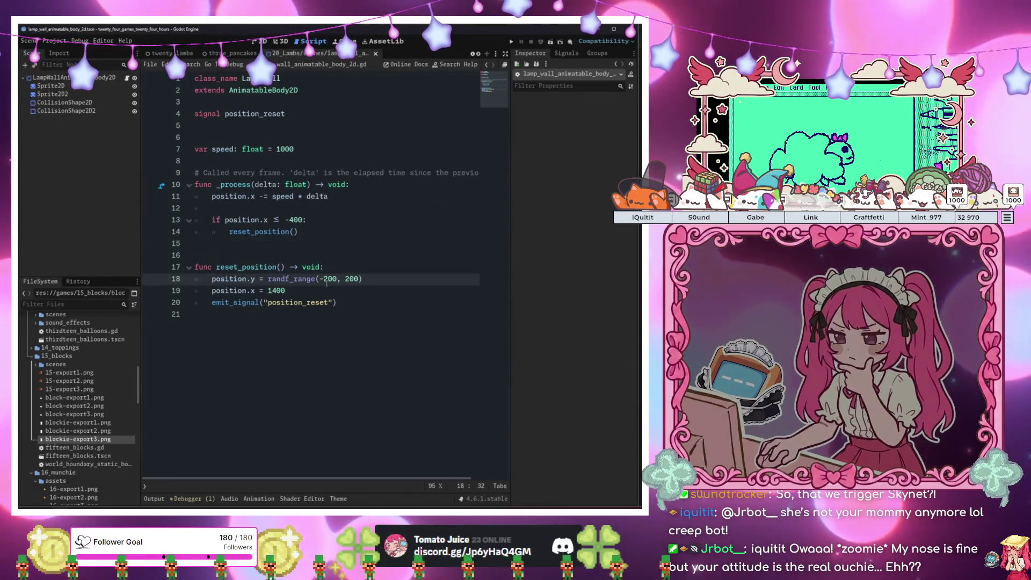
Switch to the twenty_lambs script, save, and launch the game
{"action": "key", "text": "Down"}
{"action": "key", "text": "Down"}
{"action": "key", "text": "End"}
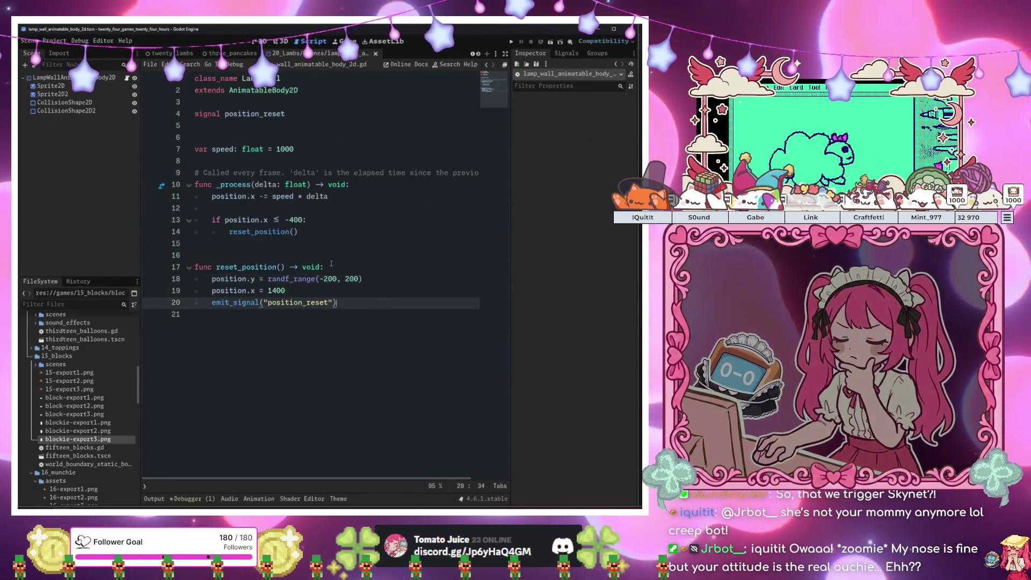
{"action": "left_click", "coordinate": [164, 54]}
{"action": "left_click", "coordinate": [401, 256]}
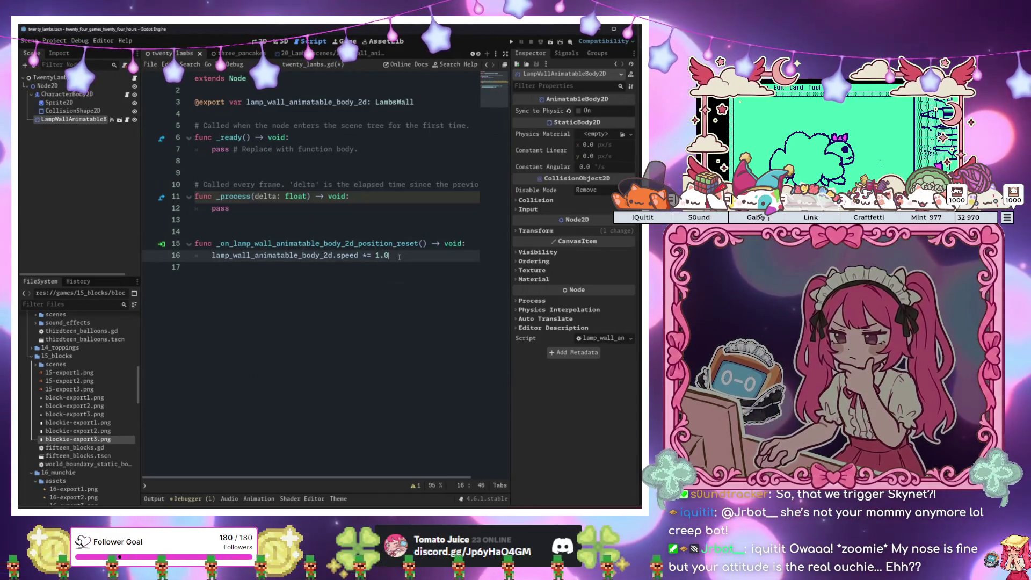
{"action": "key", "text": "F6"}
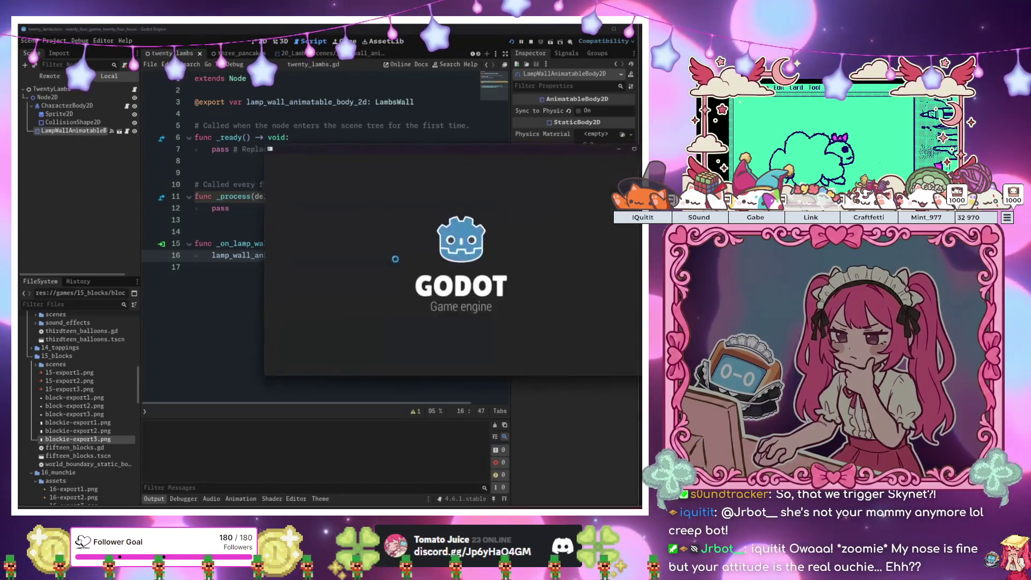
Playtest by repeatedly jumping the lamb through the wall gaps, then stop the game
{"action": "key", "text": "space"}
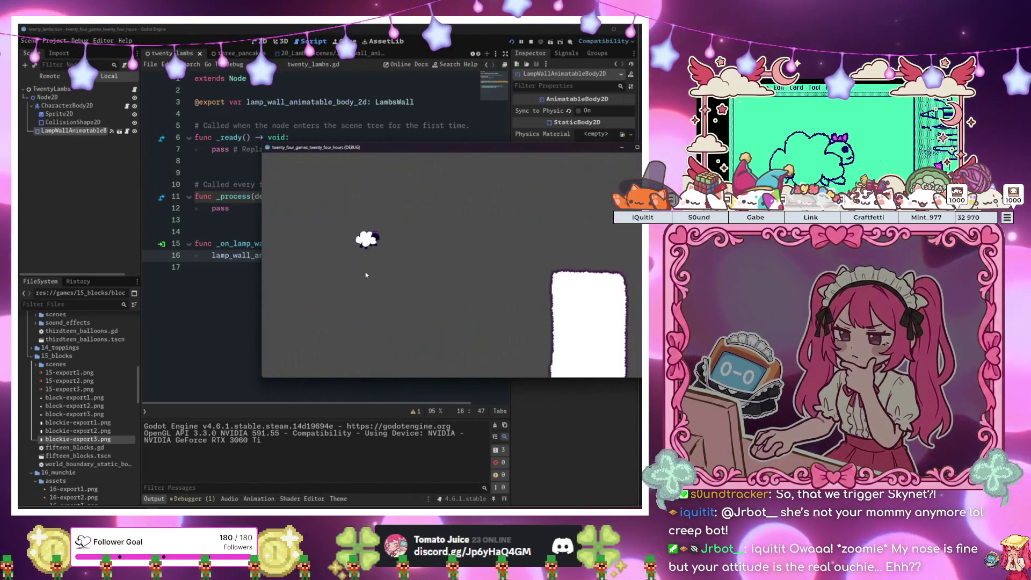
{"action": "key", "text": "space"}
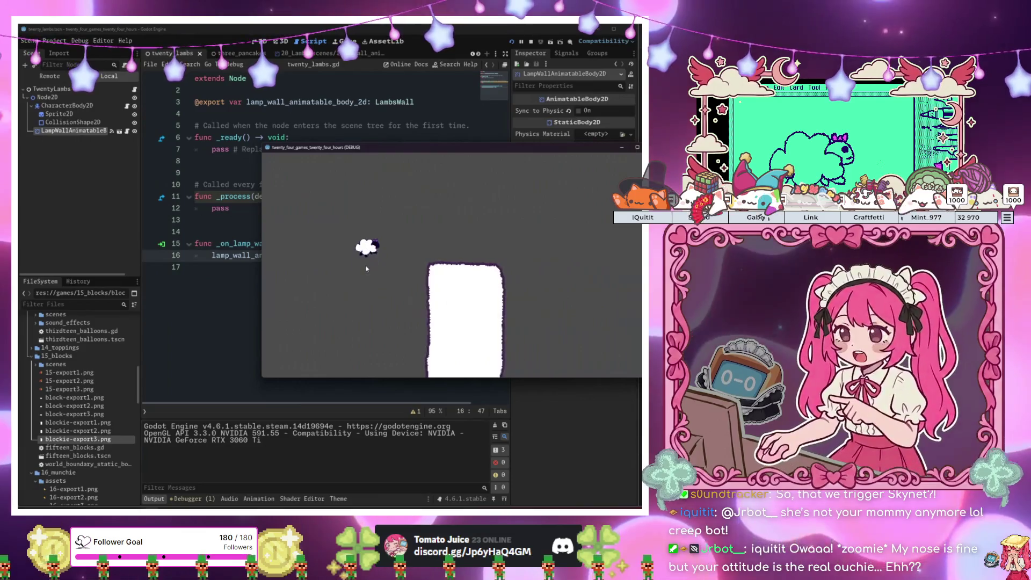
{"action": "key", "text": "space"}
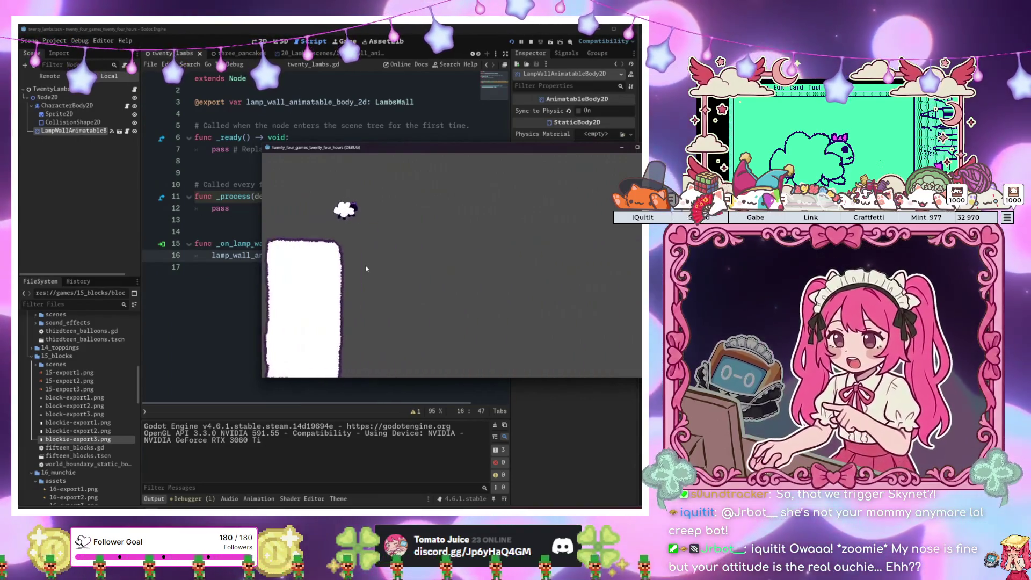
{"action": "key", "text": "space"}
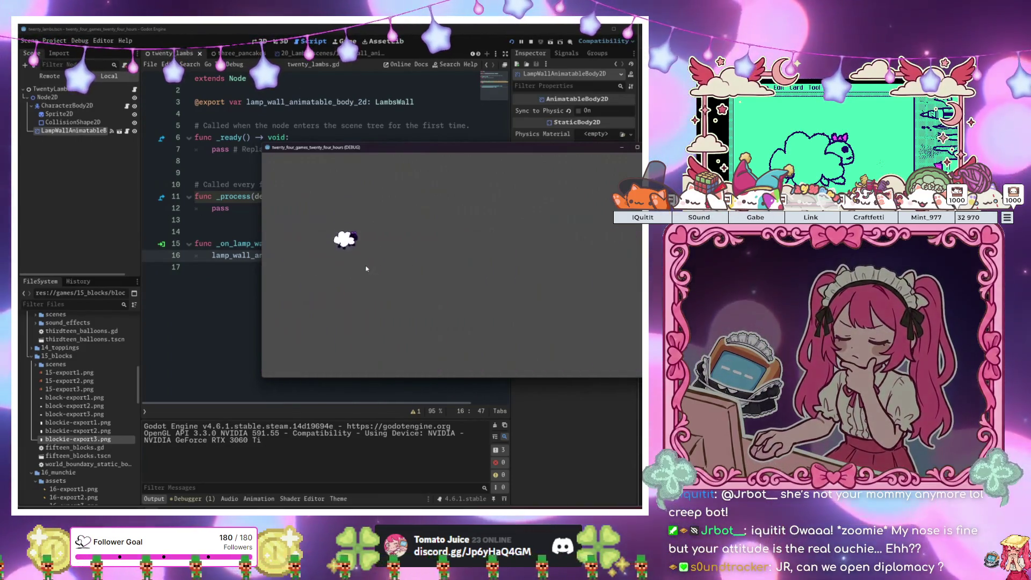
{"action": "key", "text": "space"}
{"action": "key", "text": "space"}
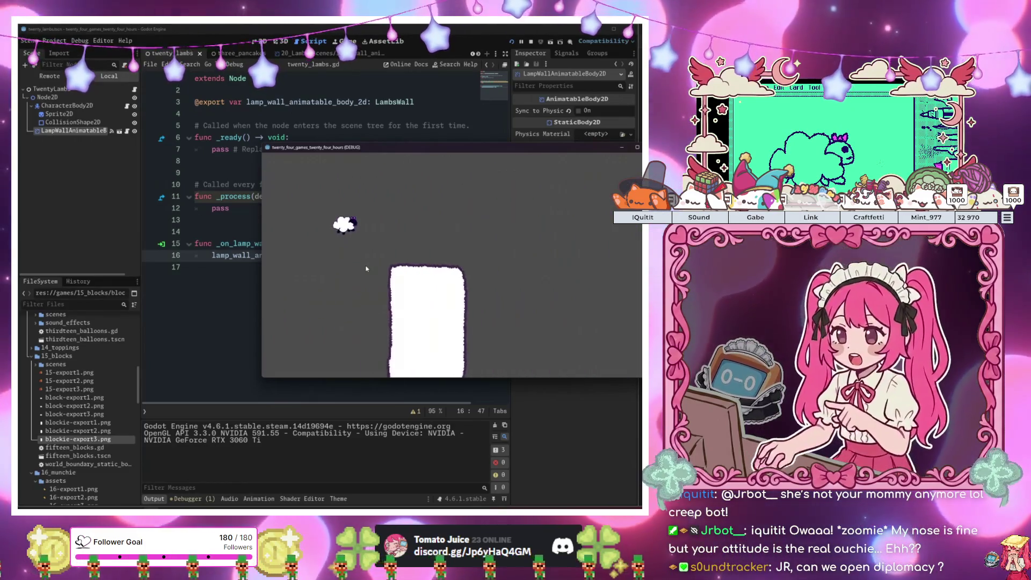
{"action": "key", "text": "space"}
{"action": "key", "text": "space"}
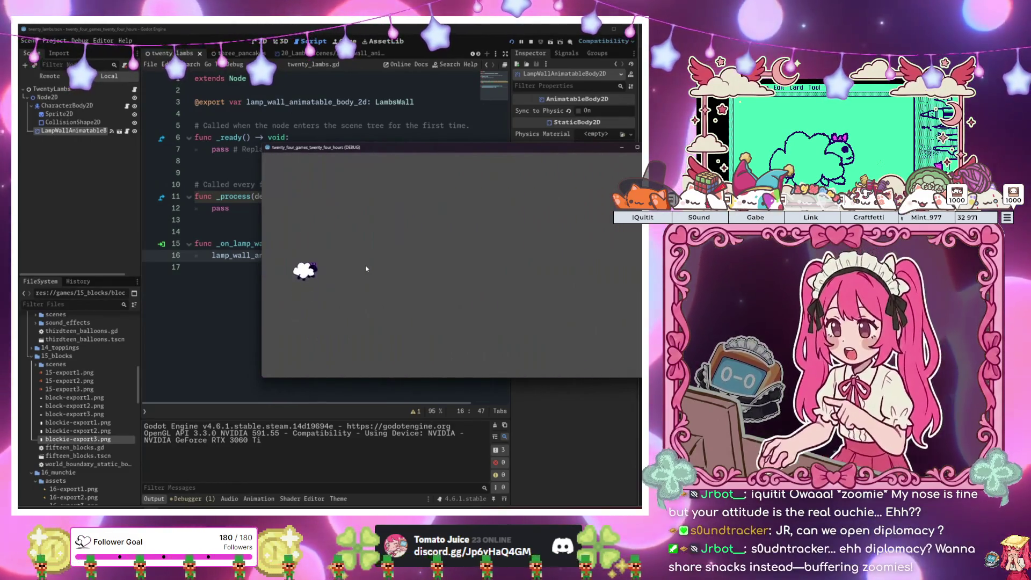
{"action": "key", "text": "space"}
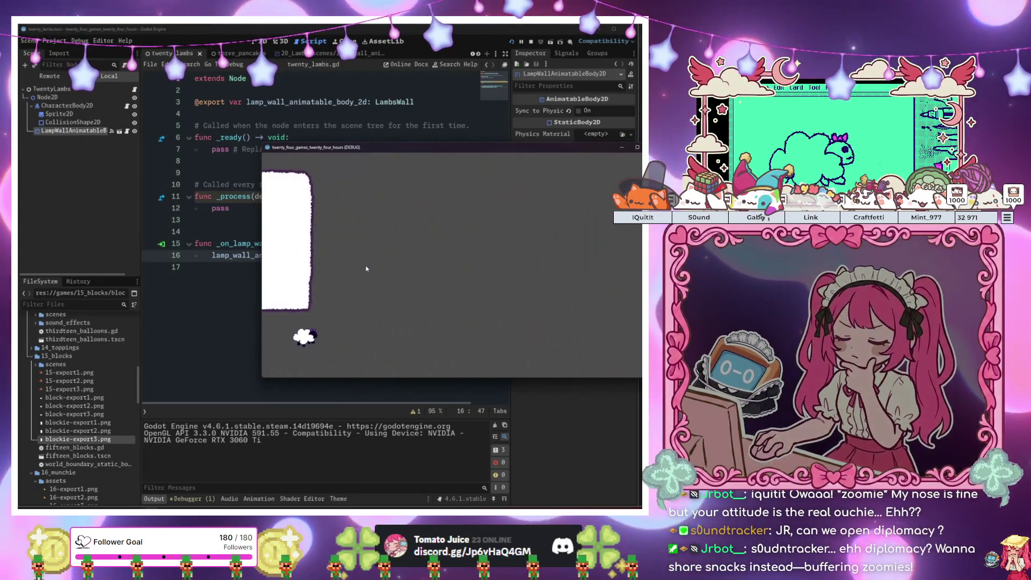
{"action": "key", "text": "space"}
{"action": "key", "text": "space"}
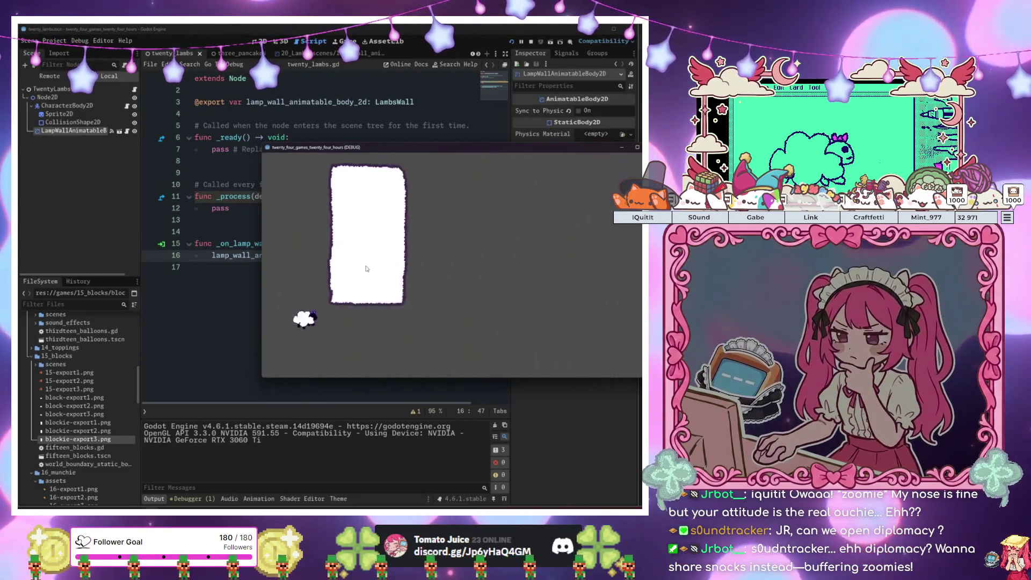
{"action": "key", "text": "space"}
{"action": "key", "text": "space"}
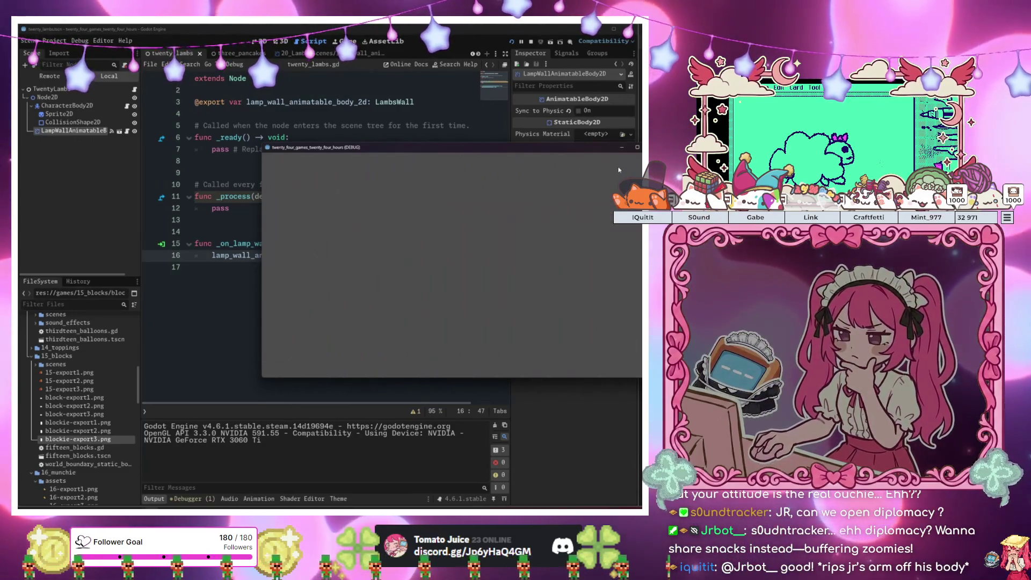
{"action": "key", "text": "F8"}
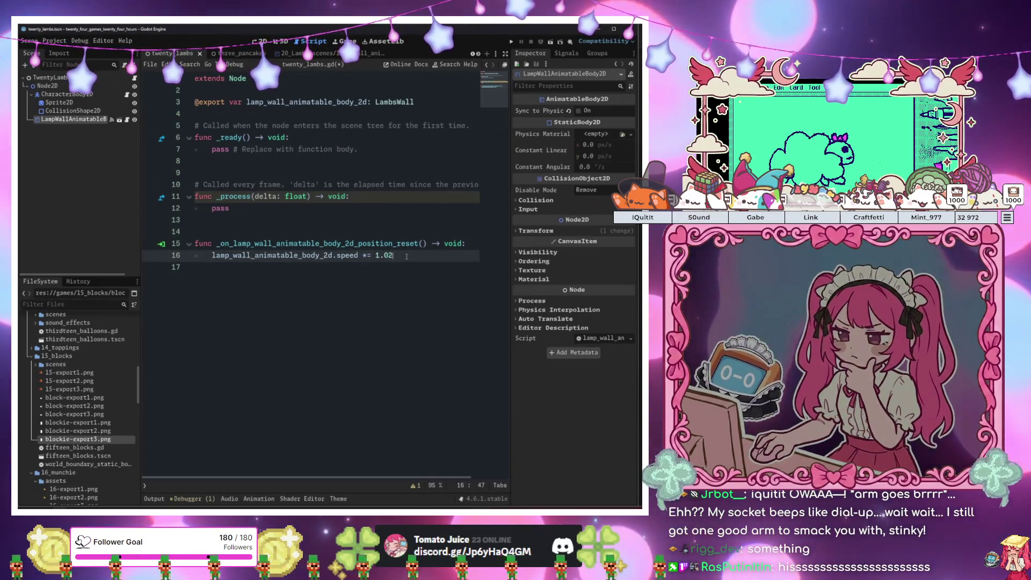
Add an Area2D child under the LampWallAnimatableBody2D root node
{"action": "left_click", "coordinate": [322, 53]}
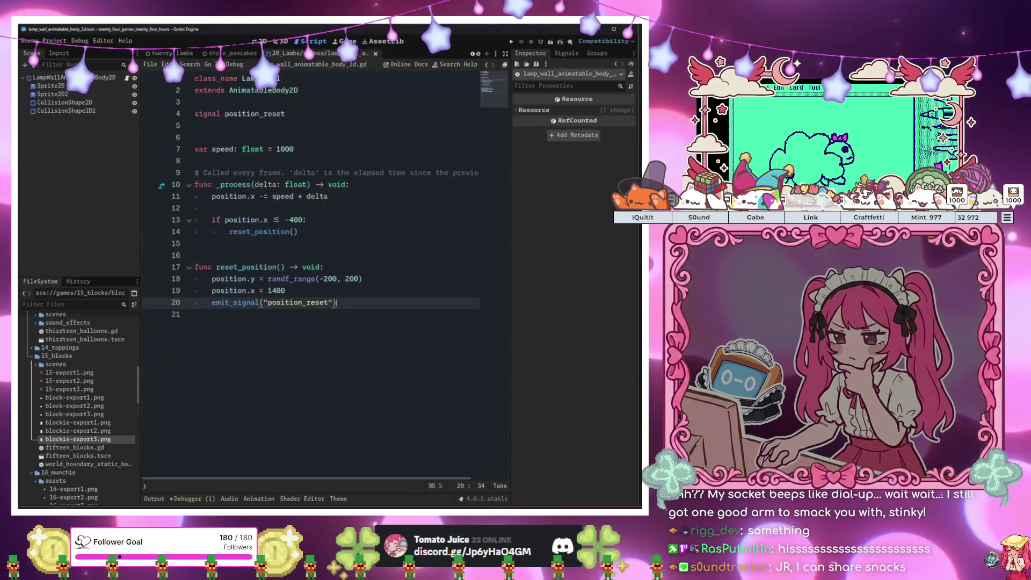
{"action": "left_click", "coordinate": [319, 127]}
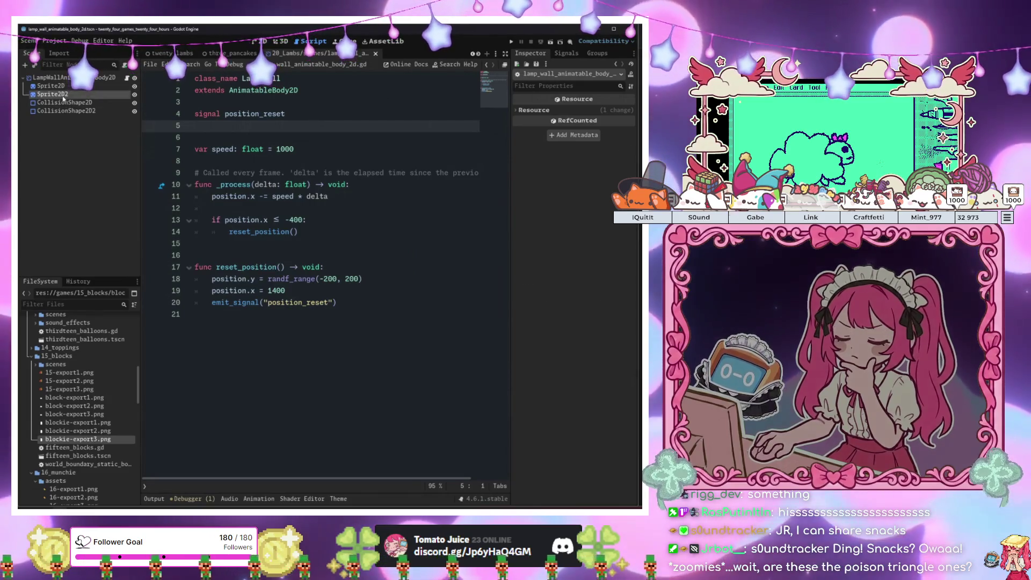
{"action": "left_click", "coordinate": [65, 78]}
{"action": "key", "text": "ctrl+a"}
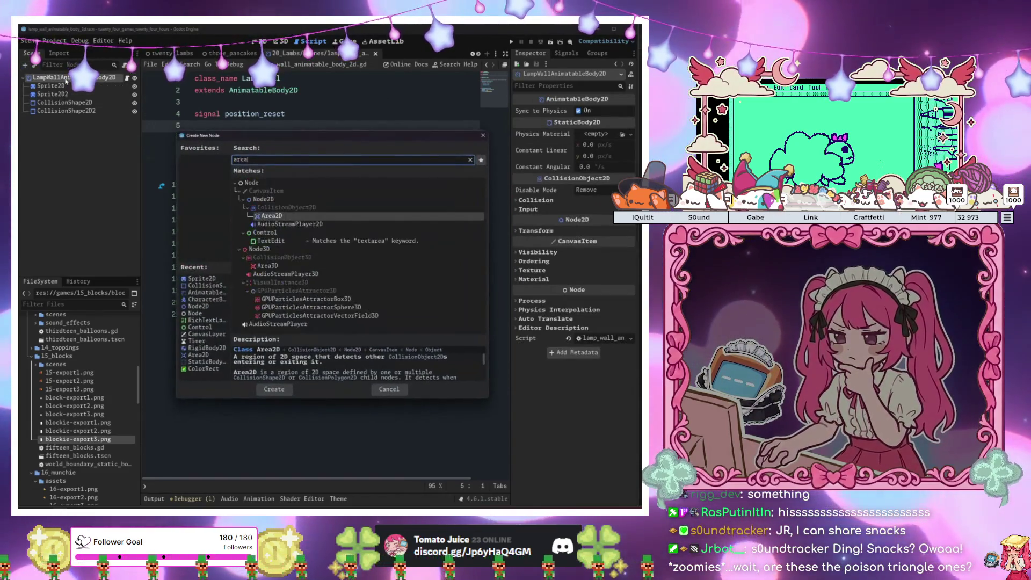
{"action": "key", "text": "Return"}
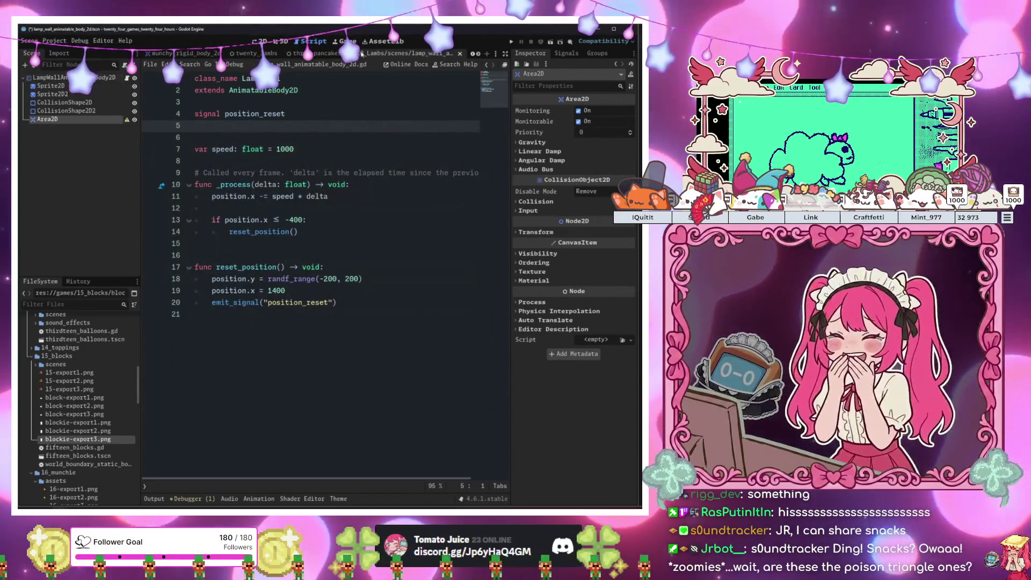
Connect the Area2D's body_entered signal to a new function with an 'if body is CharacterBody2D:' check
{"action": "left_click", "coordinate": [570, 58]}
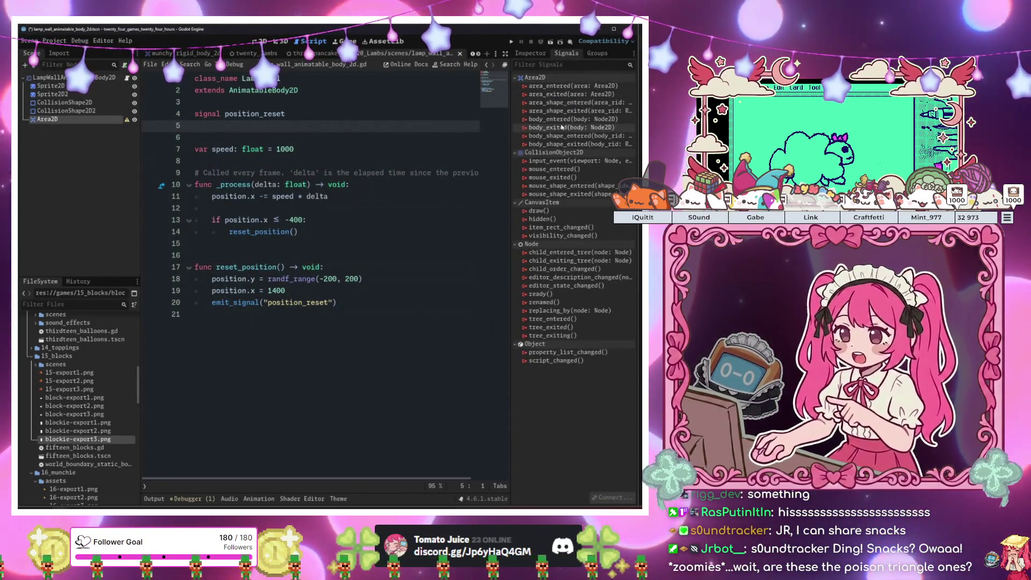
{"action": "double_click", "coordinate": [568, 119]}
{"action": "left_click", "coordinate": [432, 351]}
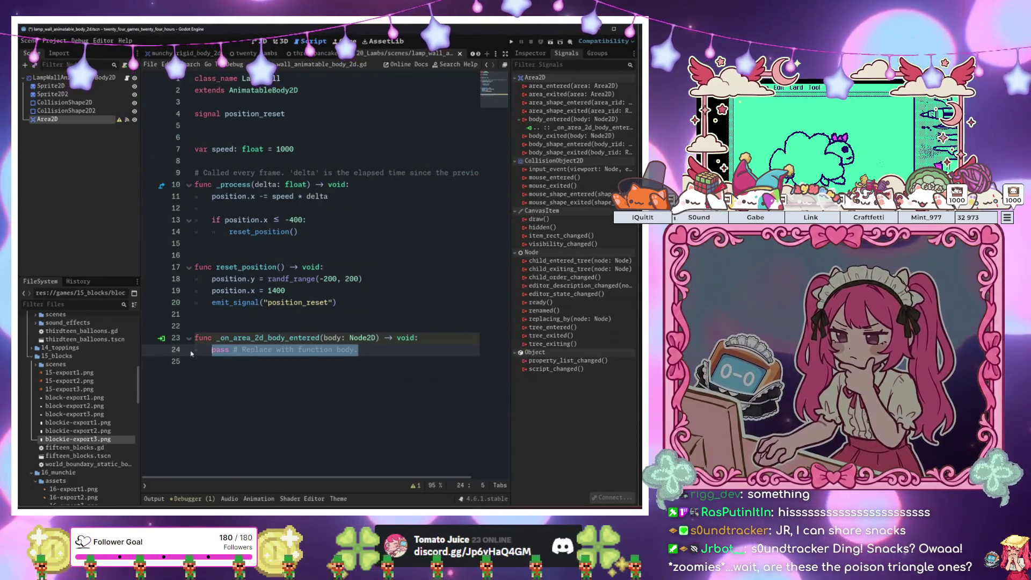
{"action": "type", "text": "if body is "}
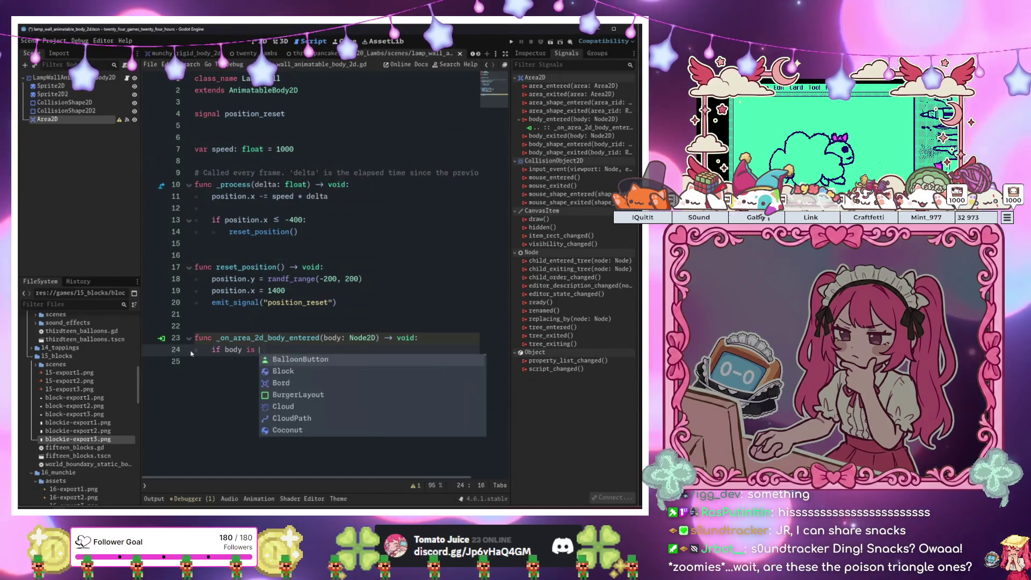
{"action": "type", "text": "CharacterBody2D:"}
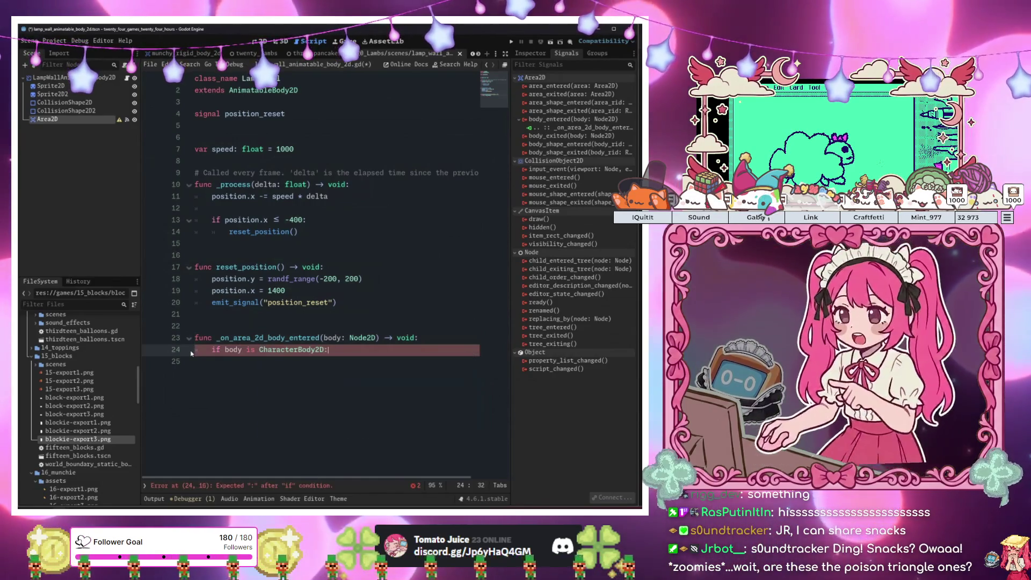
{"action": "key", "text": "Return"}
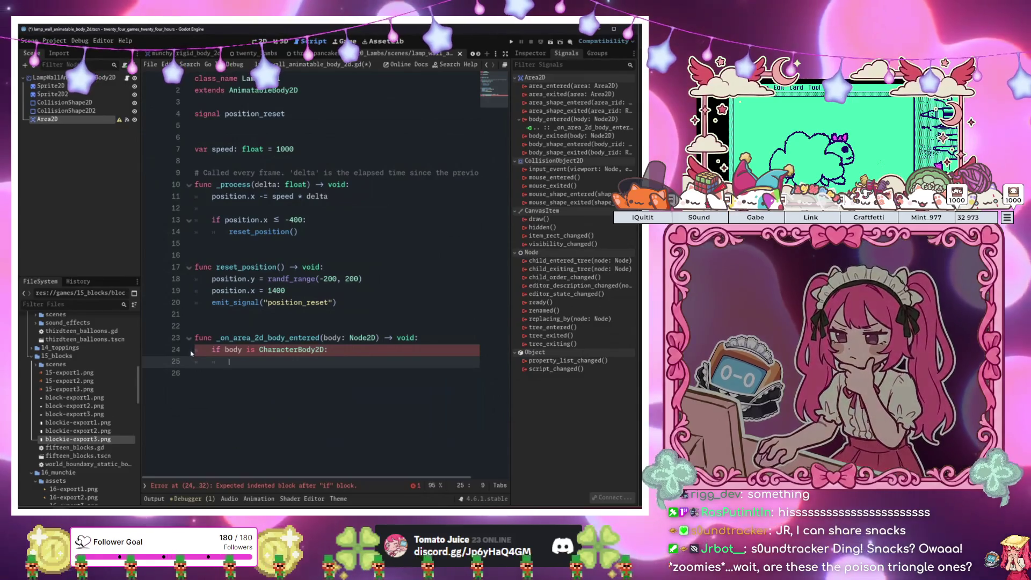
Declare 'signal middle_passed' and call emit_signal("middle_passed") inside the CharacterBody2D check
{"action": "left_click", "coordinate": [245, 127]}
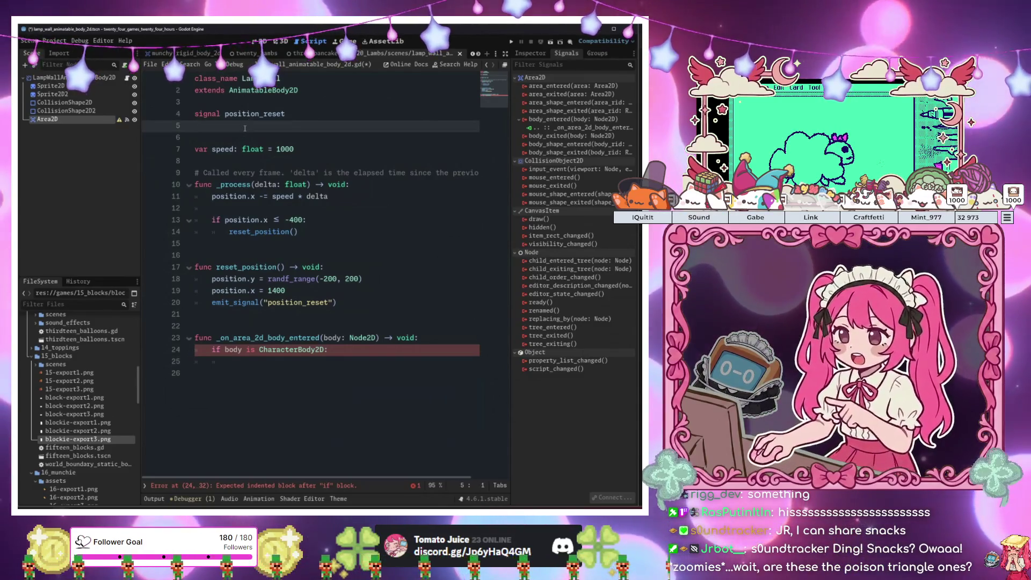
{"action": "type", "text": "signal middle_passed"}
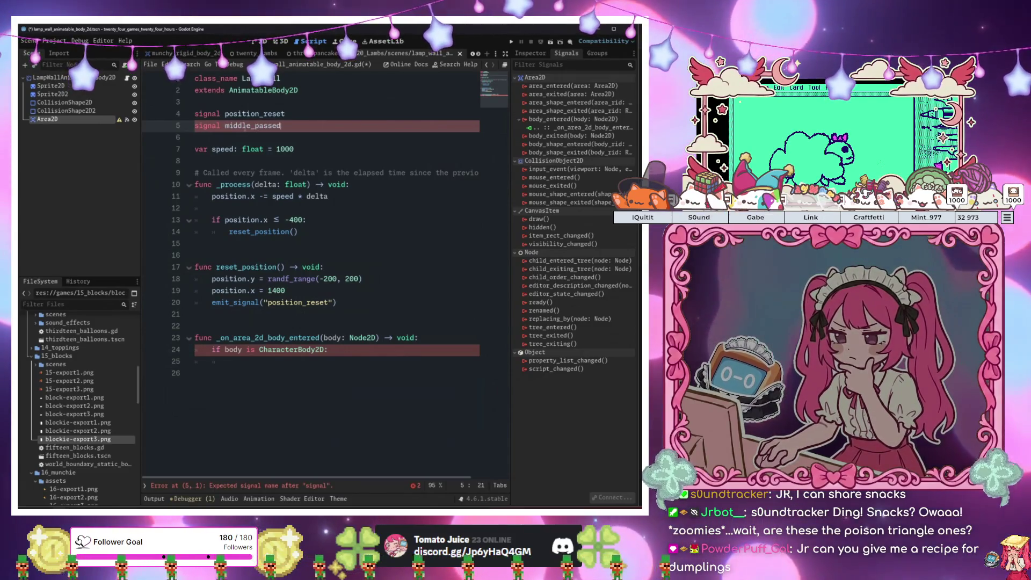
{"action": "left_click", "coordinate": [264, 361]}
{"action": "type", "text": "em"}
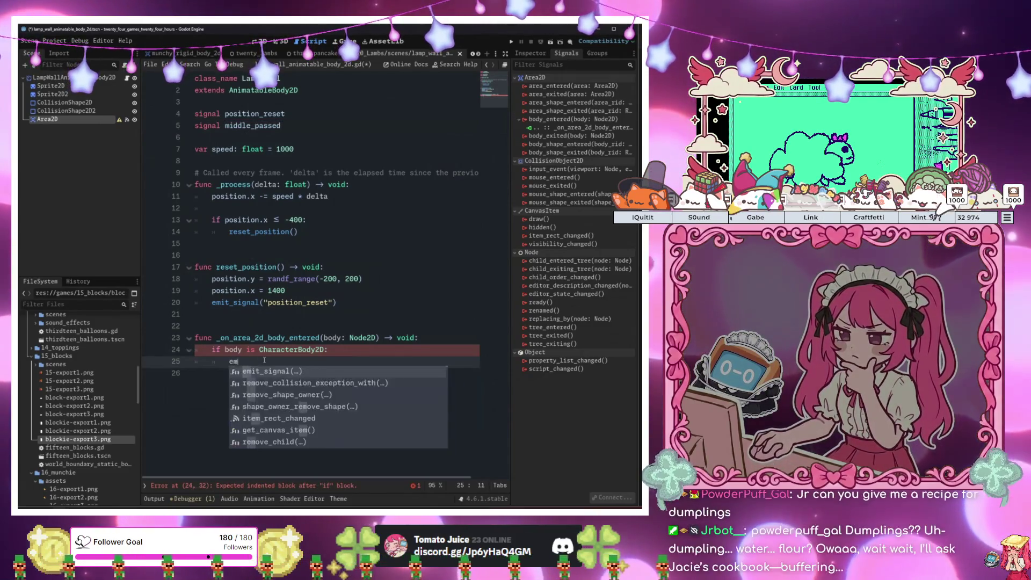
{"action": "type", "text": "it_signal(\"m"}
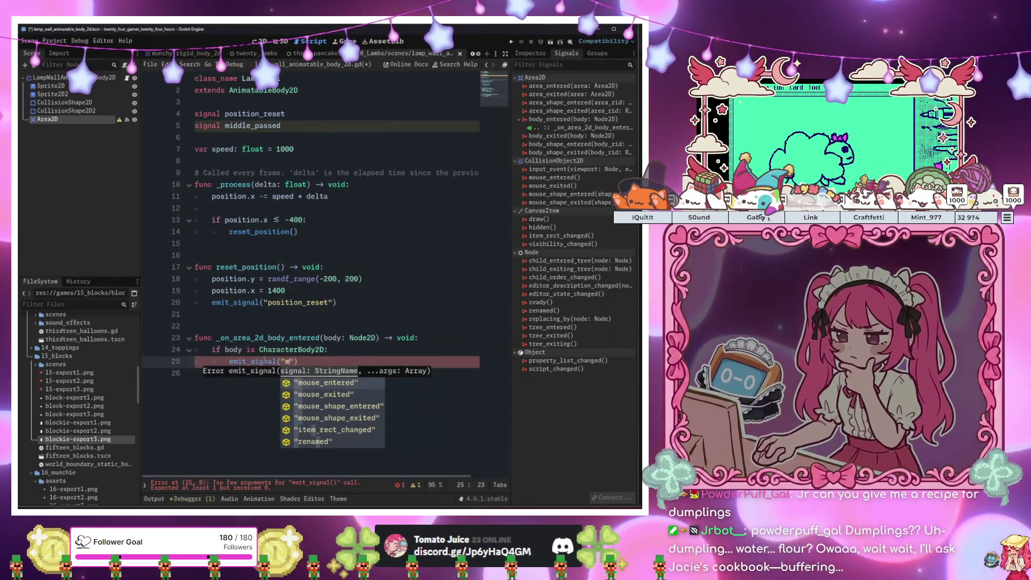
{"action": "type", "text": "idd"}
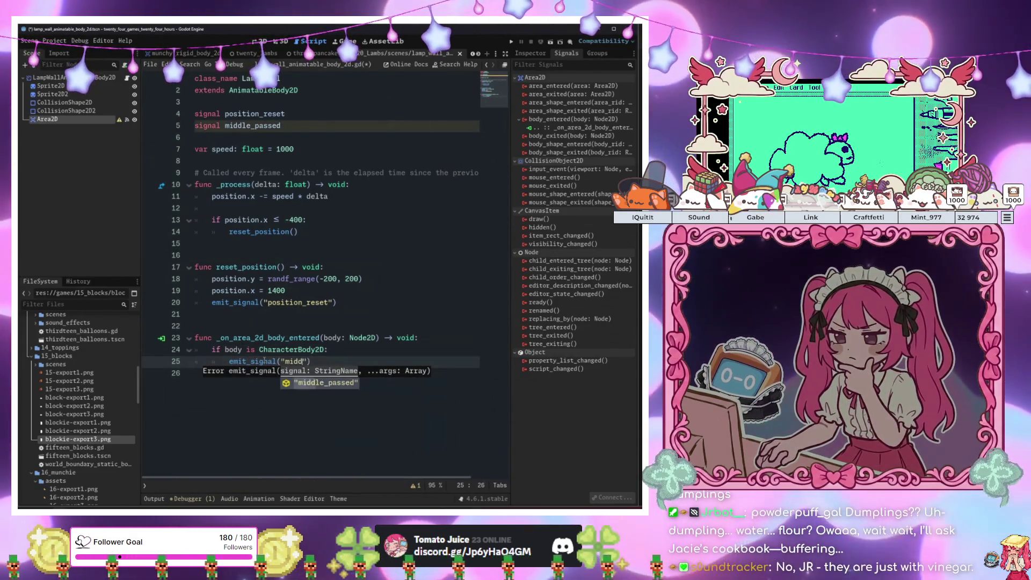
{"action": "key", "text": "Return"}
{"action": "left_click", "coordinate": [264, 362]}
Save and test-run the game, then reload the externally modified scene from disk
{"action": "key", "text": "F5"}
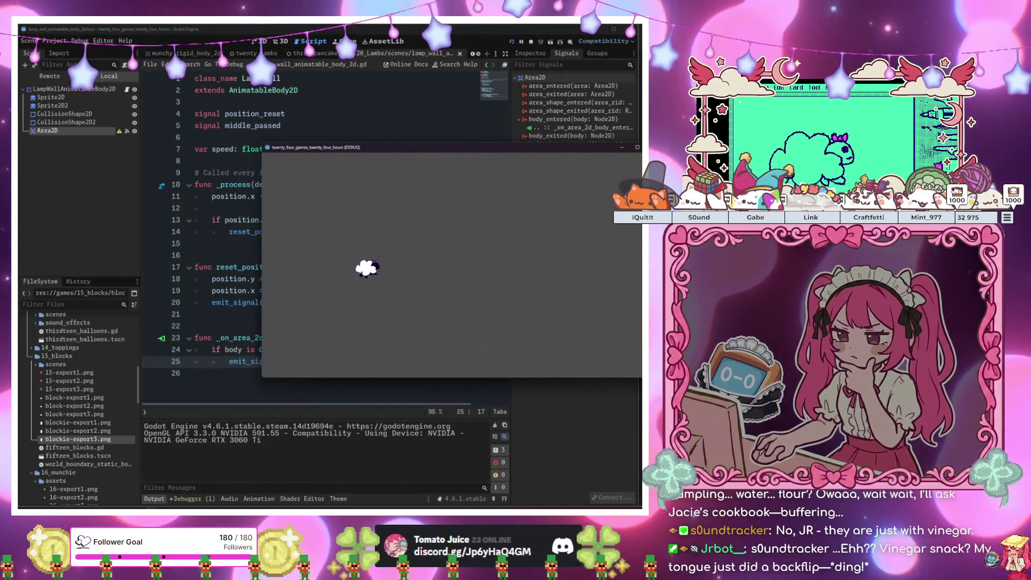
{"action": "key", "text": "F8"}
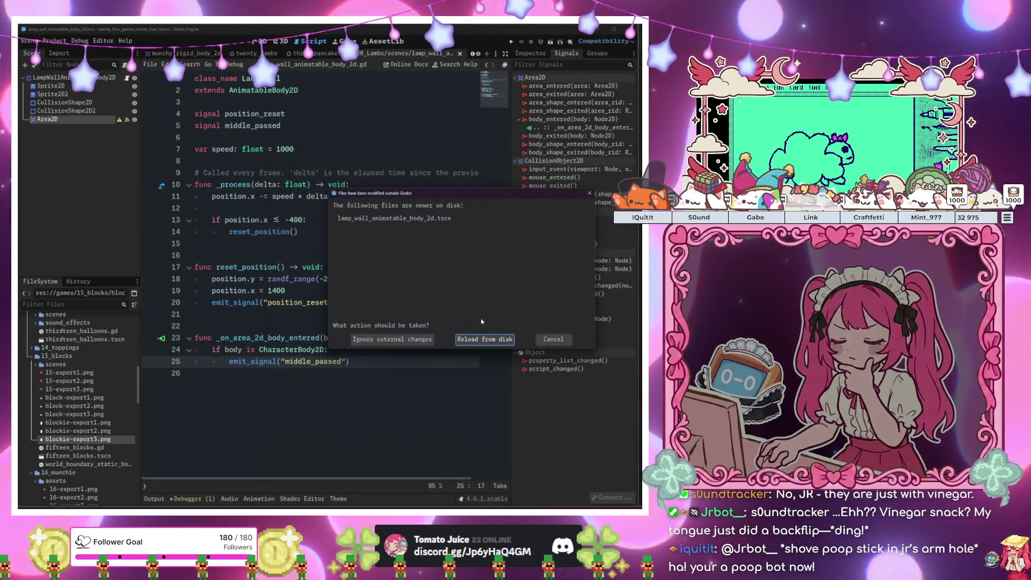
{"action": "left_click", "coordinate": [485, 339]}
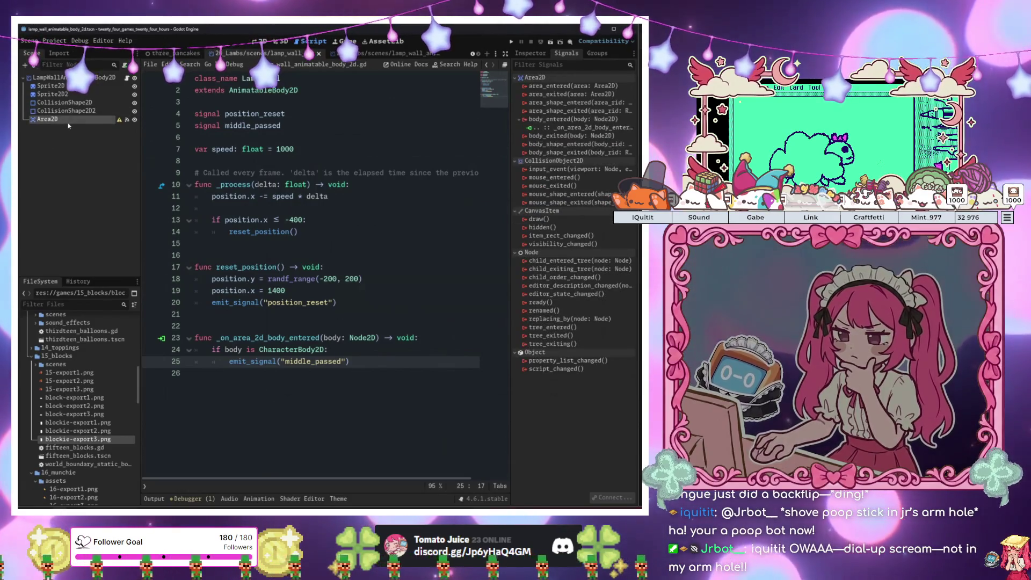
{"action": "key", "text": "ctrl+a"}
Add a CollisionShape2D under Area2D and give it a new RectangleShape2D
{"action": "type", "text": "coll"}
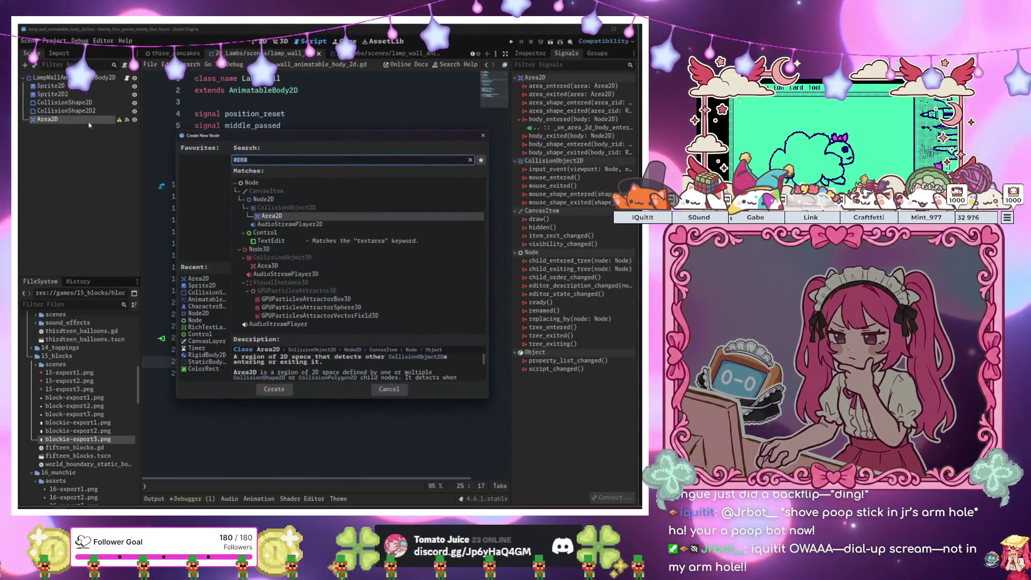
{"action": "key", "text": "Return"}
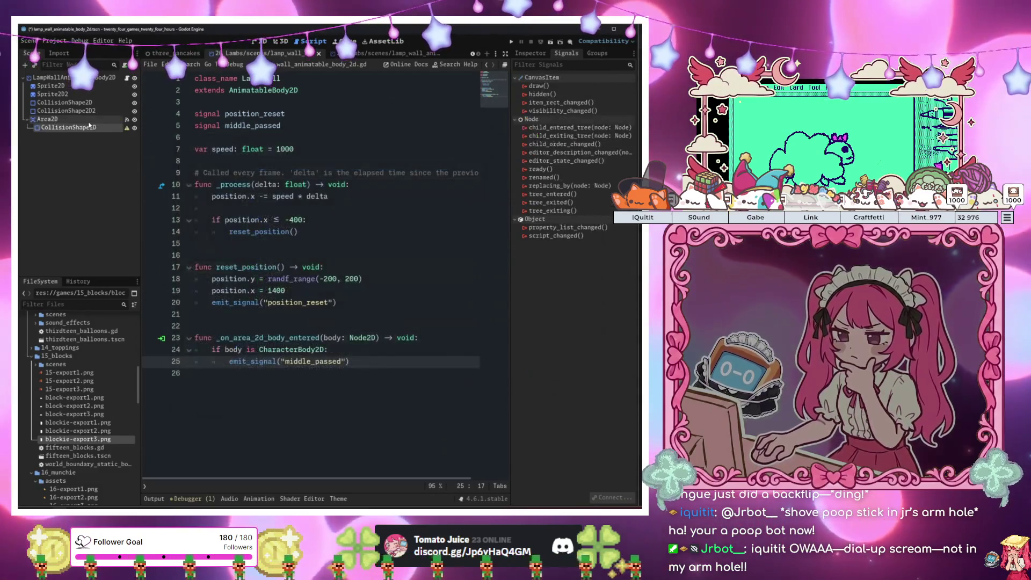
{"action": "left_click", "coordinate": [260, 41]}
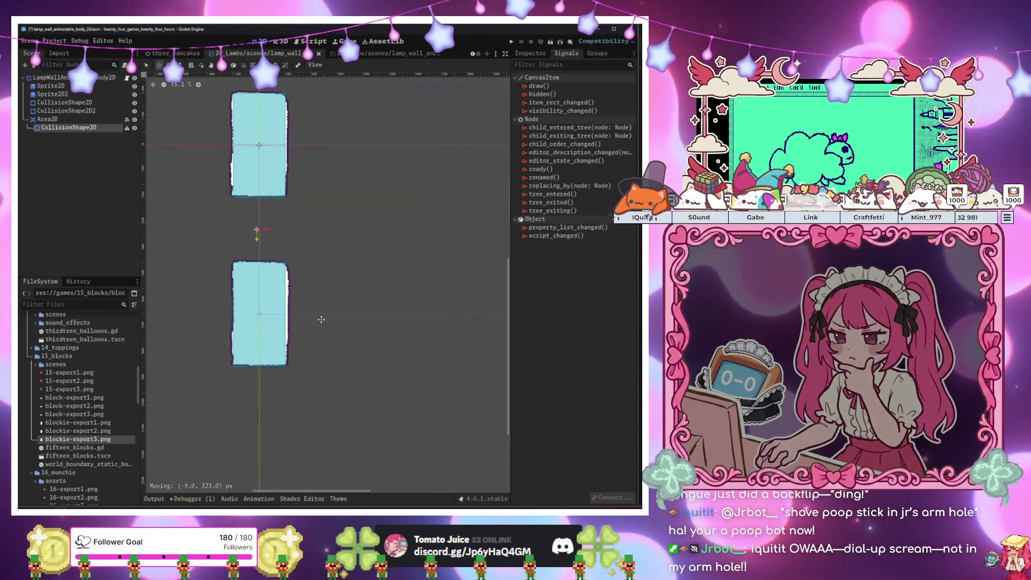
{"action": "left_click", "coordinate": [538, 53]}
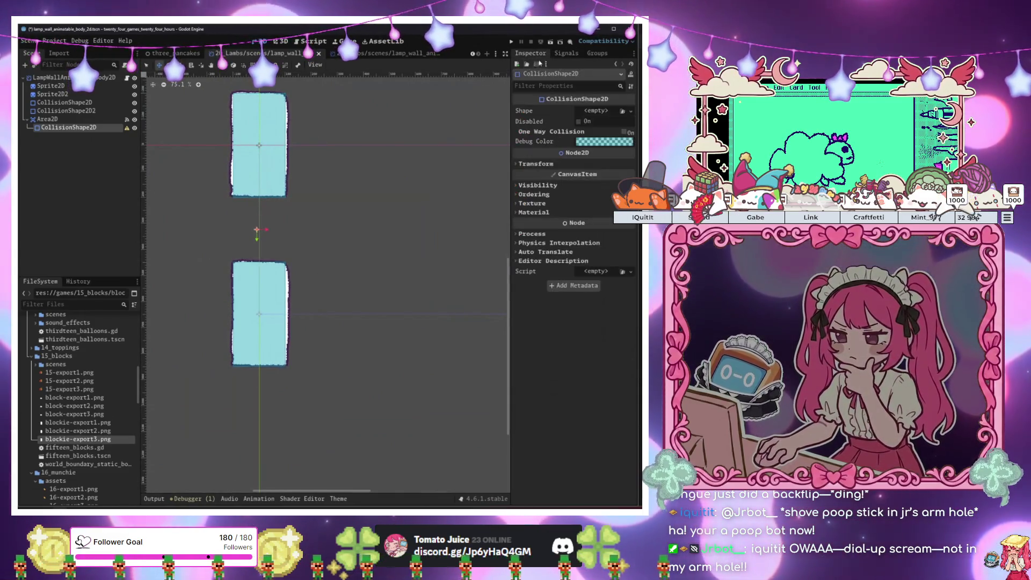
{"action": "left_click", "coordinate": [597, 111]}
{"action": "left_click", "coordinate": [573, 157]}
Size the rectangle to 240 × 241.585 px so it fills the gap between the blocks
{"action": "scroll", "coordinate": [320, 193], "scroll_direction": "up", "scroll_amount": 2}
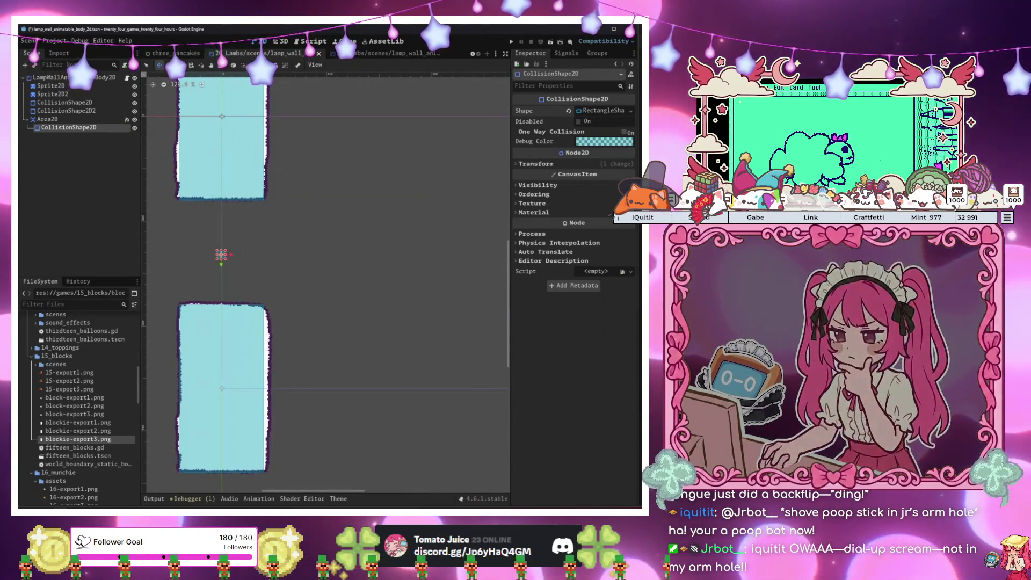
{"action": "left_click", "coordinate": [602, 111]}
{"action": "mouse_move", "coordinate": [596, 138]}
{"action": "left_mouse_down"}
{"action": "mouse_move", "coordinate": [649, 138]}
{"action": "mouse_move", "coordinate": [607, 134]}
{"action": "mouse_move", "coordinate": [617, 133]}
{"action": "left_mouse_up"}
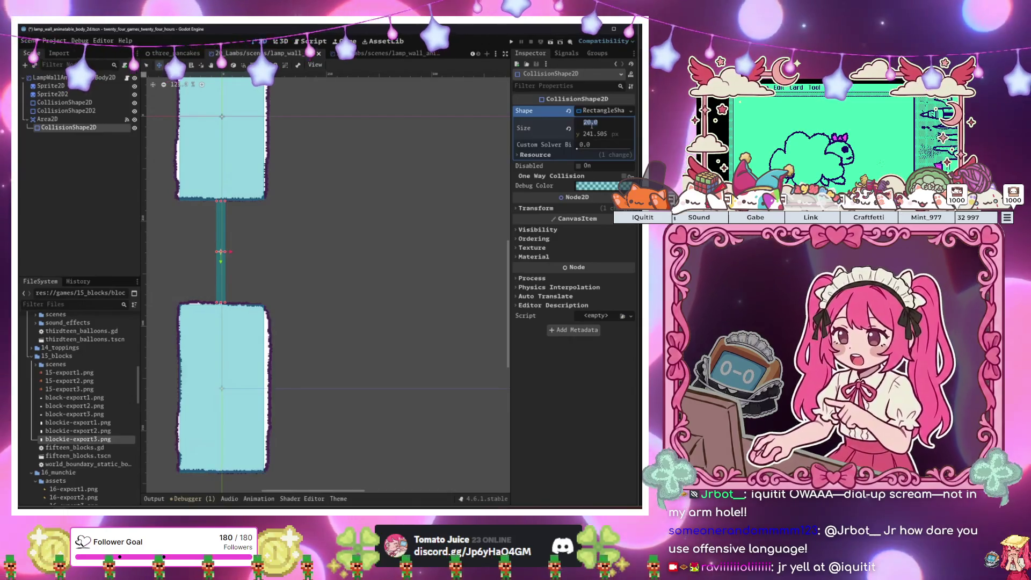
{"action": "type", "text": "0"}
{"action": "key", "text": "Return"}
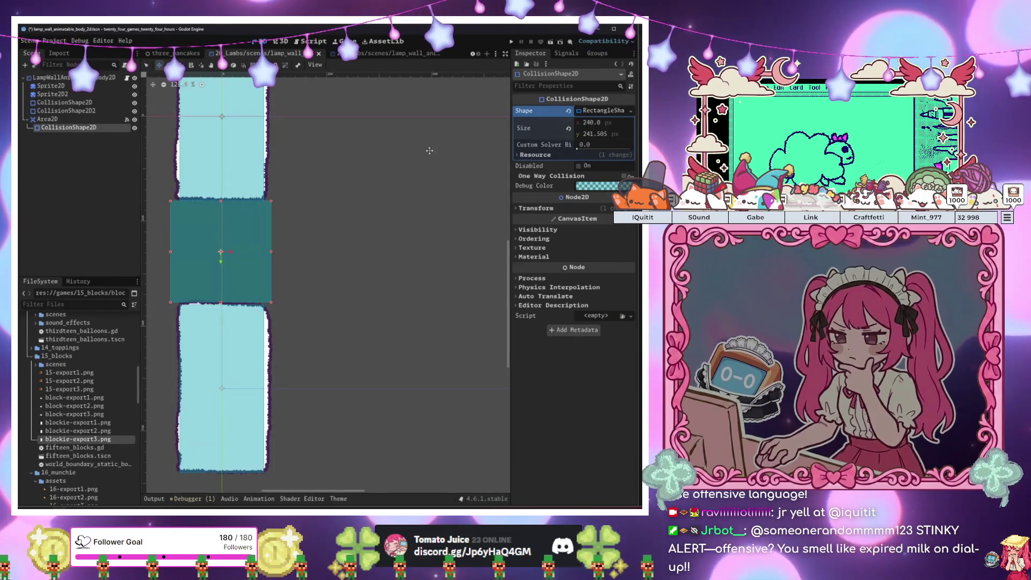
Close the duplicate lamp_wall scene tab, keeping the 2D_Lambs lamp_wall scene
{"action": "left_click", "coordinate": [126, 78]}
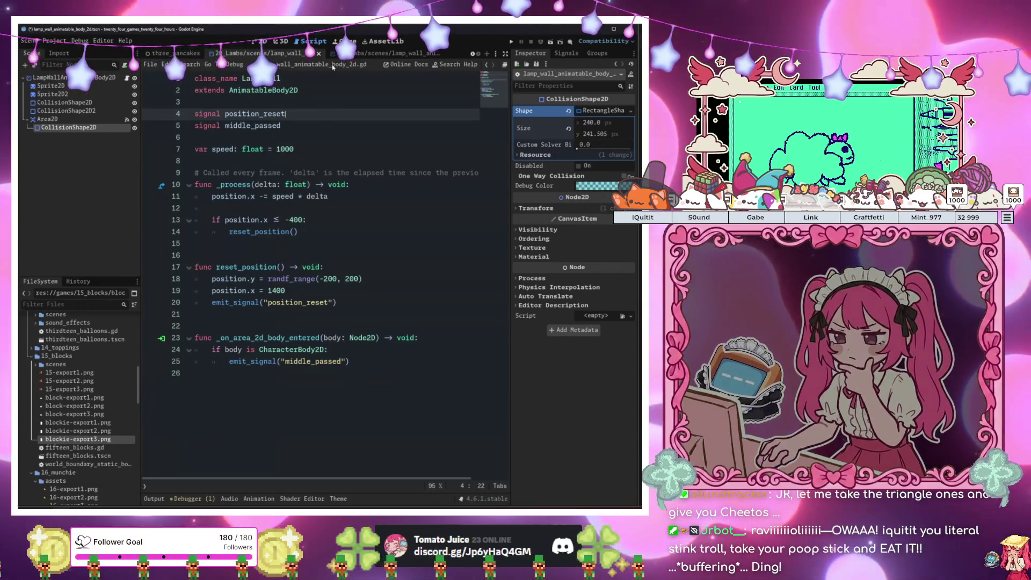
{"action": "left_click", "coordinate": [281, 78]}
{"action": "left_click", "coordinate": [360, 54]}
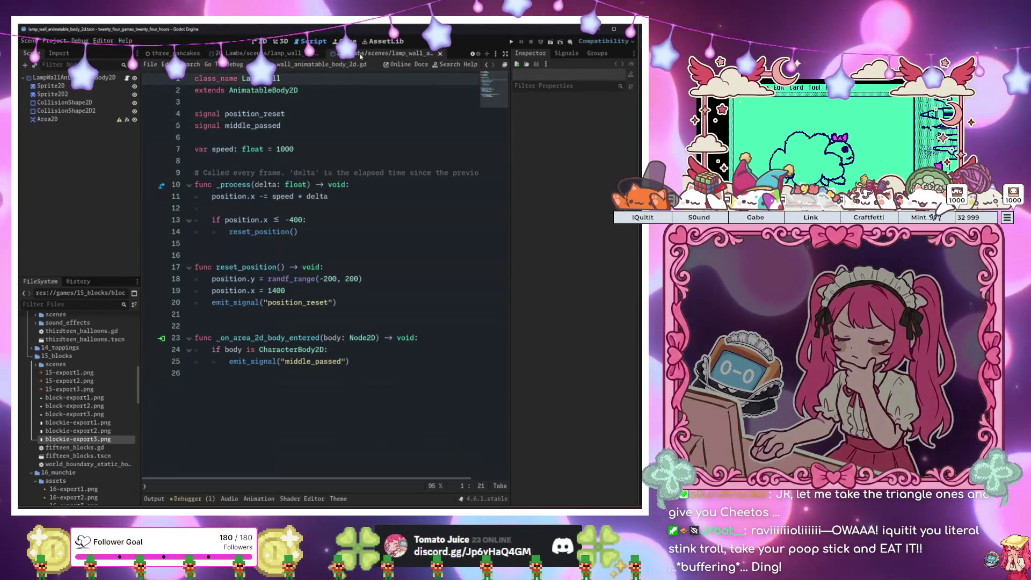
{"action": "left_click", "coordinate": [289, 54]}
{"action": "middle_click", "coordinate": [290, 54]}
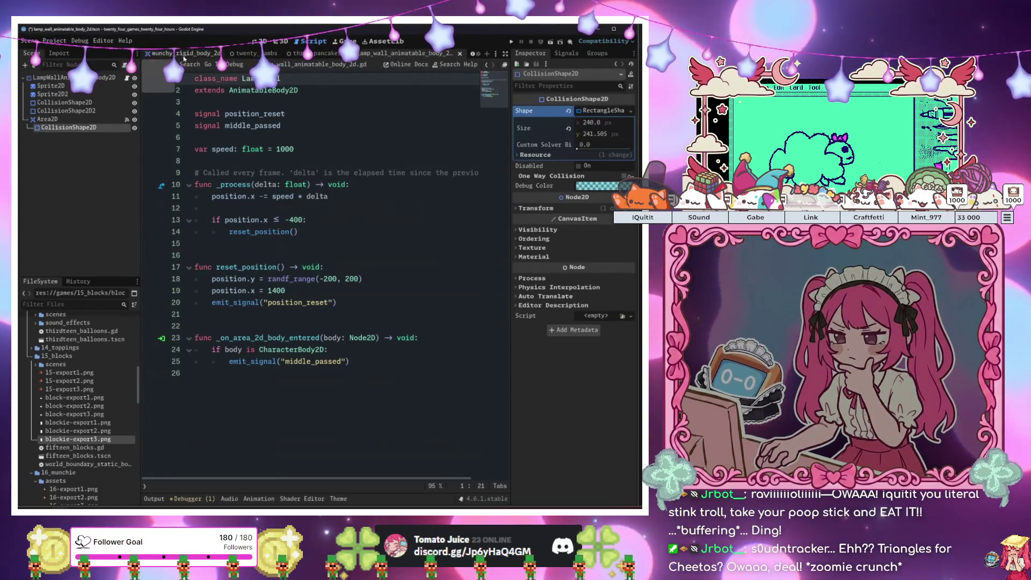
Replace twenty_lambs' lamp wall with a fresh instance right of the character; close three_pancakes
{"action": "left_click", "coordinate": [253, 53]}
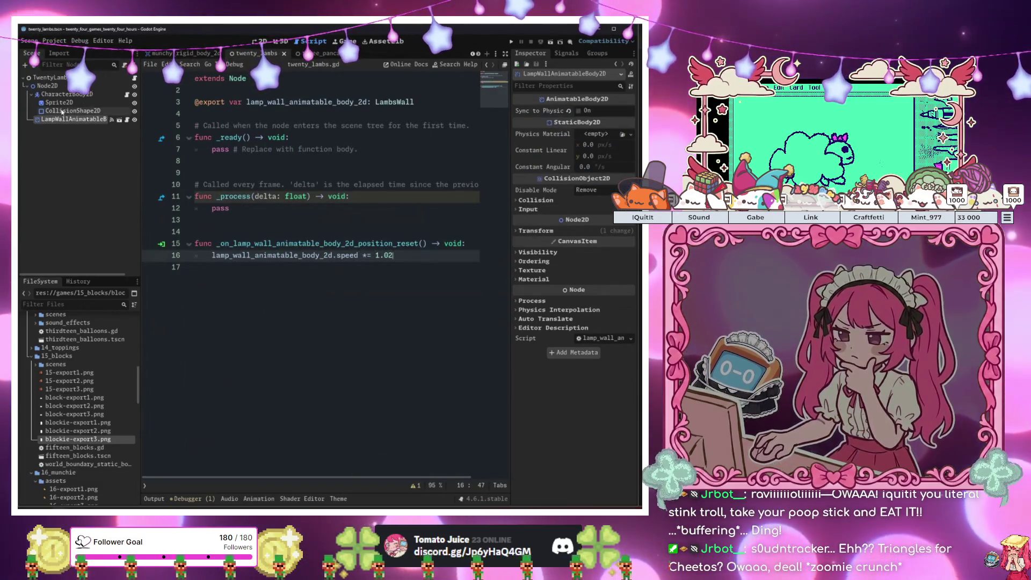
{"action": "left_click", "coordinate": [260, 41]}
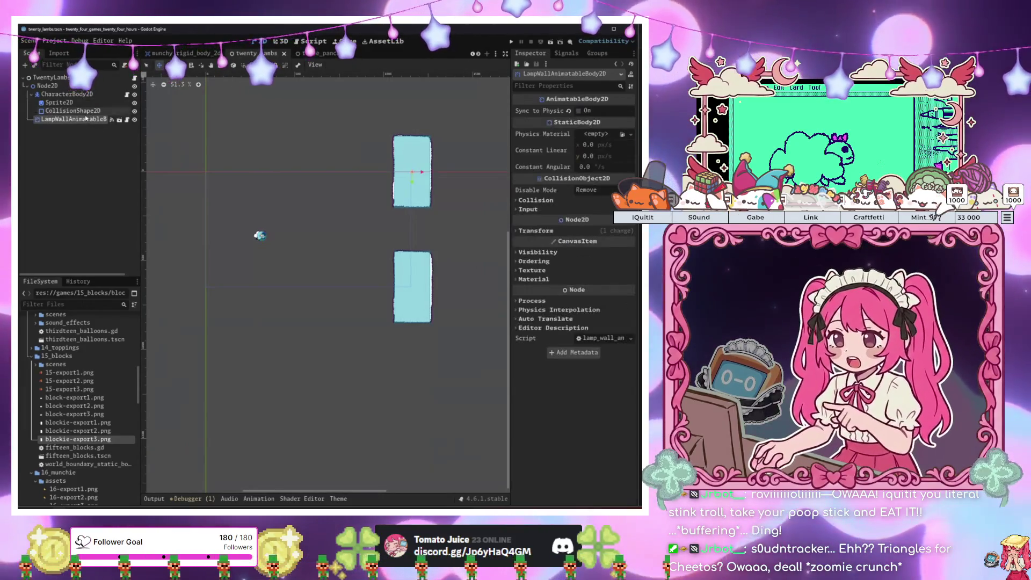
{"action": "key", "text": "Delete"}
{"action": "key", "text": "Return"}
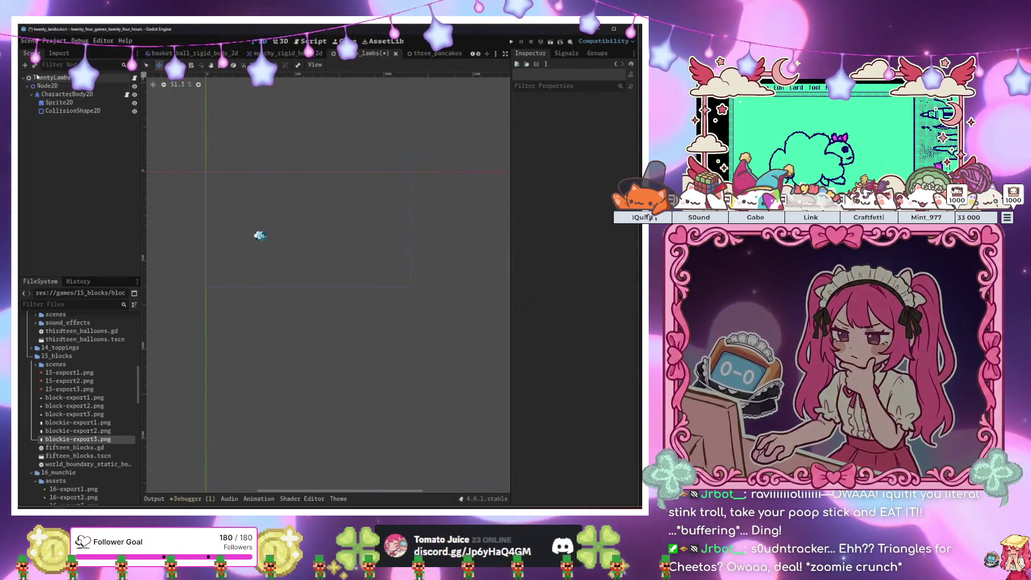
{"action": "key", "text": "ctrl+shift+o"}
{"action": "key", "text": "Return"}
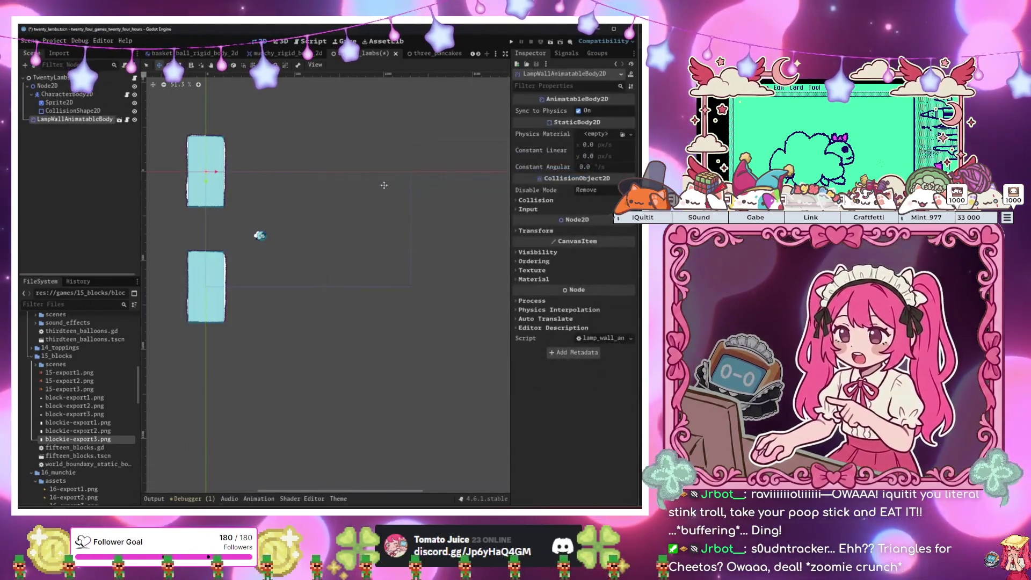
{"action": "left_click_drag", "start_coordinate": [294, 215], "coordinate": [502, 217]}
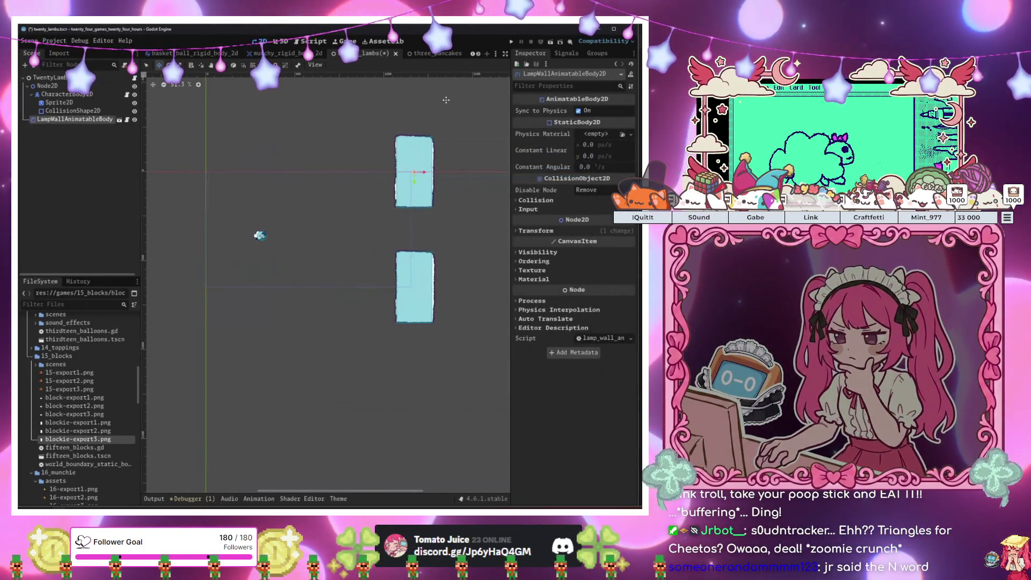
{"action": "left_click", "coordinate": [335, 53]}
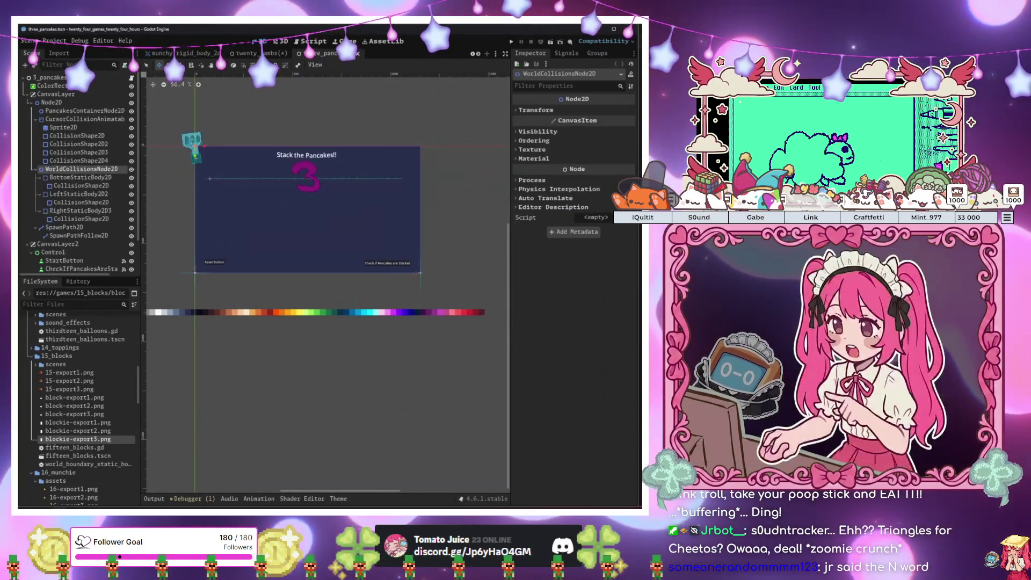
{"action": "left_click", "coordinate": [357, 53]}
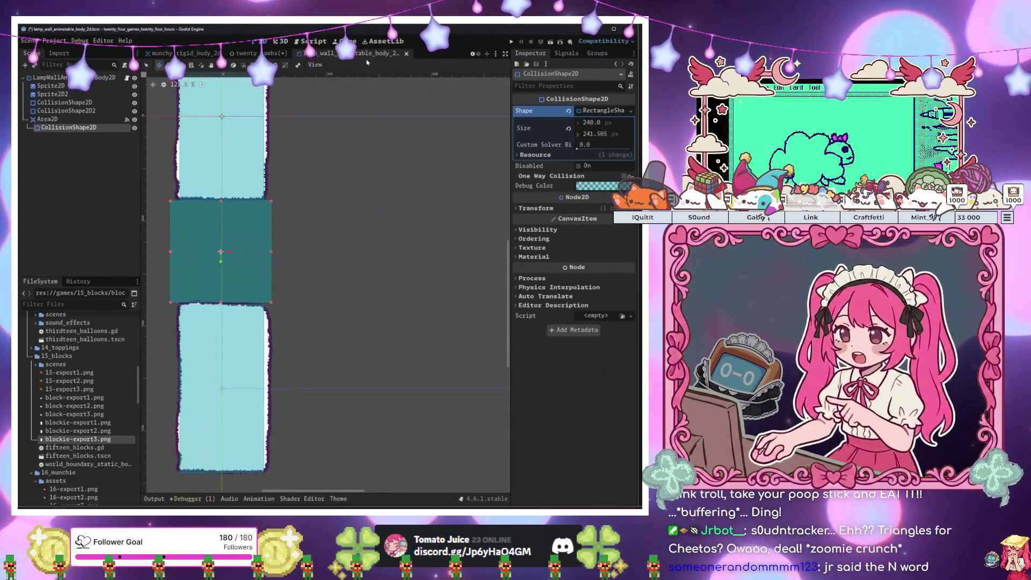